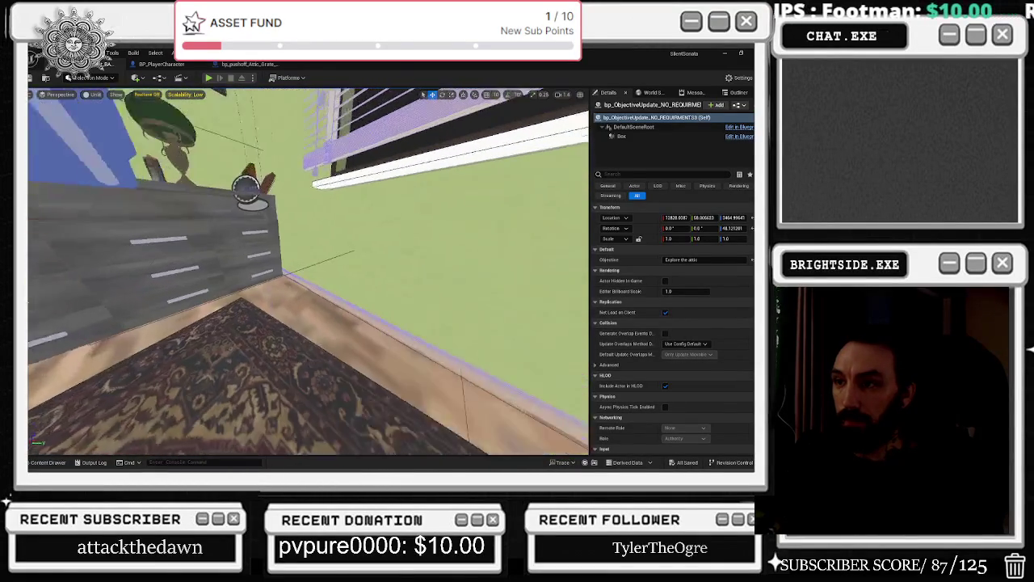
# Search all content for the attic key, drop BP_atticKey_house on the attic floor, and start Play.
pyautogui.hotkey('ctrl', 'space')
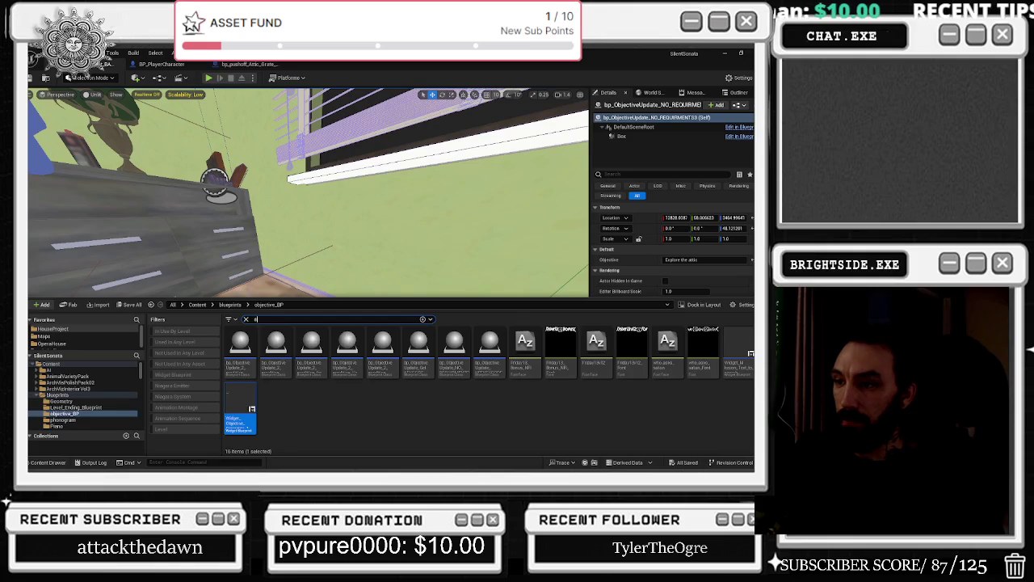
pyautogui.write('tt')
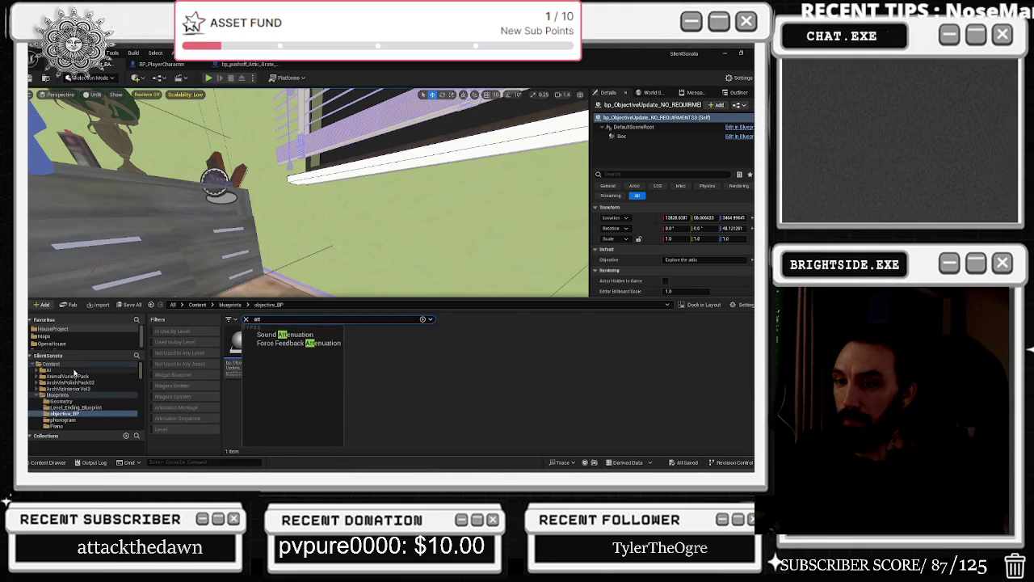
pyautogui.click(74, 373)
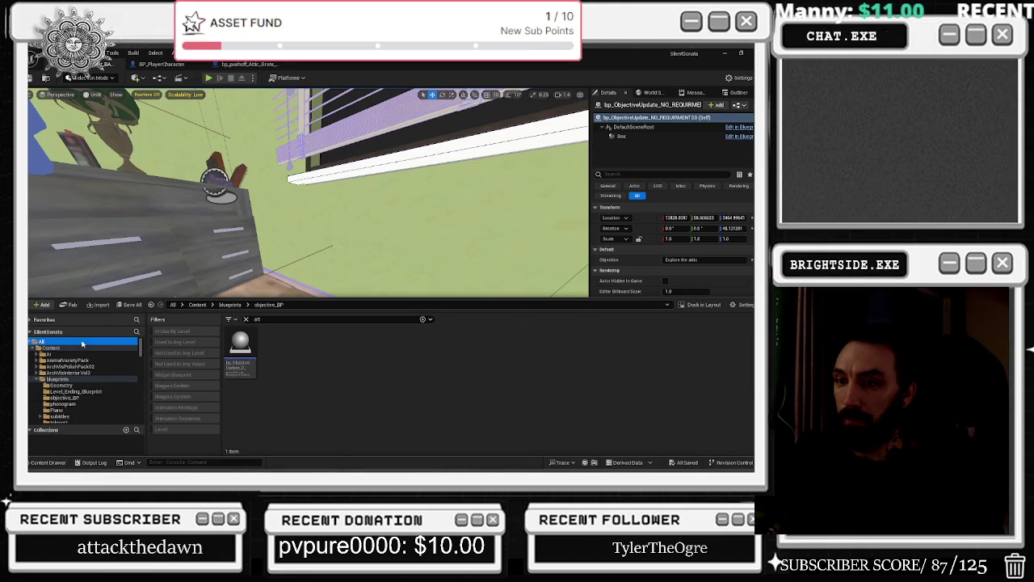
pyautogui.click(41, 341)
pyautogui.write('ic key')
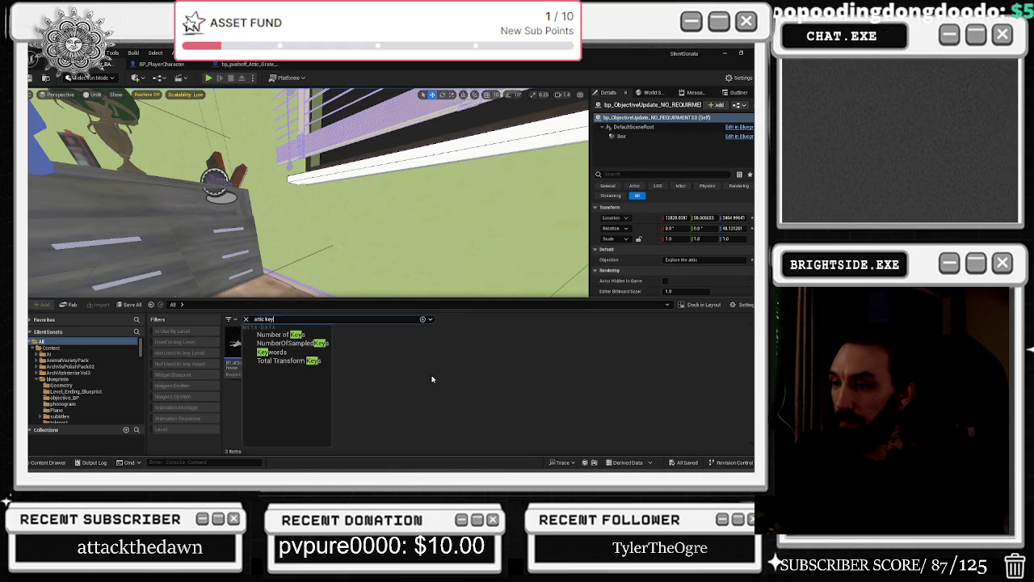
pyautogui.click(432, 379)
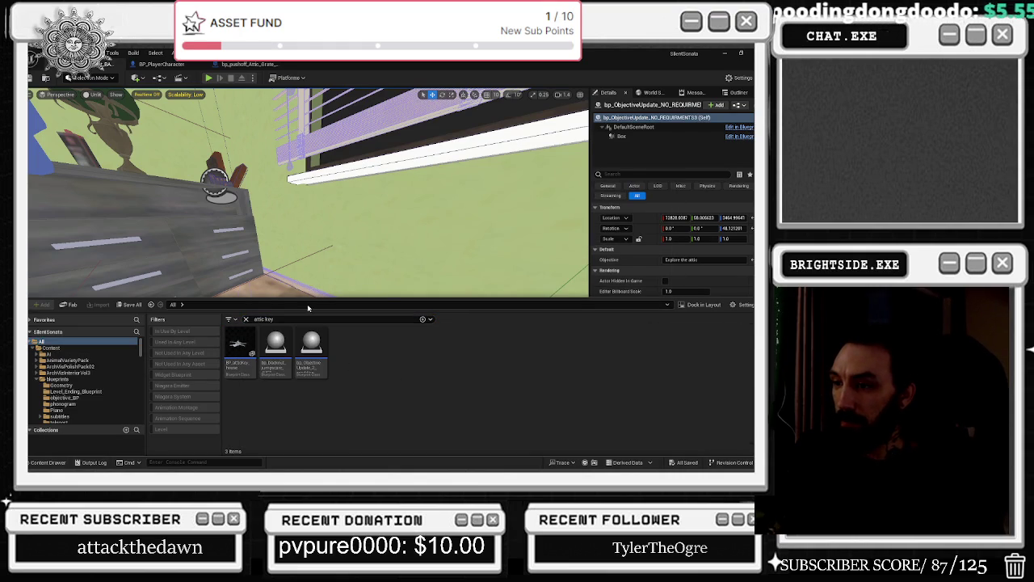
pyautogui.moveTo(242, 346); pyautogui.dragTo(265, 336)
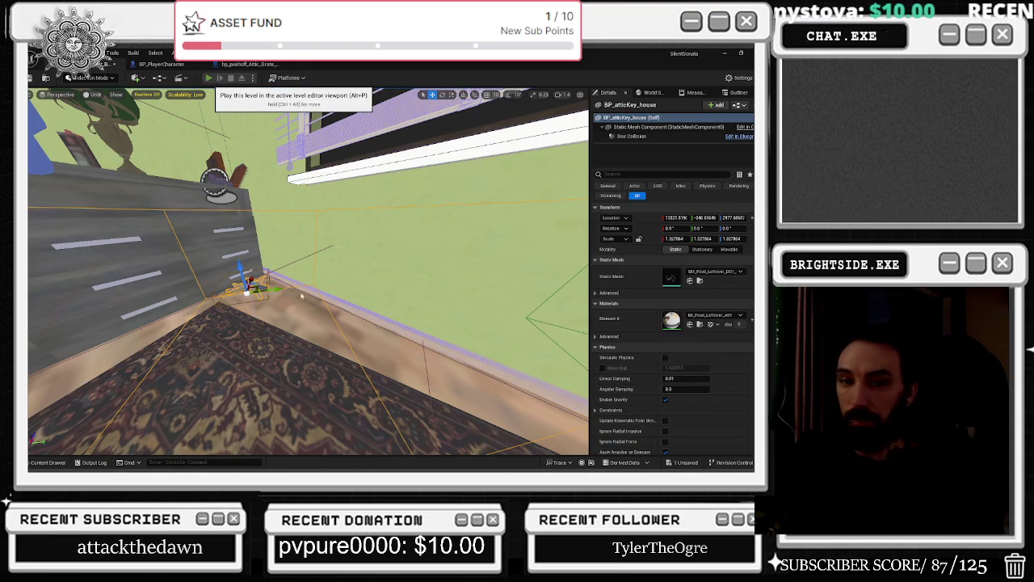
pyautogui.click(209, 78)
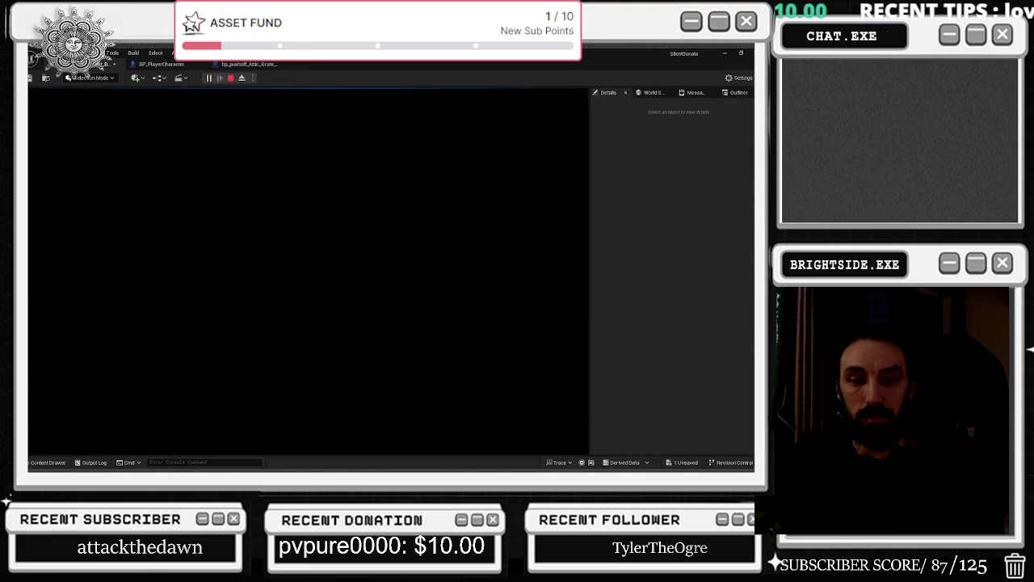
# Briefly switch to another window during the play session.
pyautogui.hotkey('alt', 'Tab')
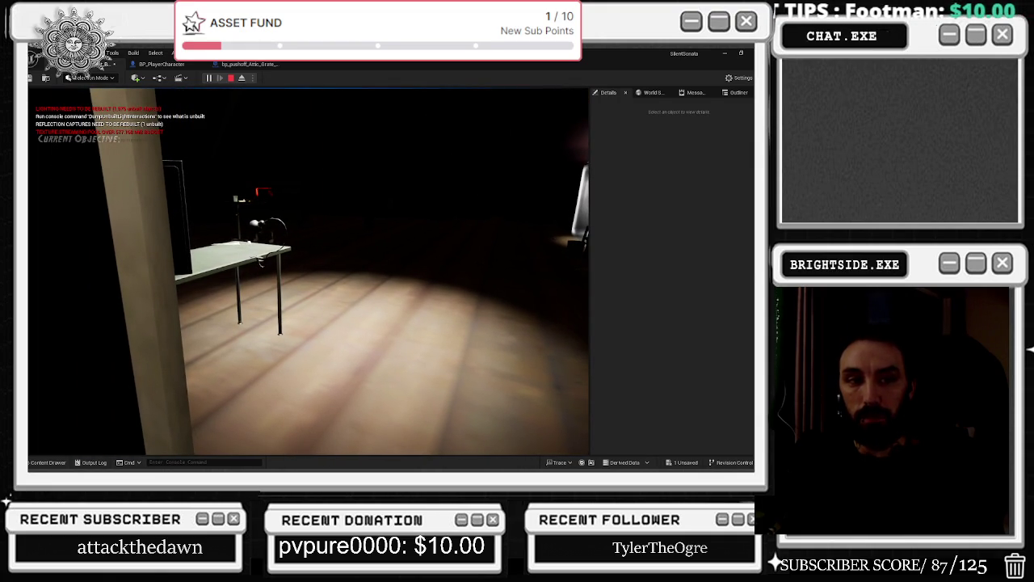
# Read the 70 note, put it away, and walk toward the lit doorway.
pyautogui.press('e')
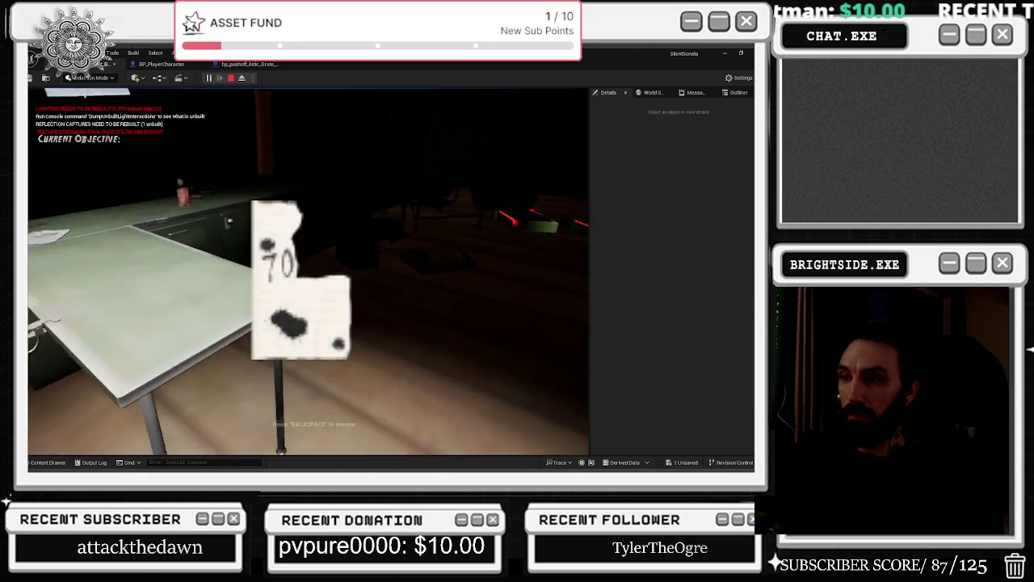
pyautogui.press('BackSpace')
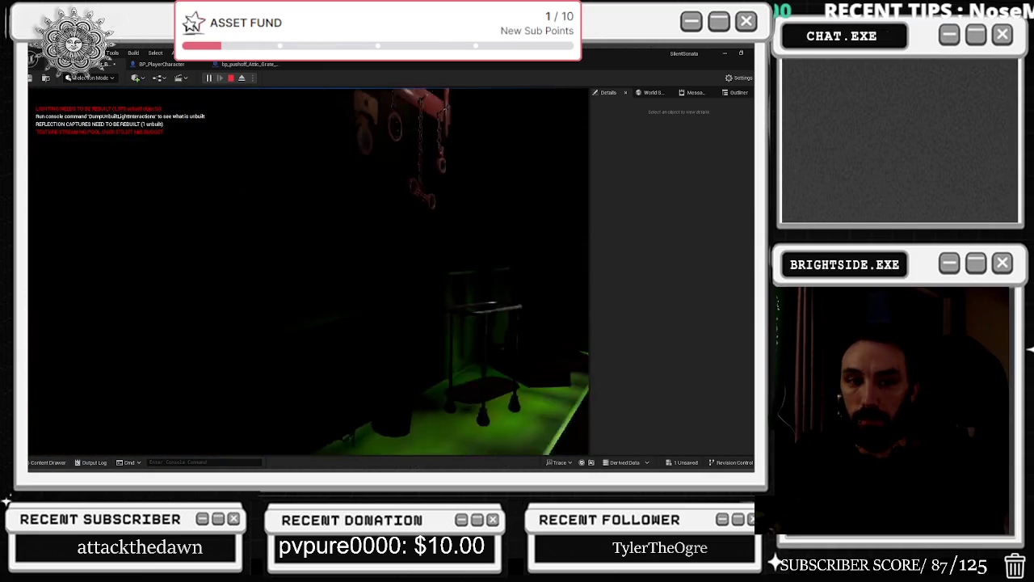
pyautogui.press('w')
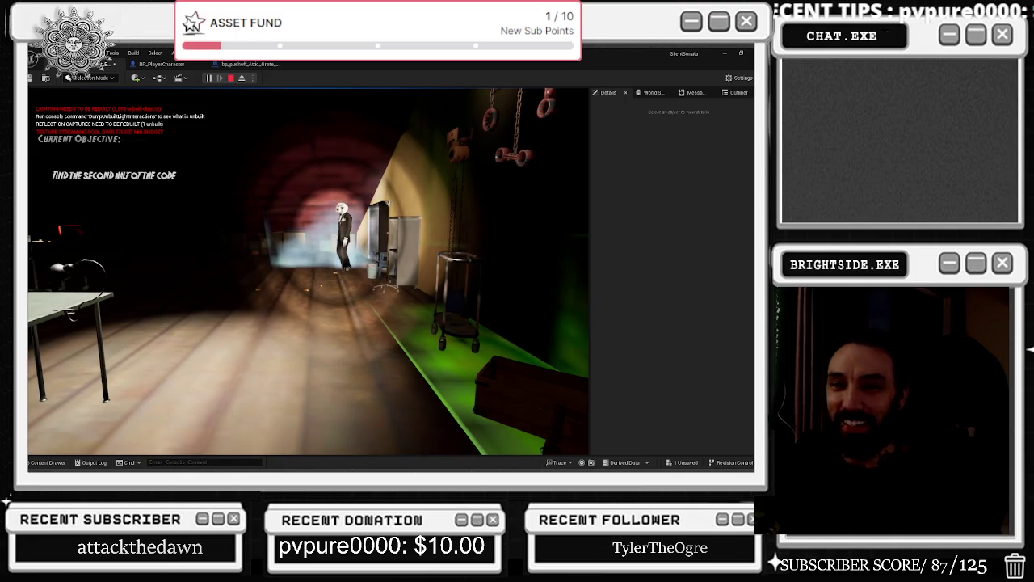
# Walk the player through the attic doorways toward the lit monitor, then stop the play session.
pyautogui.hotkey('alt', 'Tab')
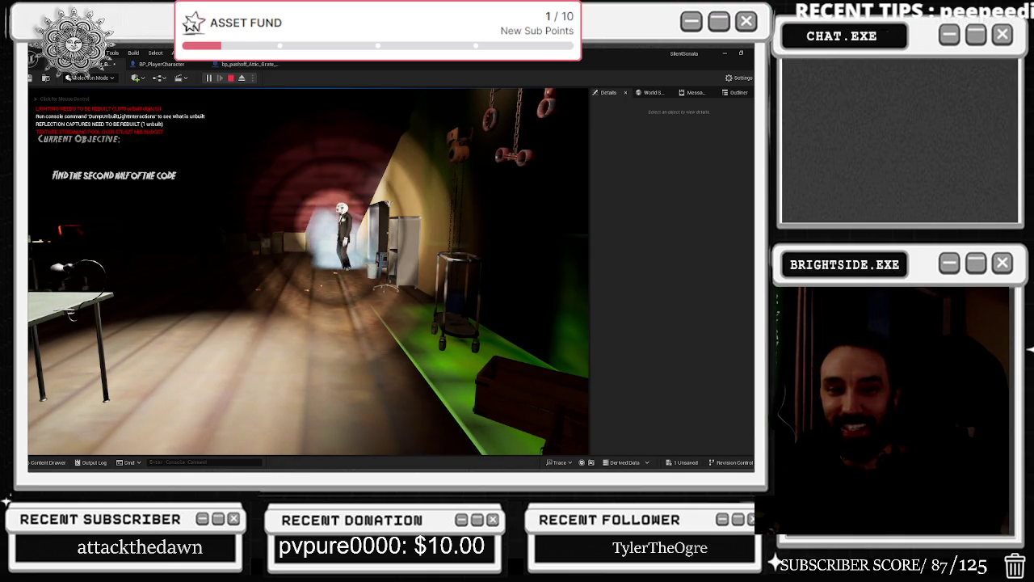
pyautogui.click(186, 307)
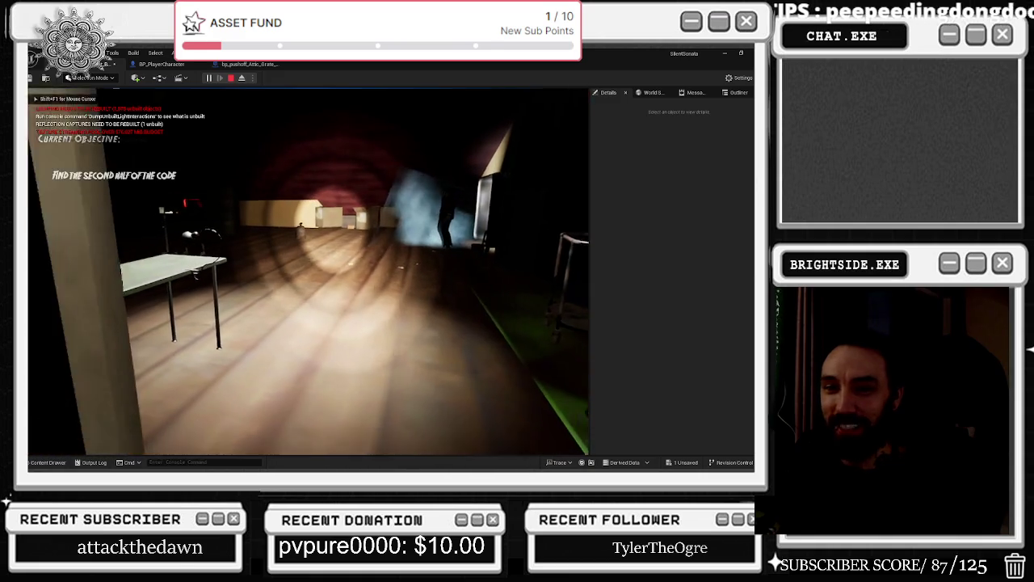
pyautogui.press('d')
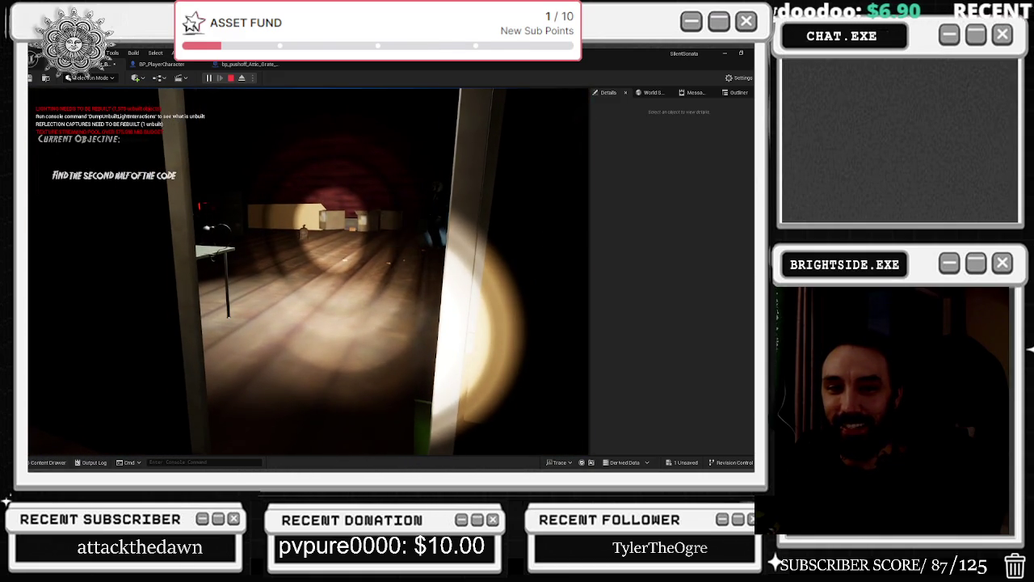
pyautogui.press('w')
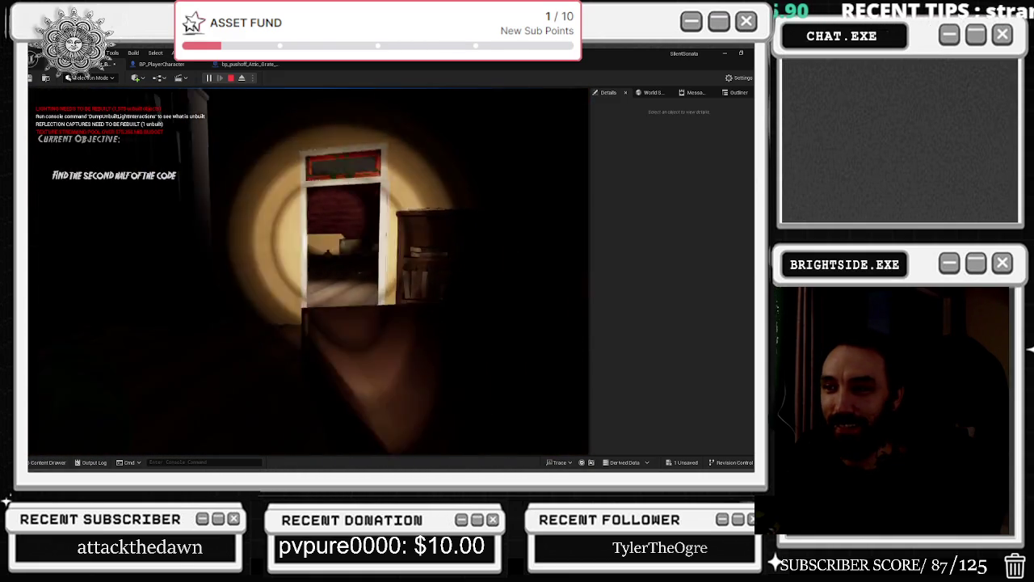
pyautogui.press('w')
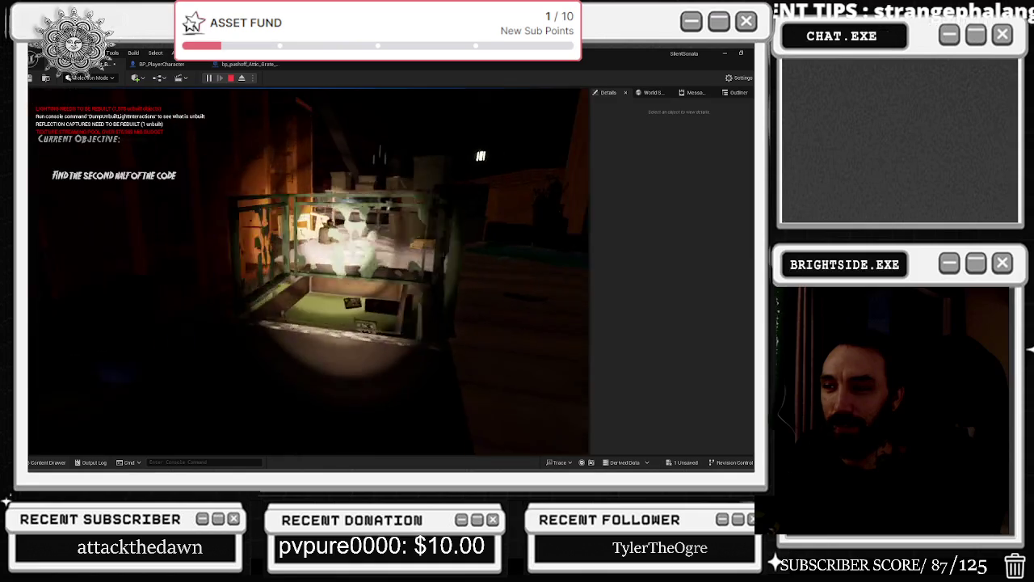
pyautogui.press('w')
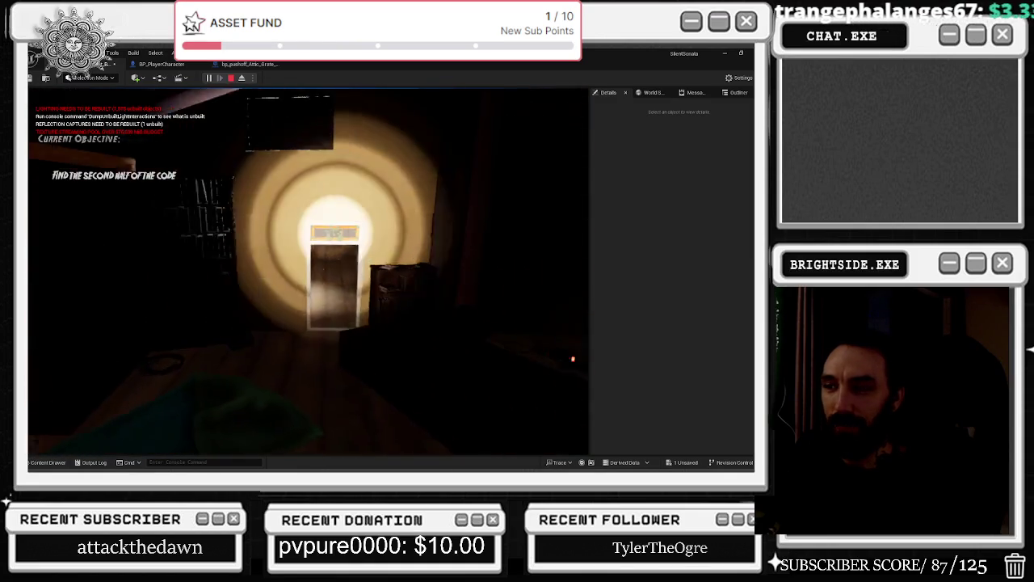
pyautogui.press('w')
pyautogui.press('w')
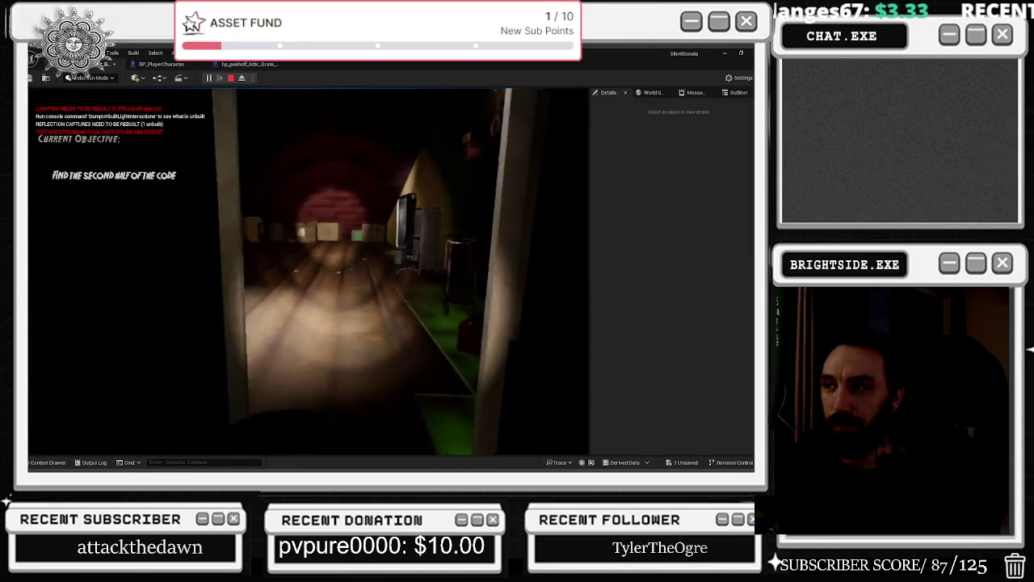
pyautogui.press('e')
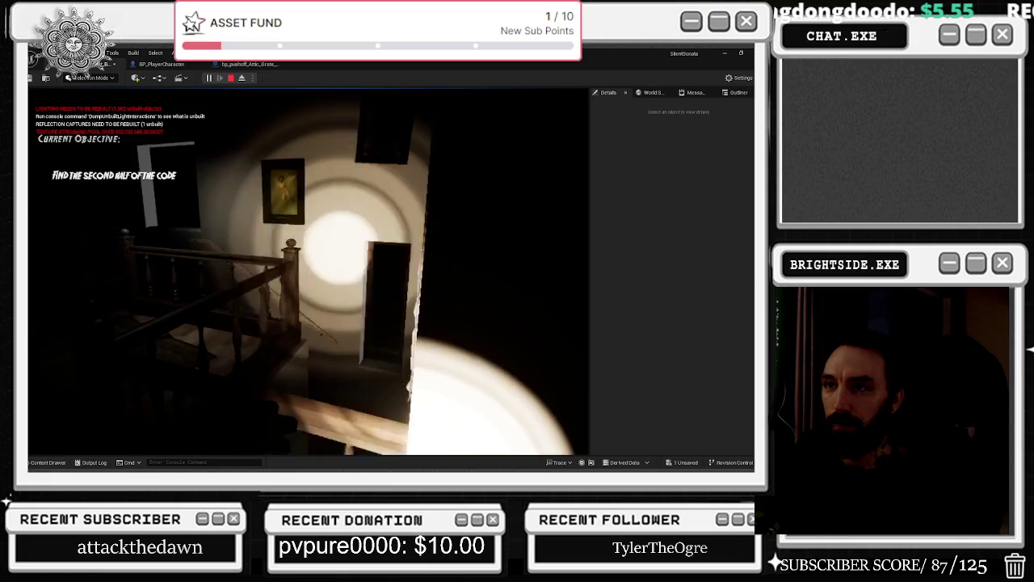
pyautogui.press('Escape')
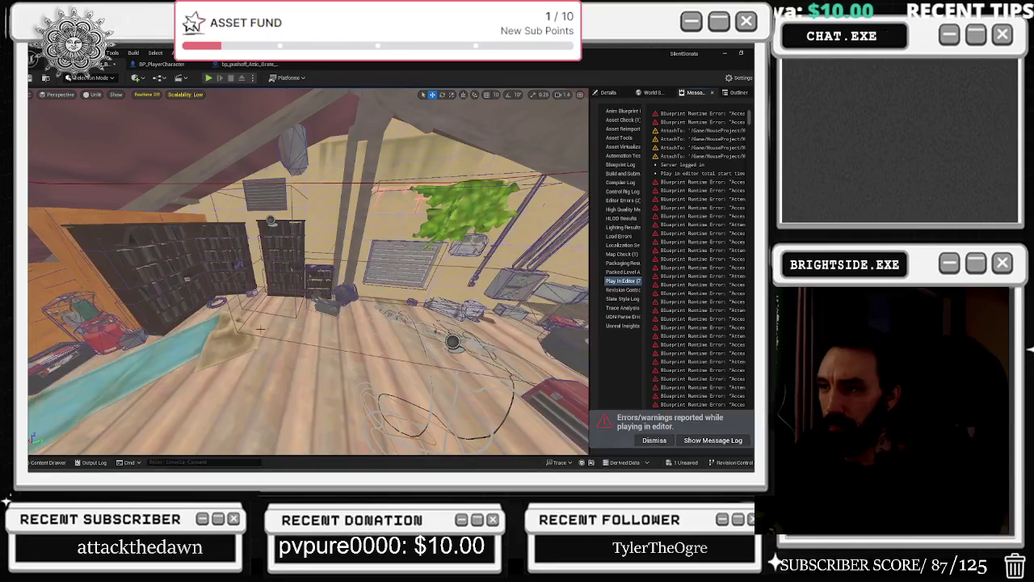
# Review the player character and attic grate vent blueprint graphs.
pyautogui.click(165, 64)
pyautogui.click(245, 65)
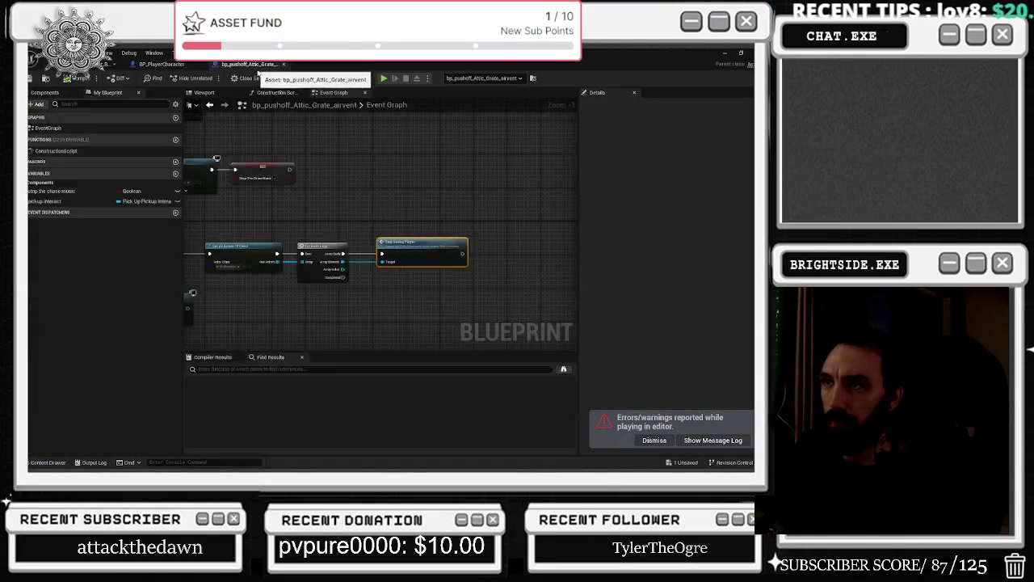
pyautogui.scroll(-2, 416, 227)
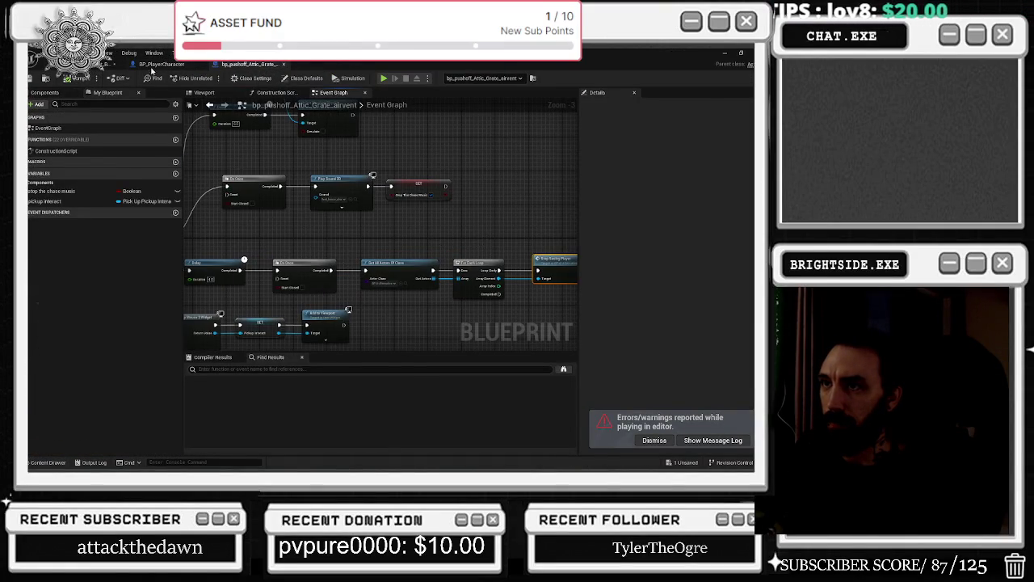
pyautogui.hotkey('ctrl', 'Tab')
# Open the level blueprint from the Blueprints menu, then the note pickup blueprint.
pyautogui.click(105, 66)
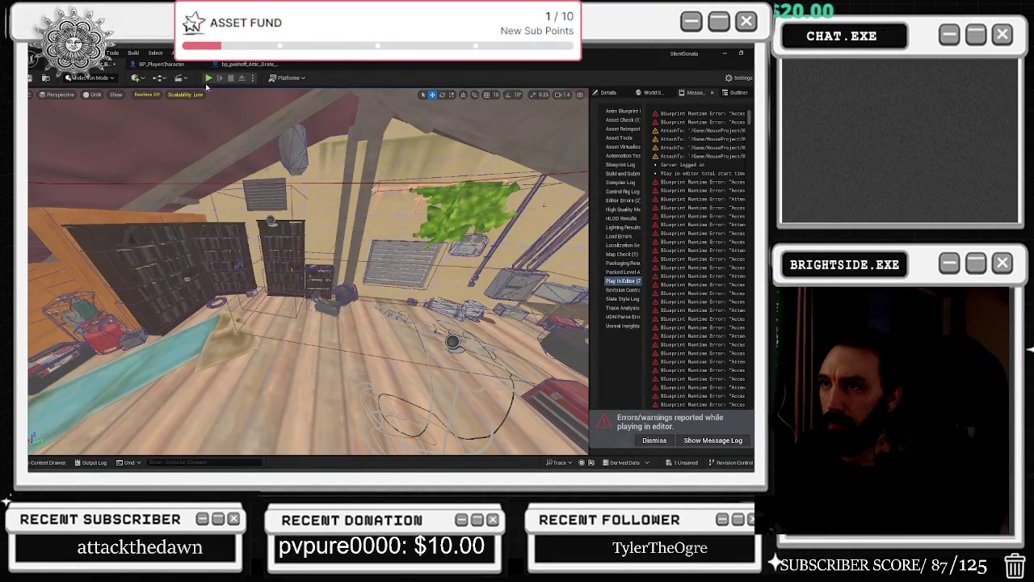
pyautogui.click(161, 77)
pyautogui.click(202, 143)
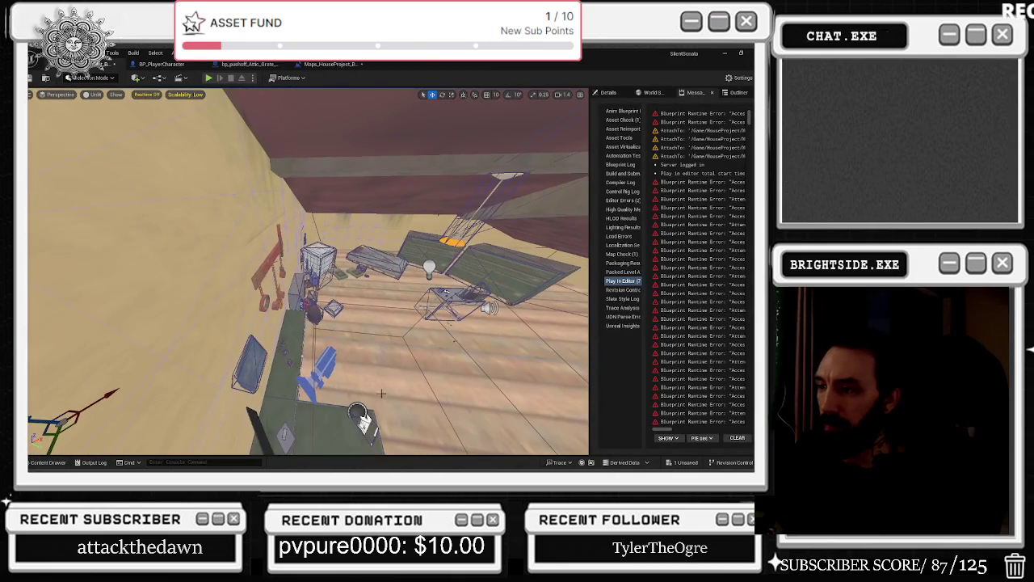
pyautogui.doubleClick(361, 416)
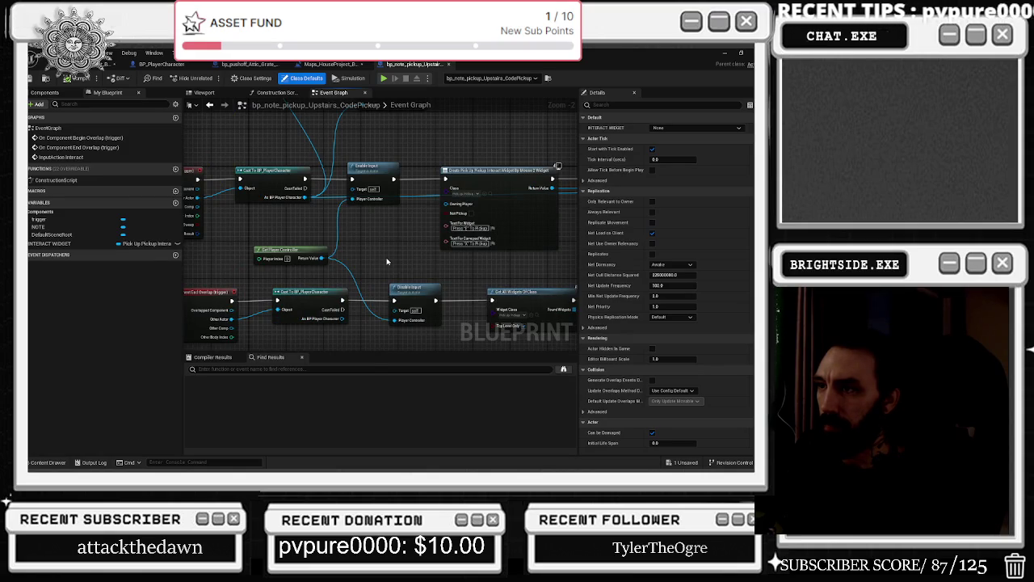
# Inspect the Gotthekeycode House SET node after InputAction Interact, then switch to Maps_HouseProject_BASIC.
pyautogui.scroll(-2, 357, 299)
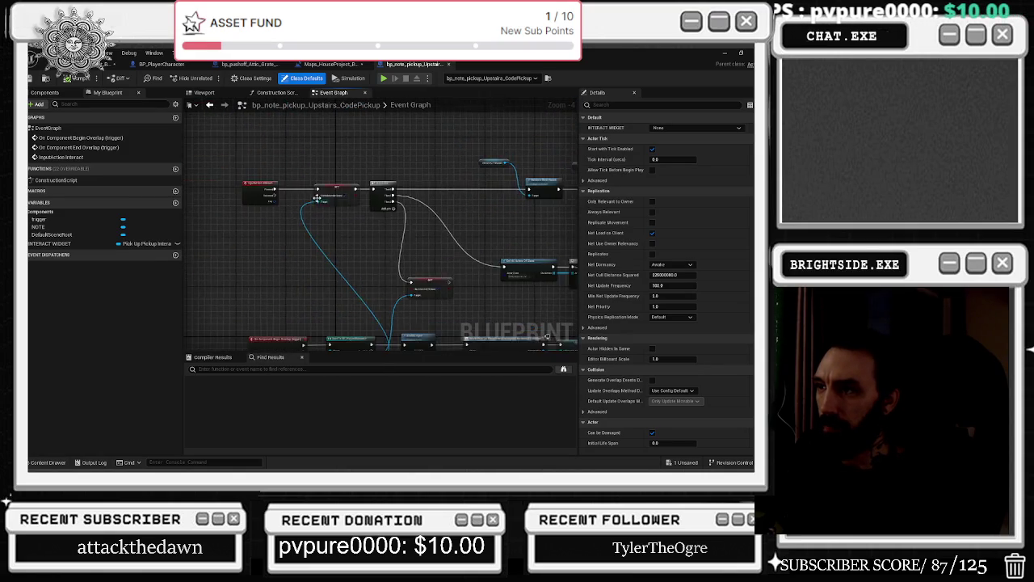
pyautogui.scroll(3, 317, 197)
pyautogui.click(323, 198)
pyautogui.scroll(1, 317, 226)
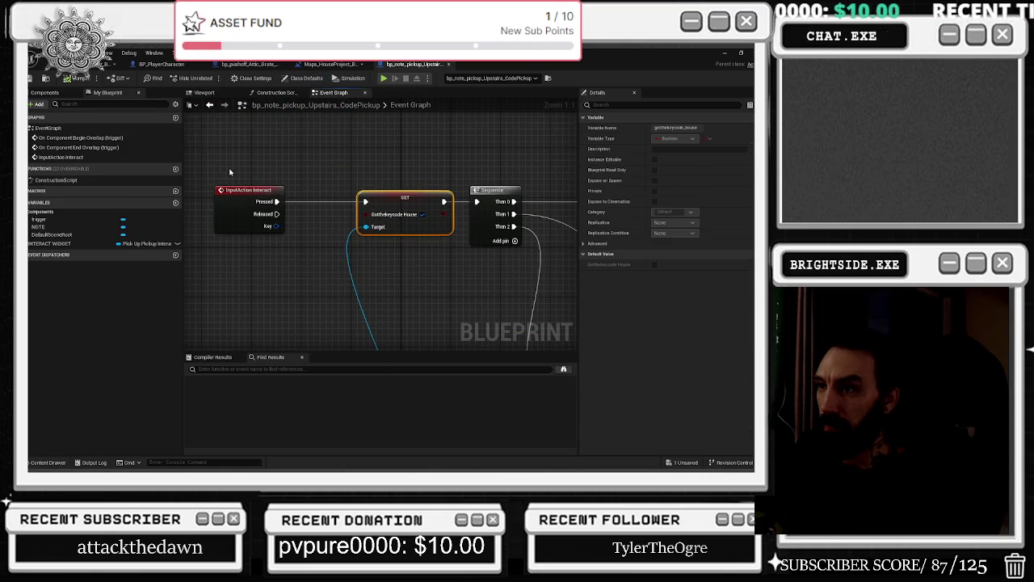
pyautogui.moveTo(231, 172); pyautogui.dragTo(438, 290)
pyautogui.click(424, 287)
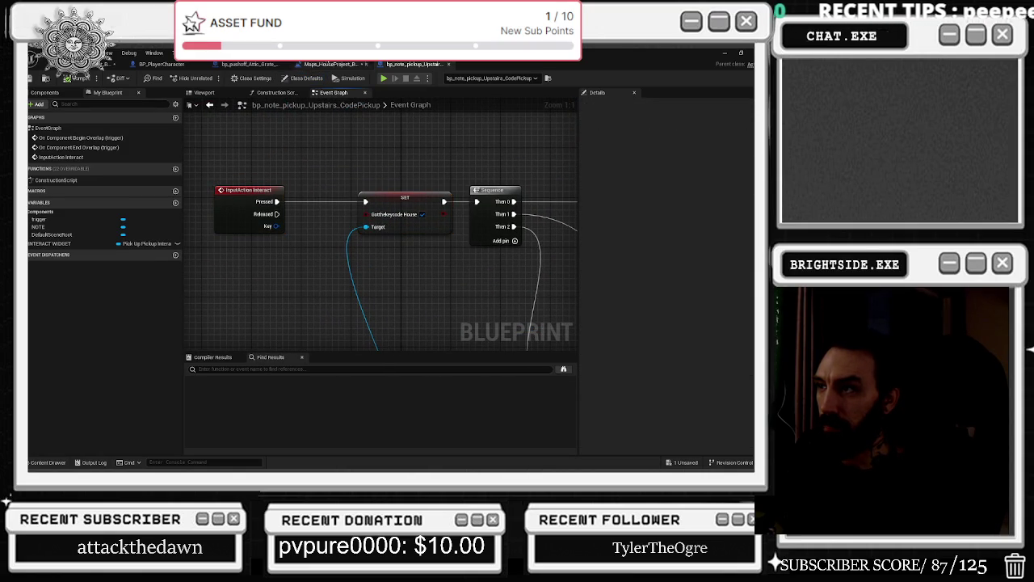
pyautogui.click(340, 65)
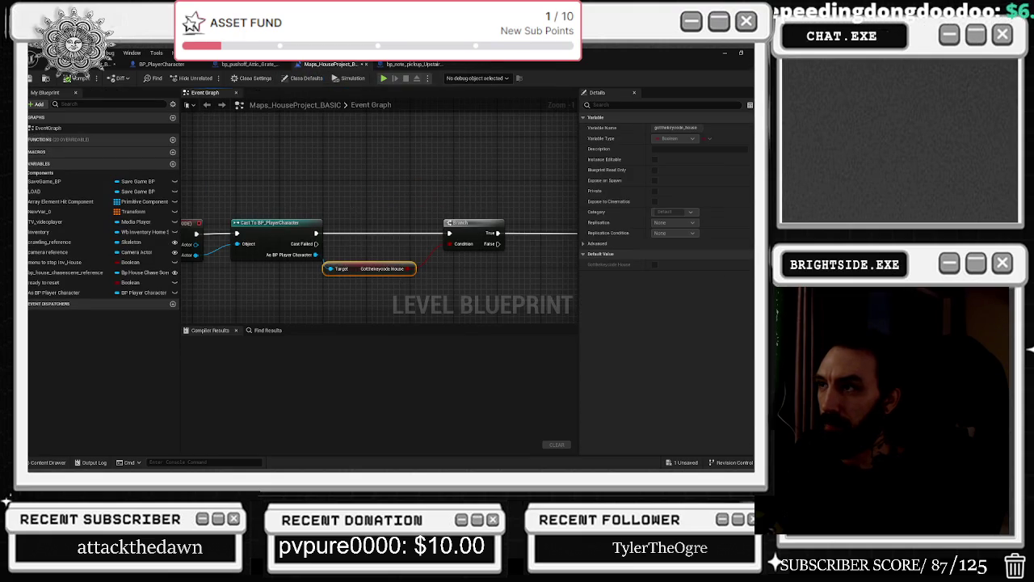
# Check the SET node's variable in the note pickup Blueprint, then return to the level Blueprint.
pyautogui.click(414, 64)
pyautogui.click(402, 203)
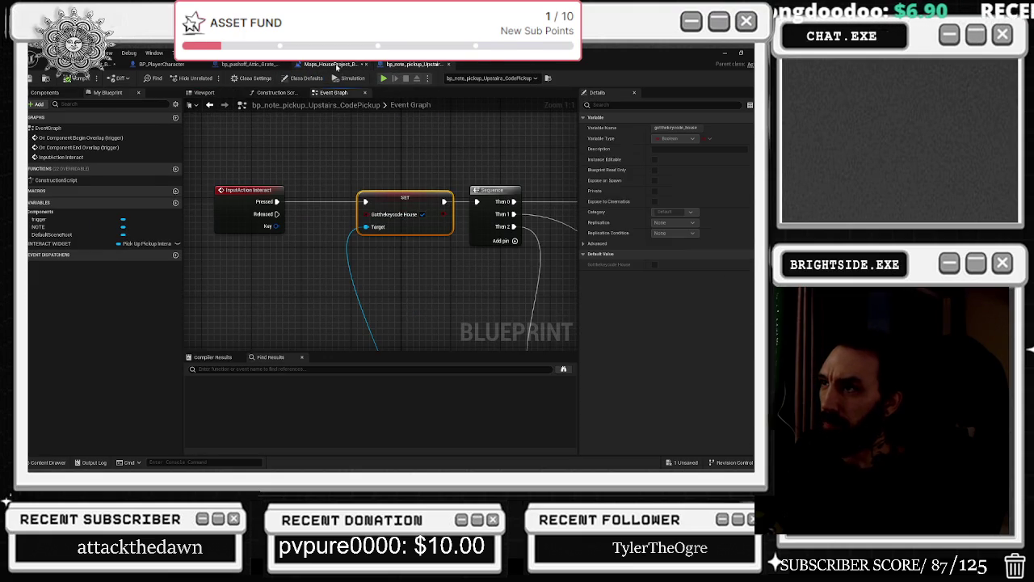
pyautogui.click(337, 66)
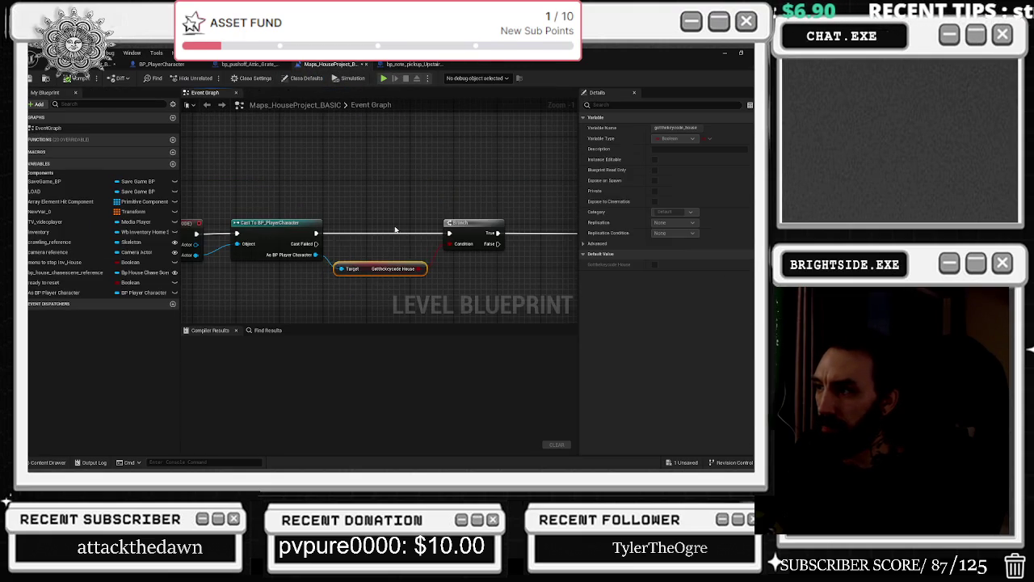
# Nudge the Run Music node left and review the Branch, Do Once and Chase Music Triggered nodes.
pyautogui.moveTo(395, 230); pyautogui.dragTo(323, 198)
pyautogui.moveTo(420, 198); pyautogui.dragTo(309, 197)
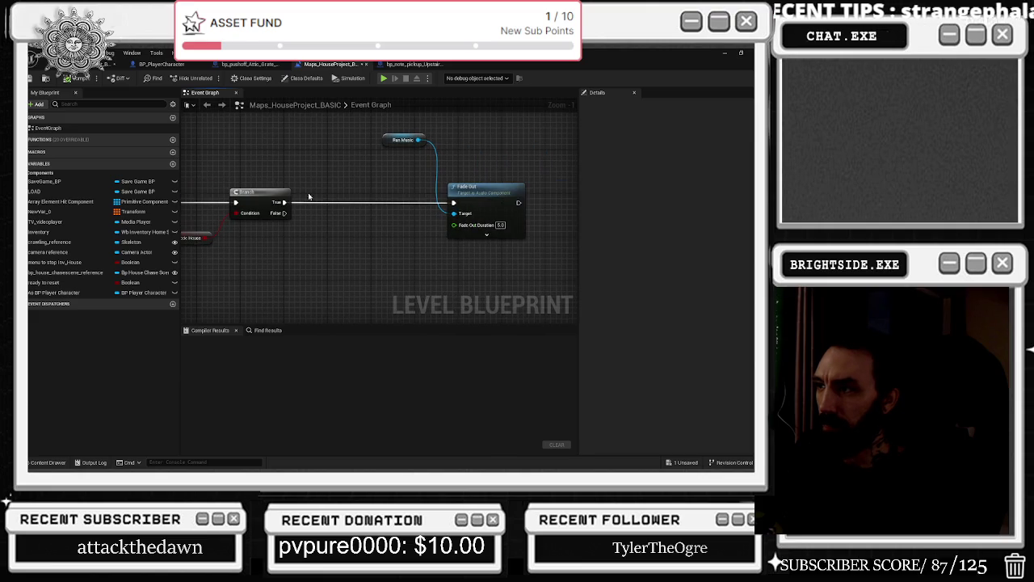
pyautogui.moveTo(412, 140); pyautogui.dragTo(391, 145)
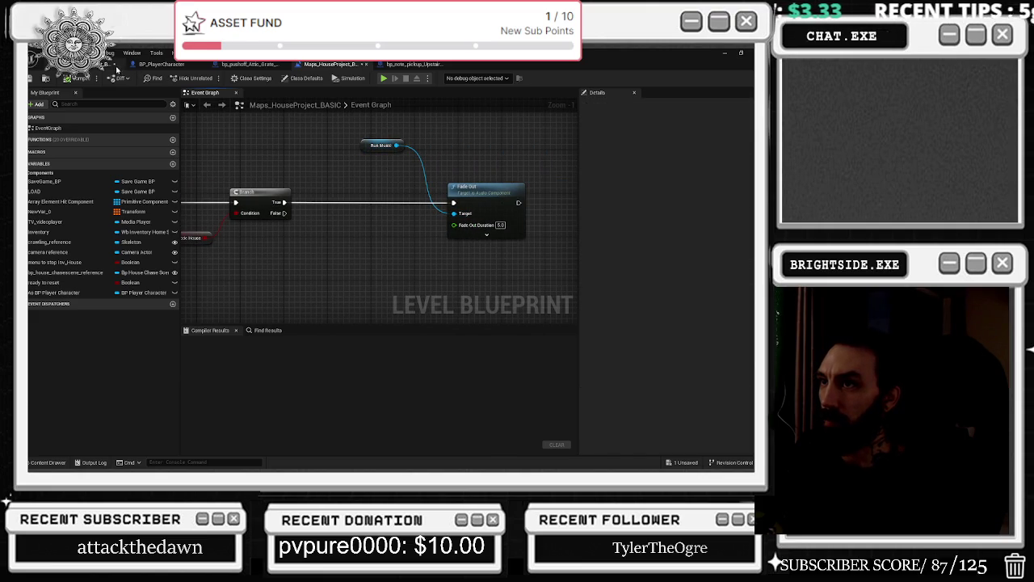
pyautogui.scroll(-9, 311, 196)
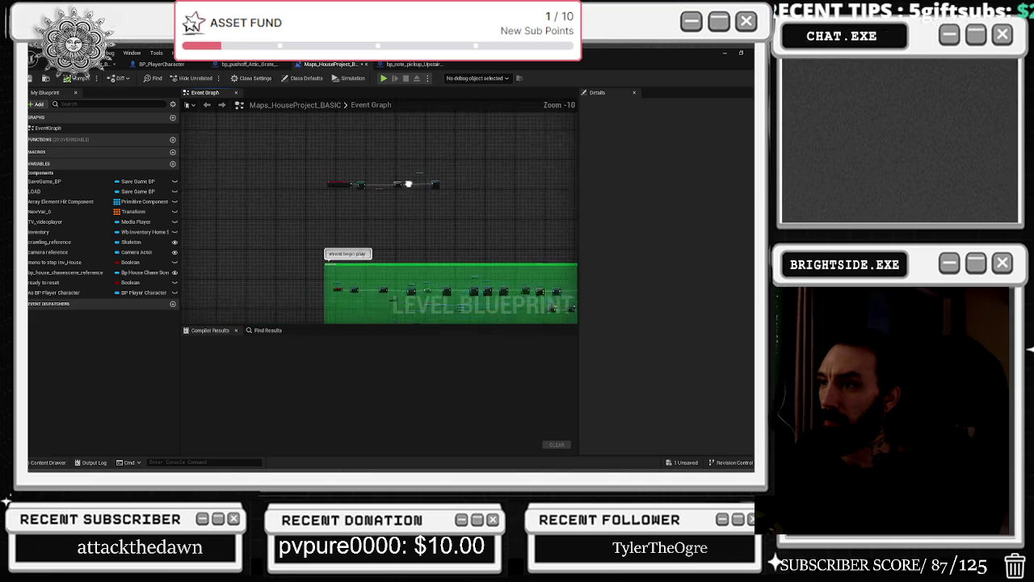
pyautogui.moveTo(391, 248); pyautogui.dragTo(275, 156)
pyautogui.scroll(5, 211, 204)
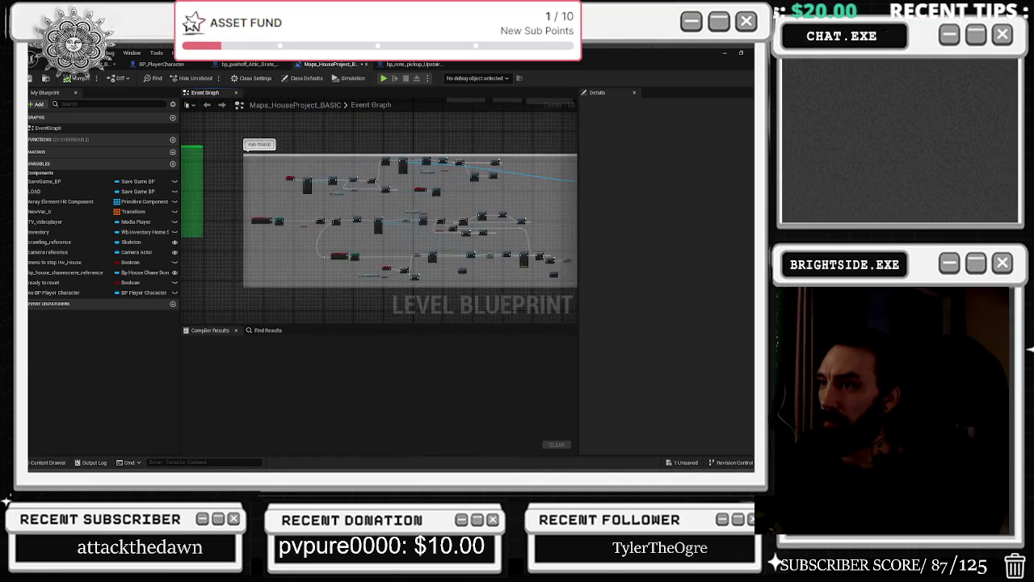
pyautogui.scroll(4, 211, 204)
pyautogui.moveTo(268, 153); pyautogui.dragTo(367, 219)
pyautogui.moveTo(433, 274); pyautogui.dragTo(314, 238)
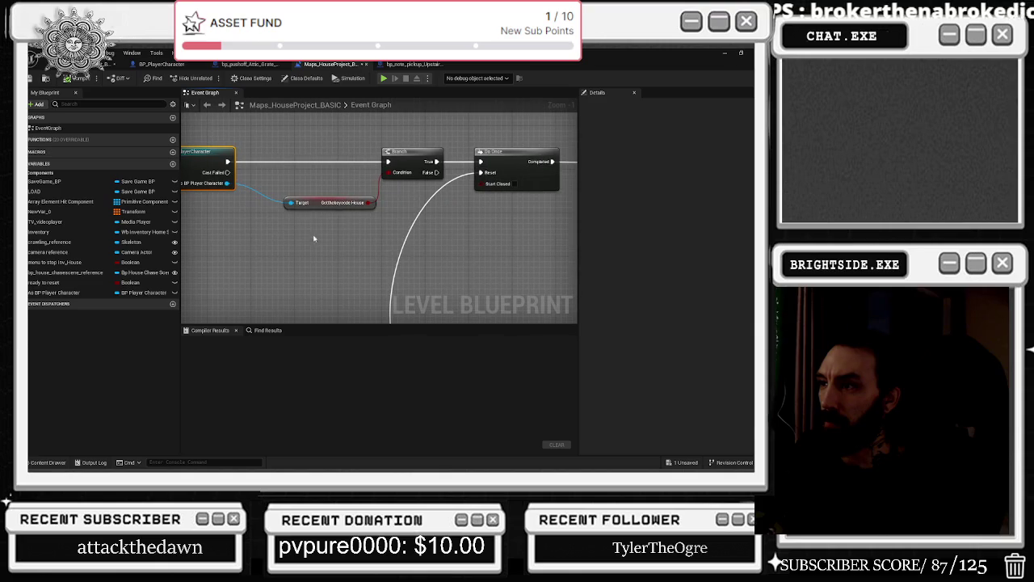
pyautogui.moveTo(383, 229)
pyautogui.mouseDown()
pyautogui.moveTo(399, 291)
pyautogui.moveTo(485, 299)
pyautogui.moveTo(353, 305)
pyautogui.moveTo(566, 355)
pyautogui.mouseUp()
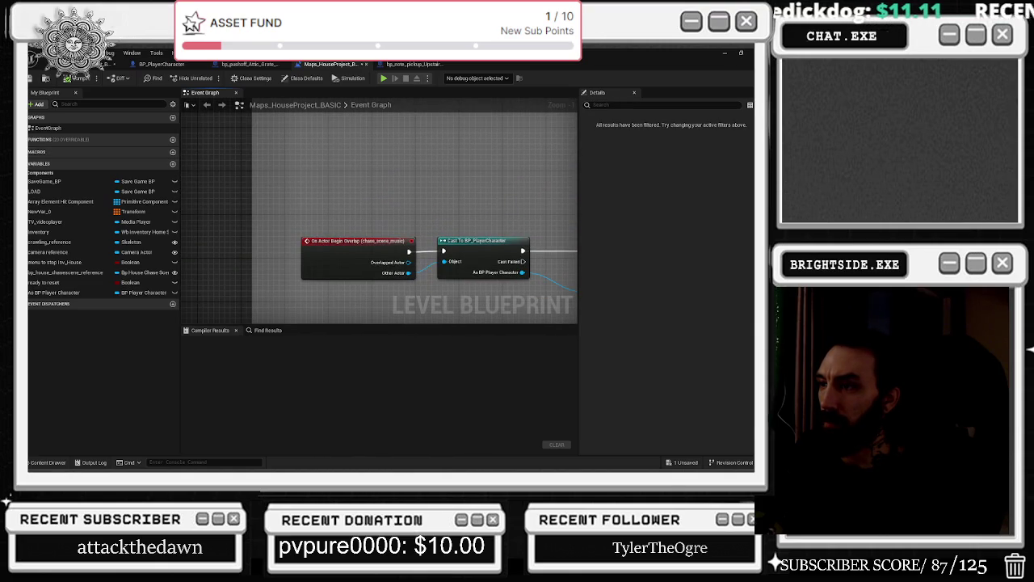
pyautogui.moveTo(702, 338); pyautogui.dragTo(371, 326)
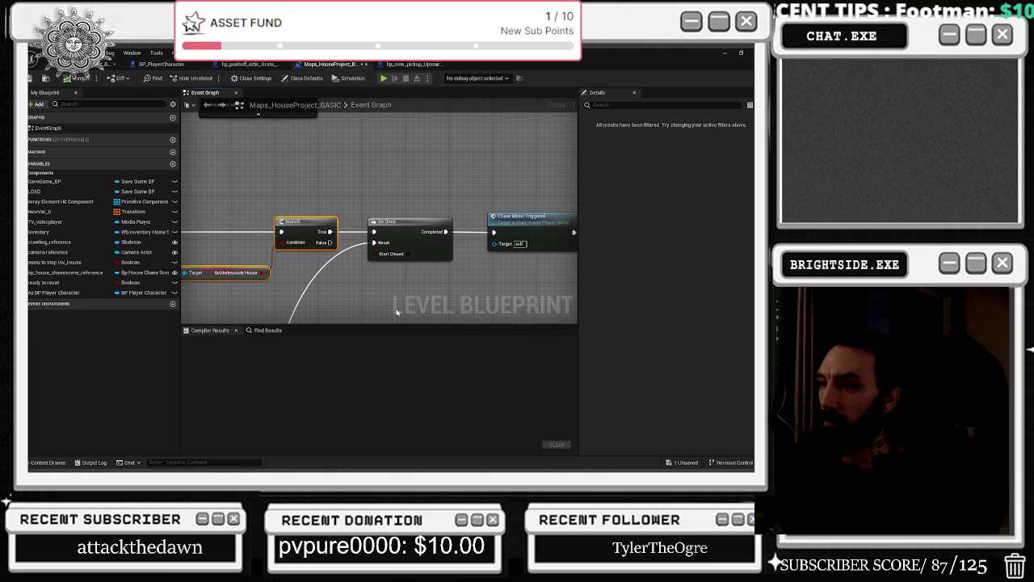
pyautogui.moveTo(396, 312)
pyautogui.mouseDown()
pyautogui.moveTo(398, 298)
pyautogui.moveTo(453, 278)
pyautogui.moveTo(461, 254)
pyautogui.moveTo(455, 240)
pyautogui.moveTo(330, 274)
pyautogui.moveTo(389, 182)
pyautogui.mouseUp()
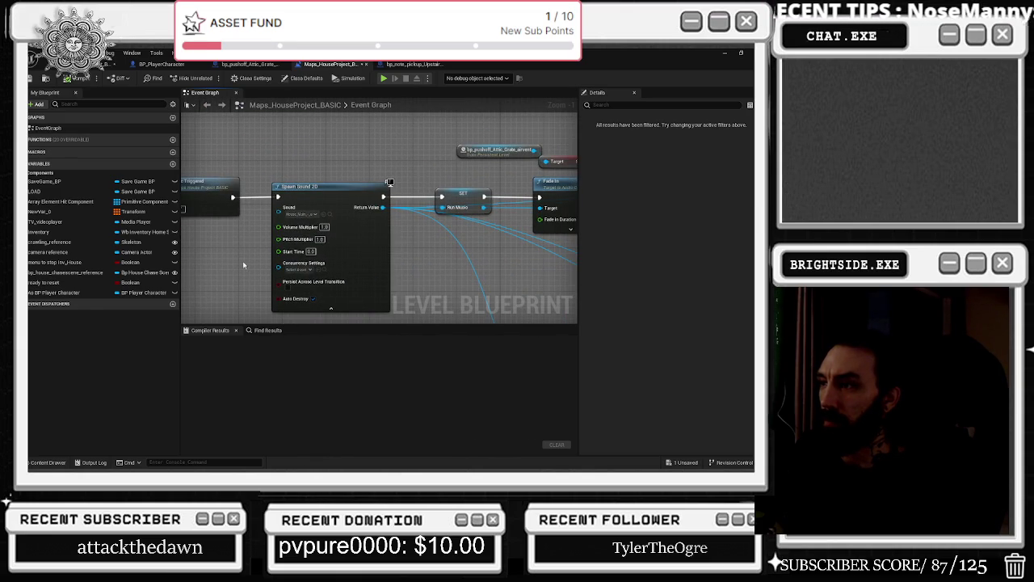
# Reposition the Fade In, SET, bp_pushoff and Stop The Chase Music nodes into tidier spots.
pyautogui.moveTo(493, 184); pyautogui.dragTo(418, 185)
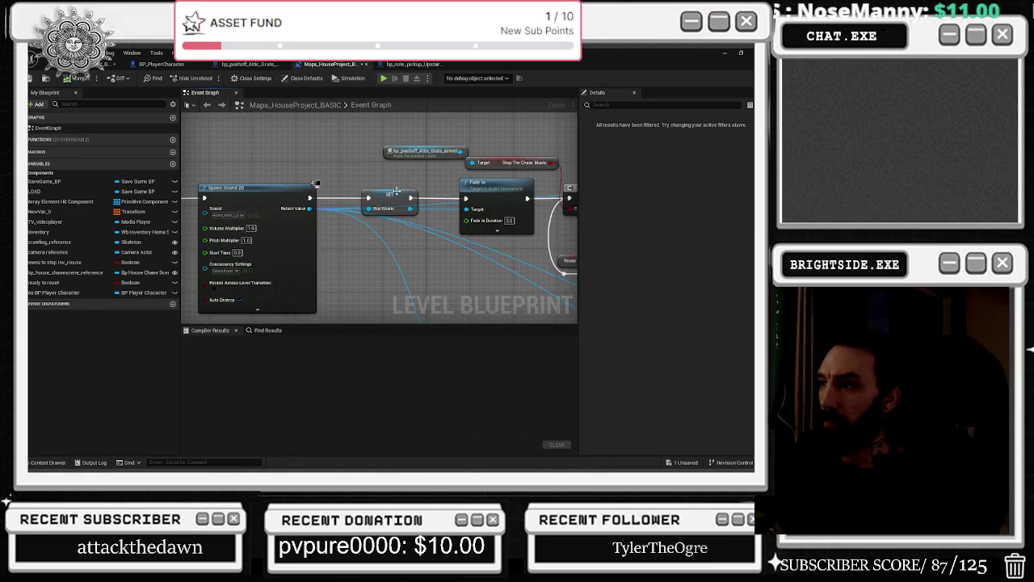
pyautogui.click(521, 212)
pyautogui.moveTo(521, 211); pyautogui.dragTo(506, 184)
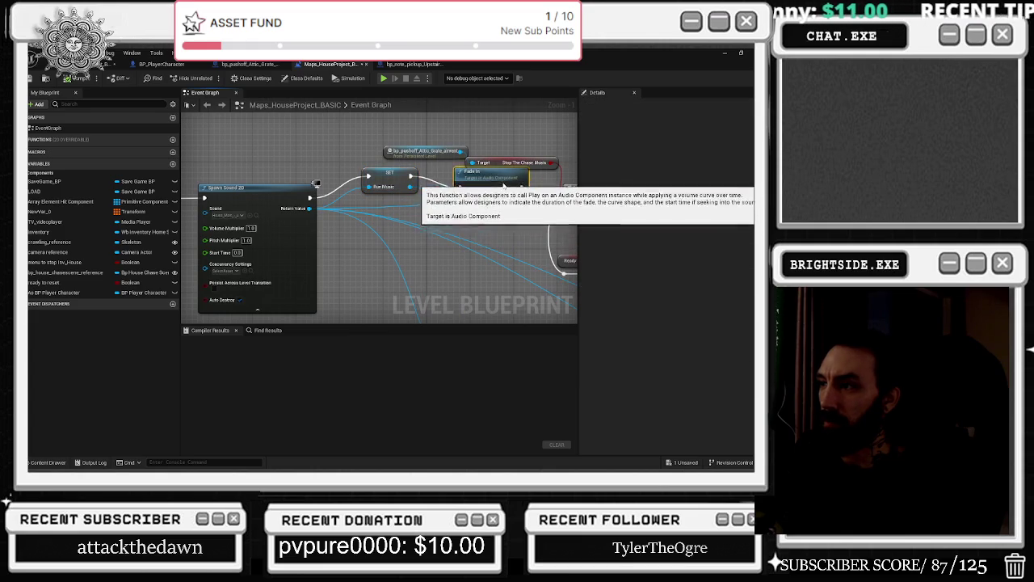
pyautogui.moveTo(387, 177)
pyautogui.mouseDown()
pyautogui.moveTo(404, 204)
pyautogui.moveTo(258, 174)
pyautogui.moveTo(293, 162)
pyautogui.moveTo(453, 204)
pyautogui.mouseUp()
pyautogui.moveTo(291, 180); pyautogui.dragTo(282, 167)
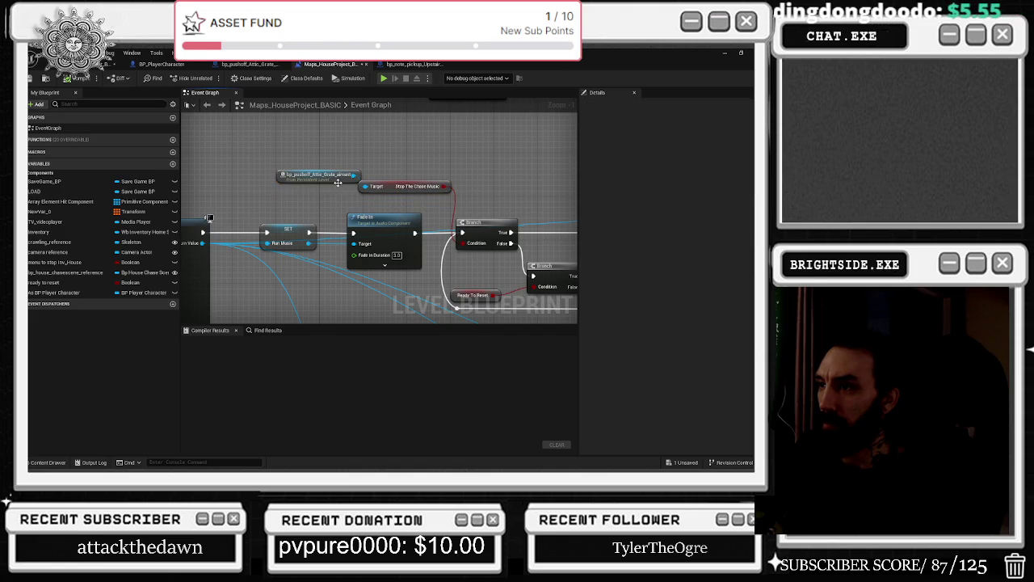
pyautogui.moveTo(338, 183); pyautogui.dragTo(273, 160)
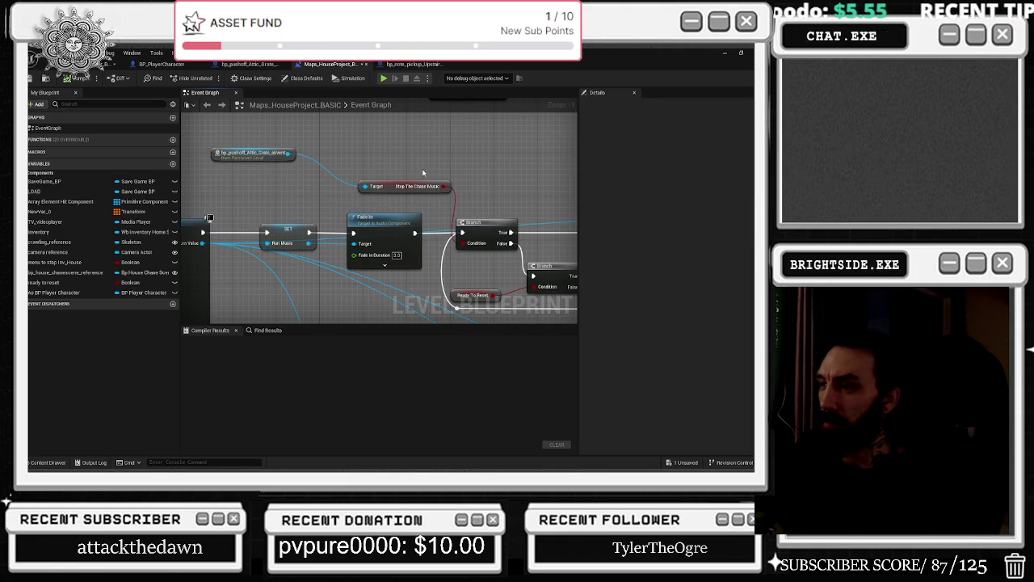
# Align the RUN MUSIC getter with Fade Out and review the Delay, Stop and Sequence nodes.
pyautogui.moveTo(384, 211); pyautogui.dragTo(235, 204)
pyautogui.moveTo(574, 190)
pyautogui.mouseDown()
pyautogui.moveTo(420, 184)
pyautogui.moveTo(432, 210)
pyautogui.moveTo(314, 216)
pyautogui.moveTo(356, 227)
pyautogui.mouseUp()
pyautogui.moveTo(550, 219)
pyautogui.mouseDown()
pyautogui.moveTo(456, 212)
pyautogui.moveTo(429, 199)
pyautogui.moveTo(397, 148)
pyautogui.moveTo(271, 154)
pyautogui.moveTo(255, 134)
pyautogui.moveTo(438, 185)
pyautogui.moveTo(488, 180)
pyautogui.mouseUp()
pyautogui.moveTo(228, 215)
pyautogui.mouseDown()
pyautogui.moveTo(267, 194)
pyautogui.moveTo(243, 202)
pyautogui.moveTo(258, 243)
pyautogui.moveTo(218, 145)
pyautogui.mouseUp()
pyautogui.moveTo(404, 243); pyautogui.dragTo(258, 198)
pyautogui.moveTo(388, 227)
pyautogui.mouseDown()
pyautogui.moveTo(353, 148)
pyautogui.moveTo(242, 121)
pyautogui.moveTo(344, 159)
pyautogui.moveTo(320, 147)
pyautogui.moveTo(348, 142)
pyautogui.moveTo(255, 140)
pyautogui.mouseUp()
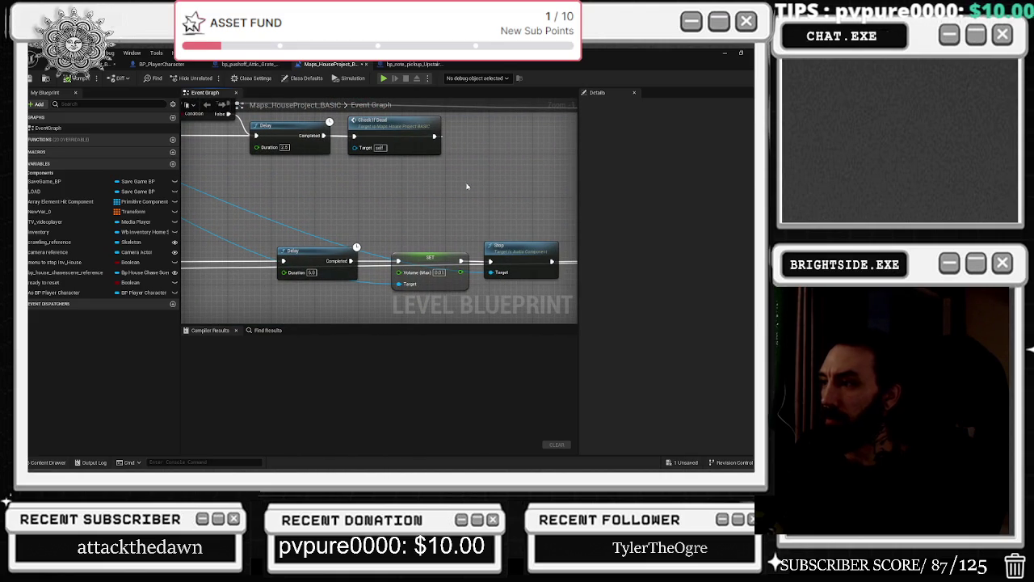
pyautogui.click(413, 63)
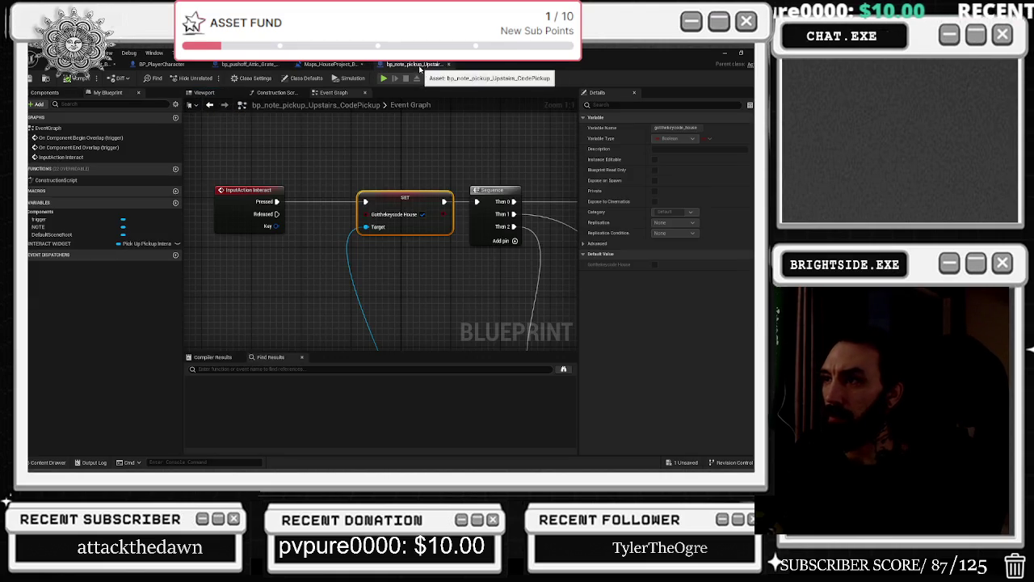
# Return to the Maps_HouseProject_BASIC level Blueprint and center the Begin Play chase-music node row.
pyautogui.click(328, 64)
pyautogui.moveTo(316, 180); pyautogui.dragTo(508, 304)
pyautogui.scroll(2, 378, 247)
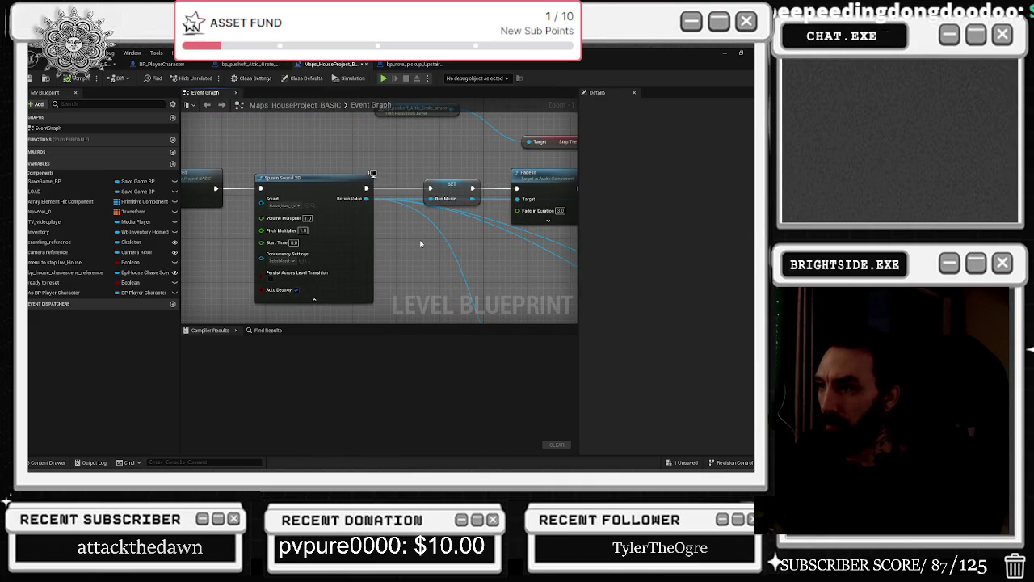
pyautogui.scroll(-4, 397, 270)
pyautogui.moveTo(345, 279)
pyautogui.mouseDown()
pyautogui.moveTo(485, 315)
pyautogui.moveTo(580, 216)
pyautogui.mouseUp()
pyautogui.scroll(-1, 580, 216)
pyautogui.scroll(-1, 580, 216)
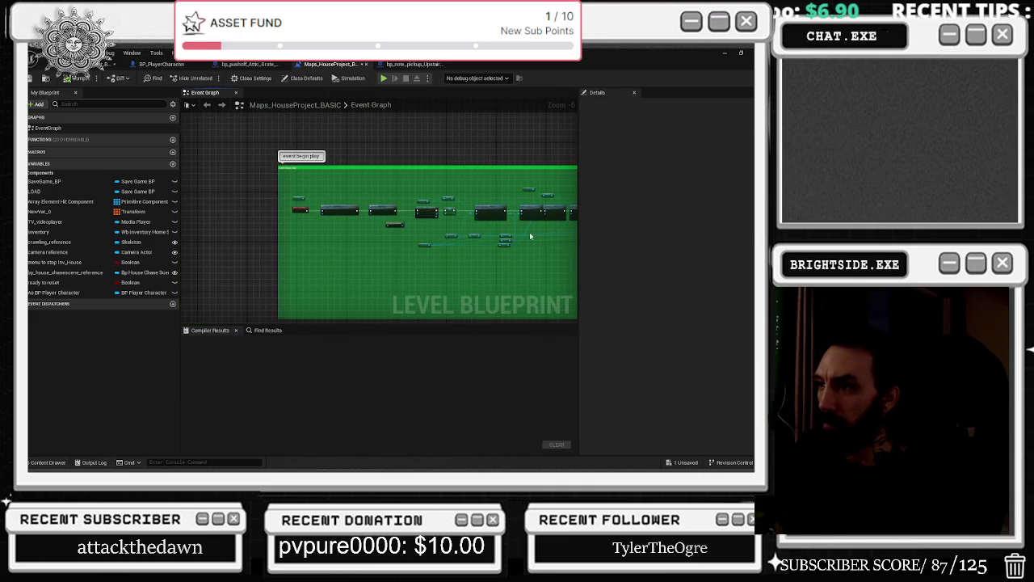
pyautogui.moveTo(444, 244); pyautogui.dragTo(231, 233)
pyautogui.scroll(-6, 457, 143)
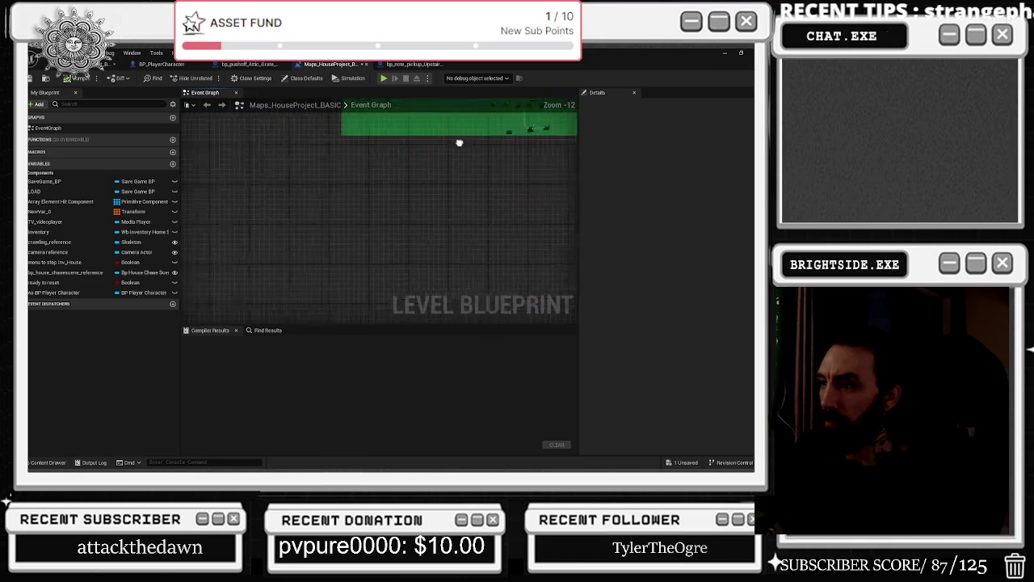
pyautogui.scroll(5, 320, 151)
pyautogui.moveTo(320, 152); pyautogui.dragTo(323, 242)
pyautogui.scroll(3, 249, 231)
pyautogui.moveTo(279, 192)
pyautogui.mouseDown()
pyautogui.moveTo(280, 159)
pyautogui.moveTo(472, 221)
pyautogui.mouseUp()
pyautogui.scroll(-3, 279, 159)
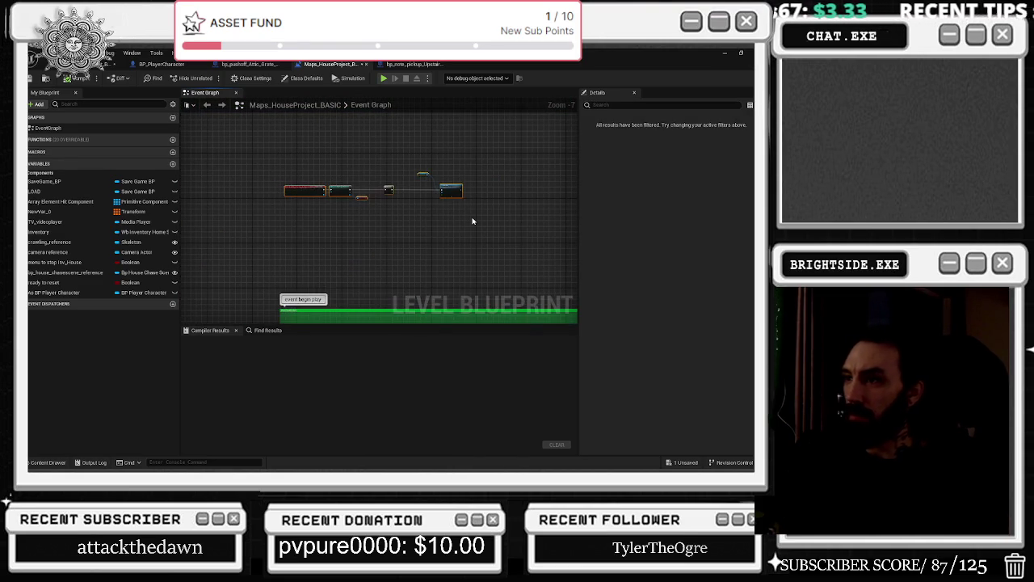
# Wrap the selected node row in an 'afe' comment that stays visible when zoomed out.
pyautogui.press('c')
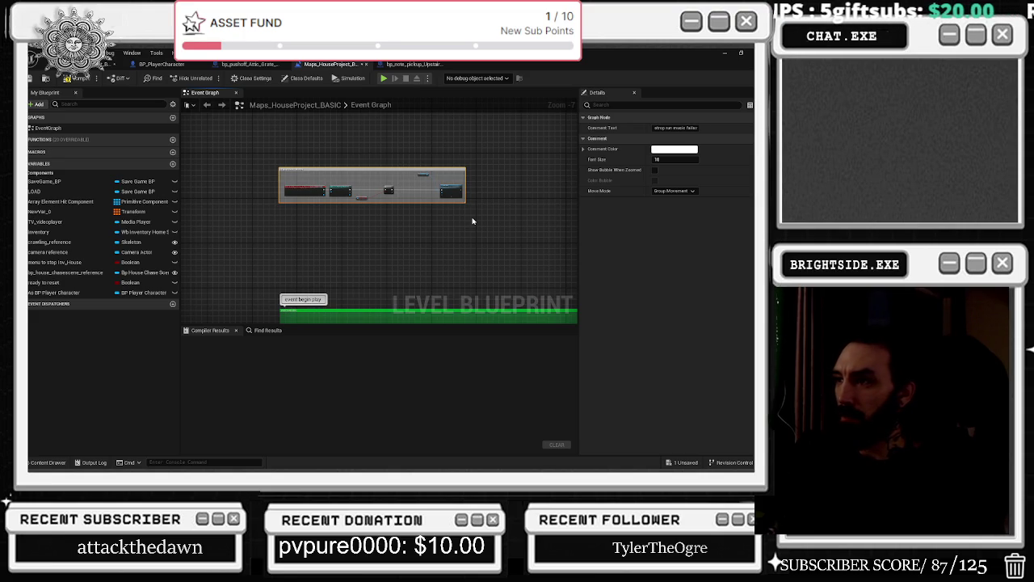
pyautogui.write('afe')
pyautogui.click(654, 170)
pyautogui.scroll(5, 339, 194)
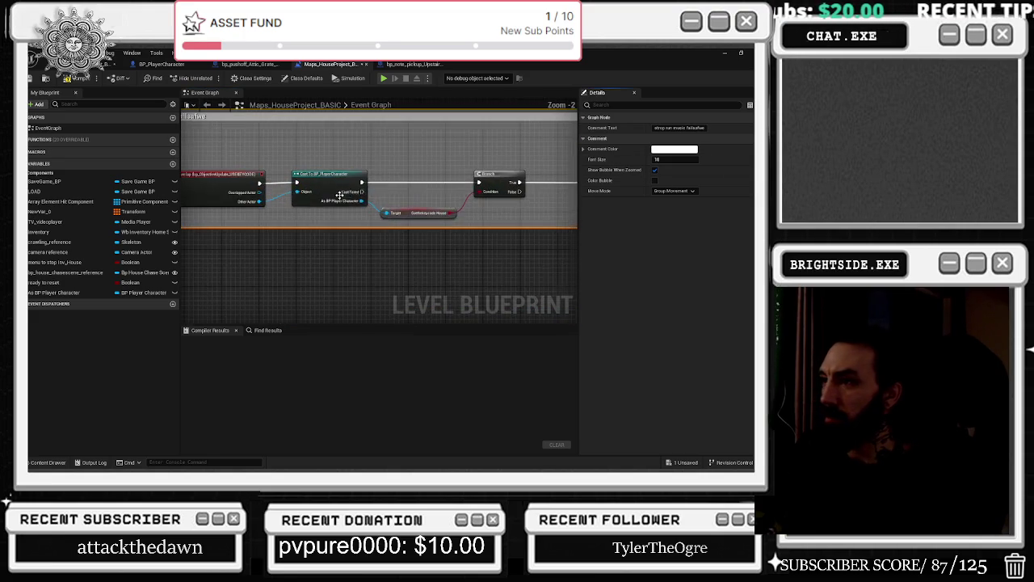
pyautogui.press('Home')
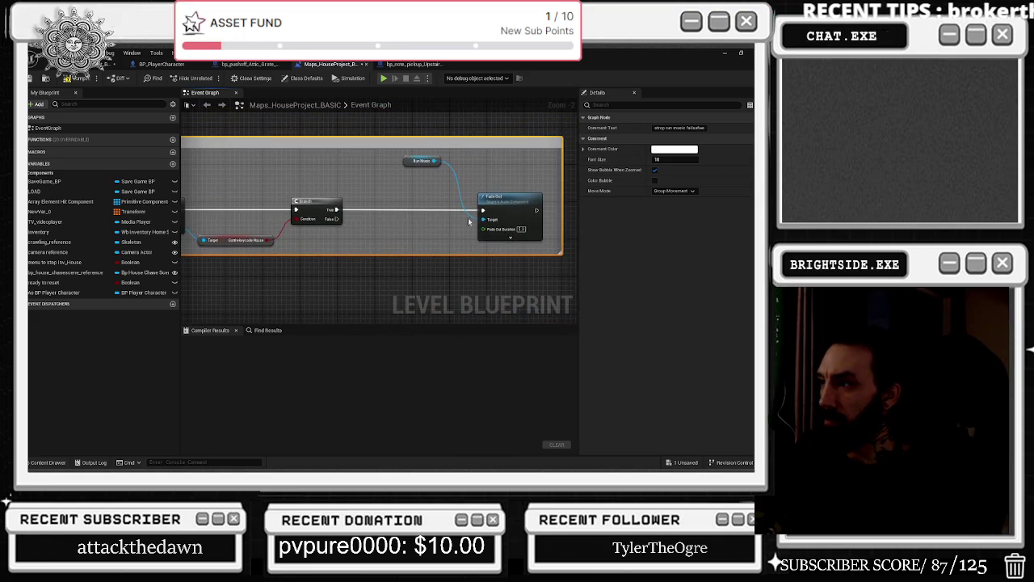
pyautogui.rightClick(424, 215)
pyautogui.press('Escape')
pyautogui.click(472, 230)
# Add a Stop node for Run Music and wire Delay's Completed into it.
pyautogui.moveTo(472, 238); pyautogui.dragTo(505, 238)
pyautogui.press('Escape')
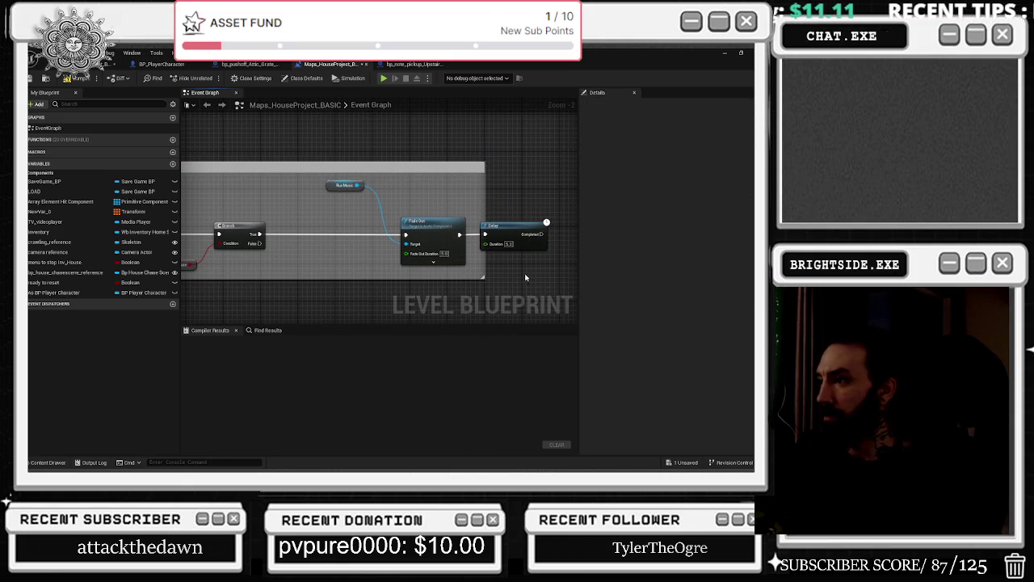
pyautogui.moveTo(355, 186); pyautogui.dragTo(453, 192)
pyautogui.write('se')
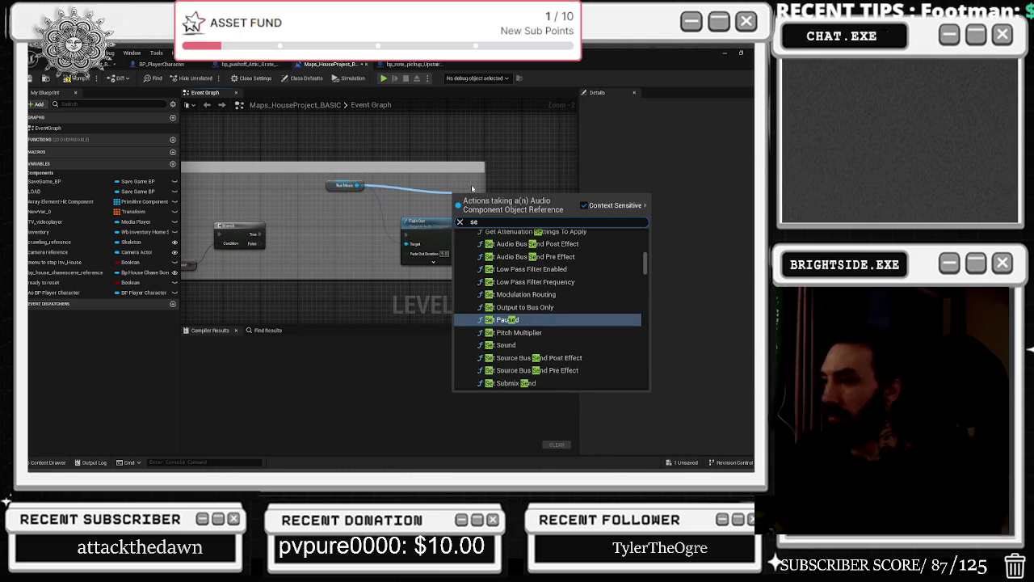
pyautogui.press('BackSpace')
pyautogui.press('BackSpace')
pyautogui.write('stop')
pyautogui.press('Return')
pyautogui.moveTo(488, 198)
pyautogui.mouseDown()
pyautogui.moveTo(375, 207)
pyautogui.moveTo(485, 234)
pyautogui.mouseUp()
pyautogui.moveTo(410, 248); pyautogui.dragTo(453, 247)
# Add a Stop Delayed node, reroute the Run Music wire, add another Stop, and compile.
pyautogui.moveTo(260, 209); pyautogui.dragTo(262, 211)
pyautogui.write('set')
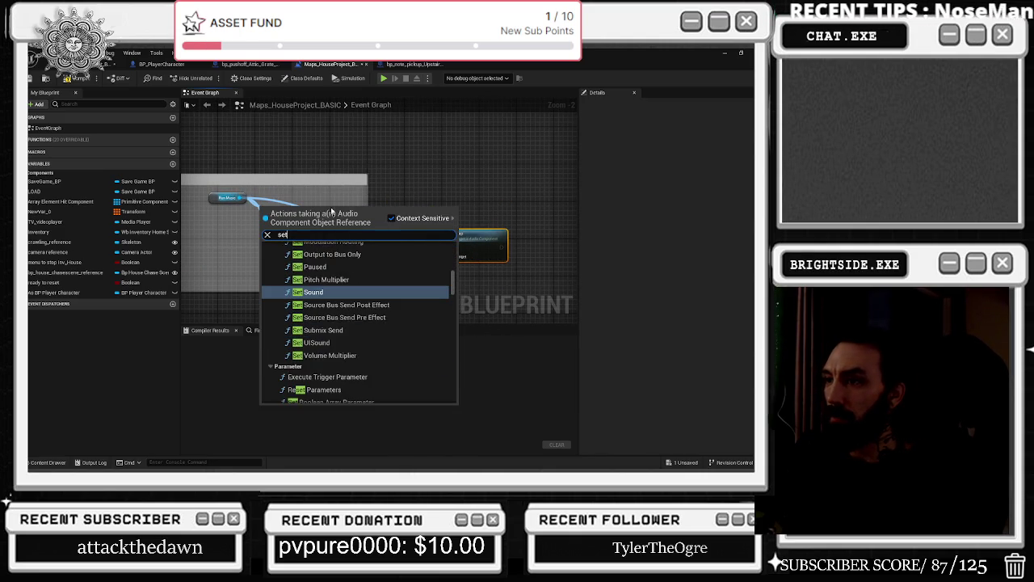
pyautogui.write('stop del')
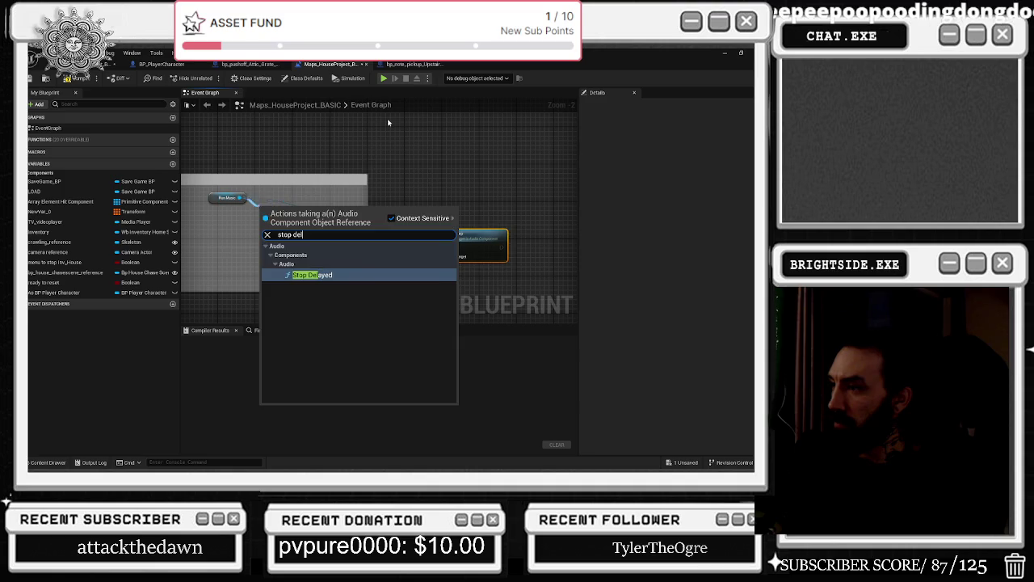
pyautogui.click(330, 275)
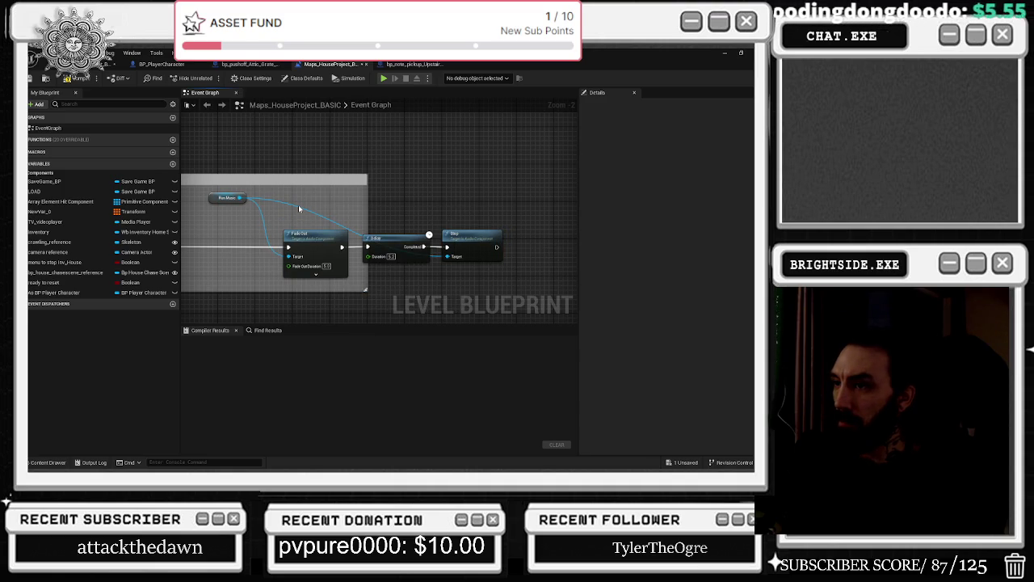
pyautogui.doubleClick(286, 201)
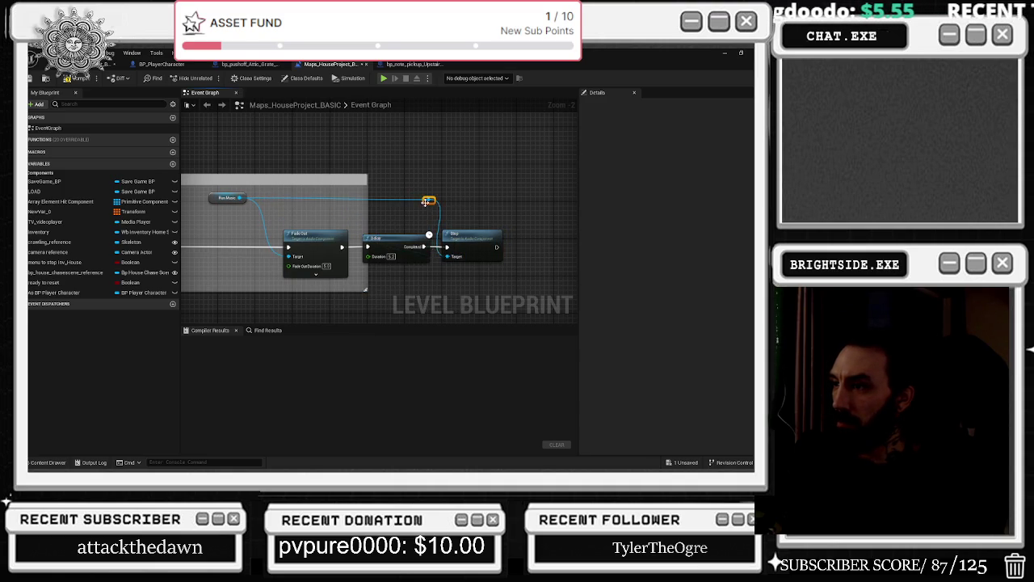
pyautogui.moveTo(426, 201); pyautogui.dragTo(446, 194)
pyautogui.click(84, 79)
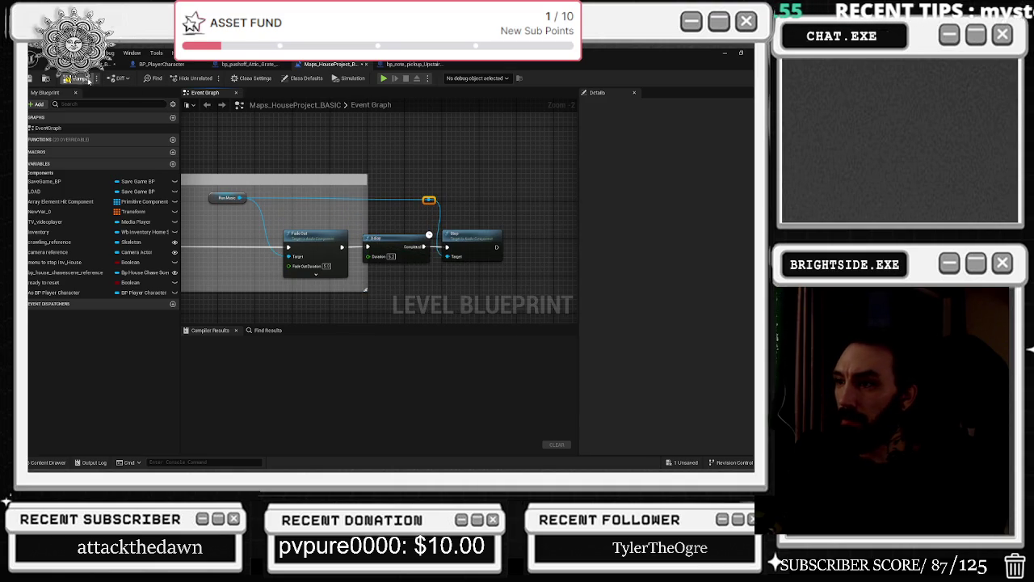
pyautogui.click(32, 79)
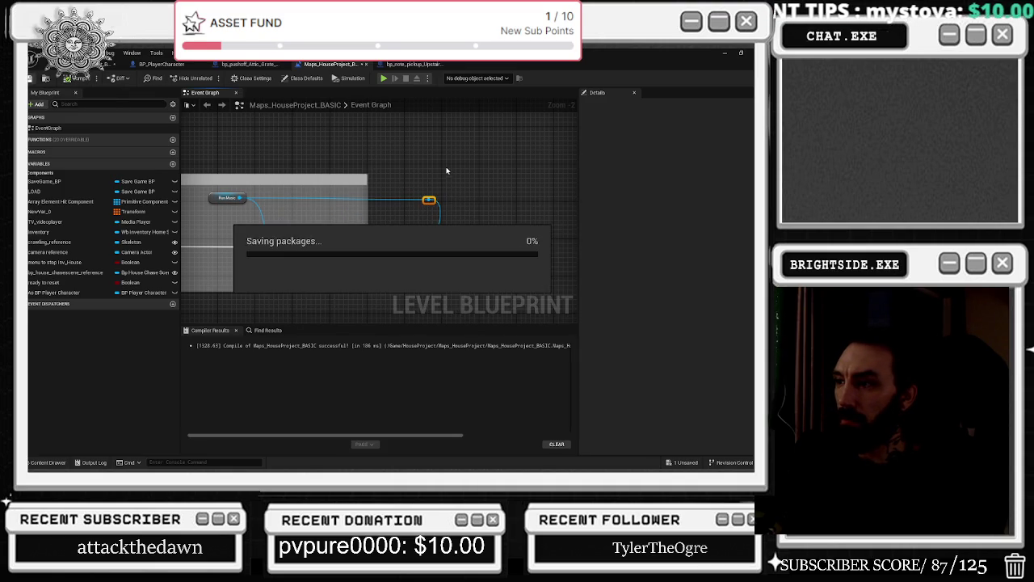
# Return to the level, start a playtest, and pick up the torn 70 note from the table.
pyautogui.click(109, 64)
pyautogui.moveTo(413, 195)
pyautogui.mouseDown()
pyautogui.moveTo(291, 197)
pyautogui.moveTo(351, 222)
pyautogui.moveTo(338, 102)
pyautogui.mouseUp()
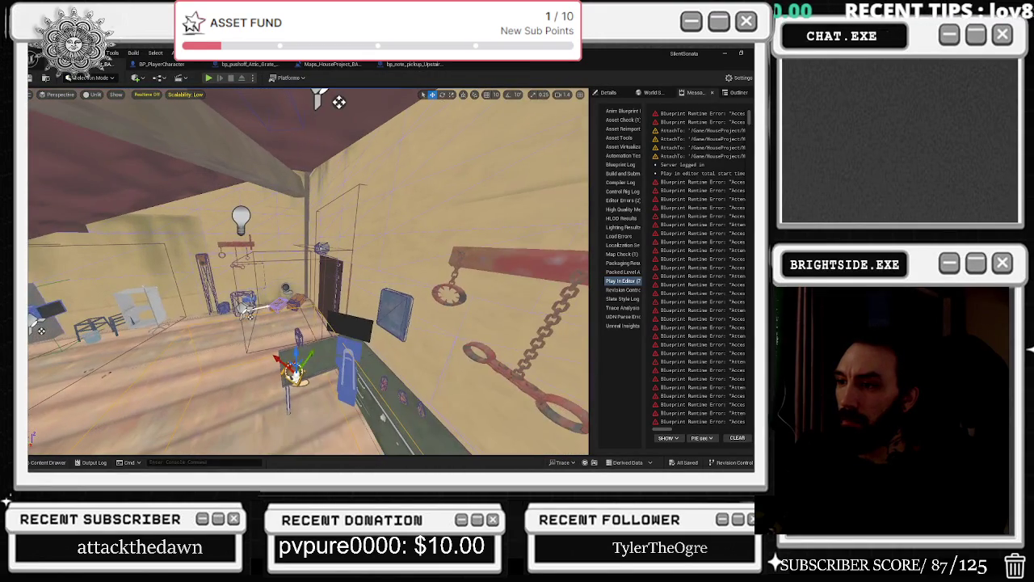
pyautogui.click(209, 78)
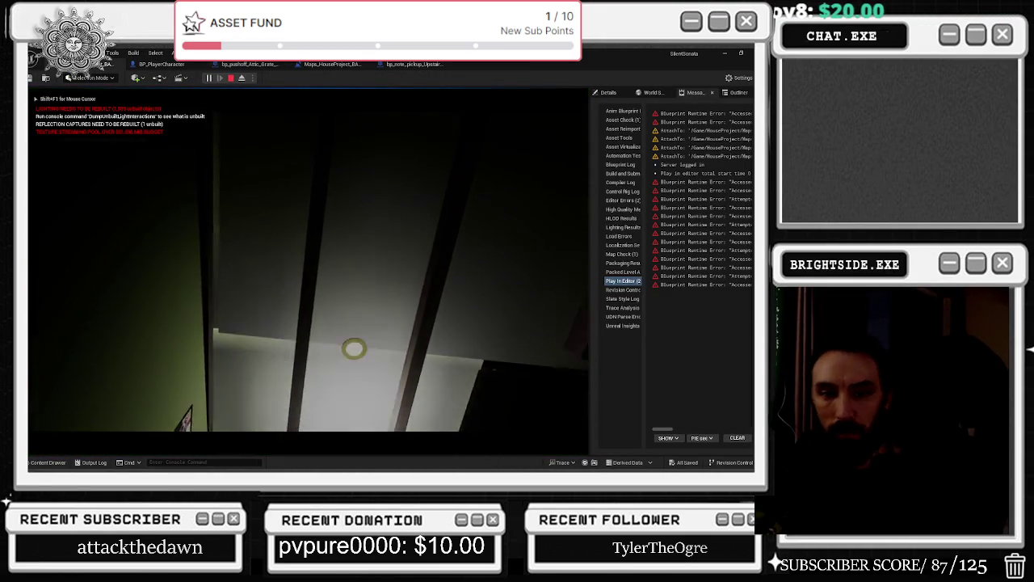
pyautogui.hotkey('alt', 'Tab')
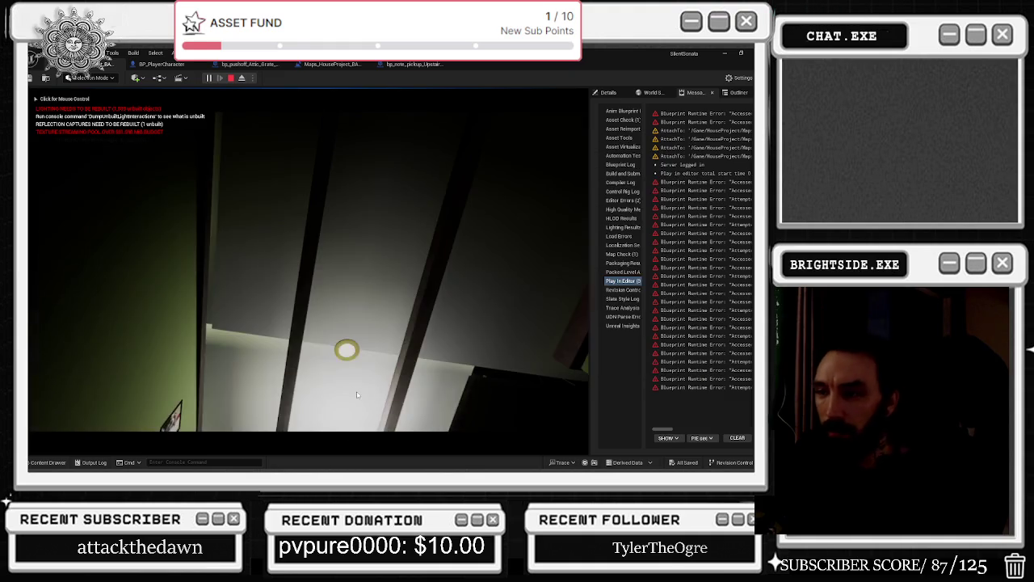
pyautogui.click(357, 394)
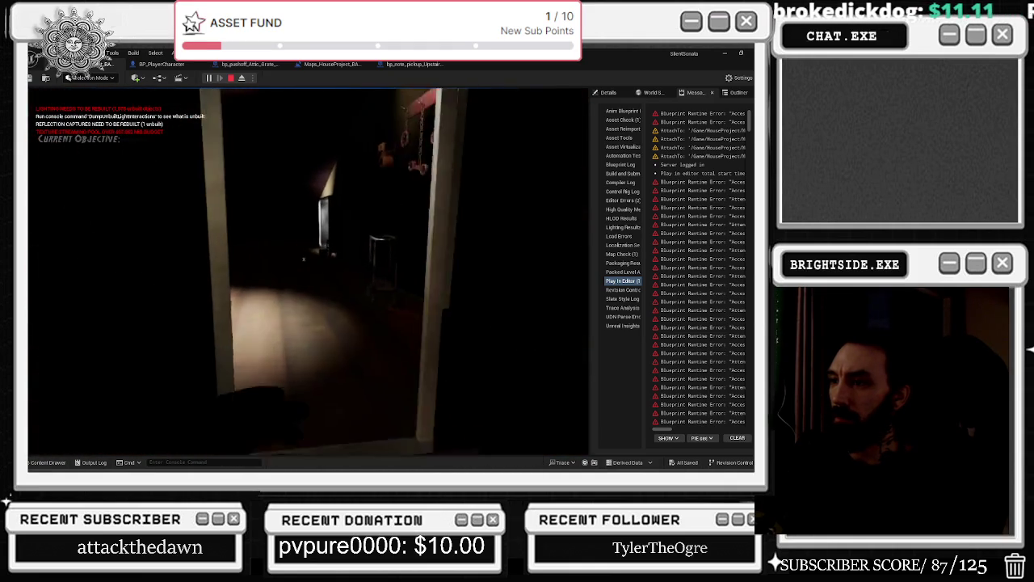
pyautogui.press('e')
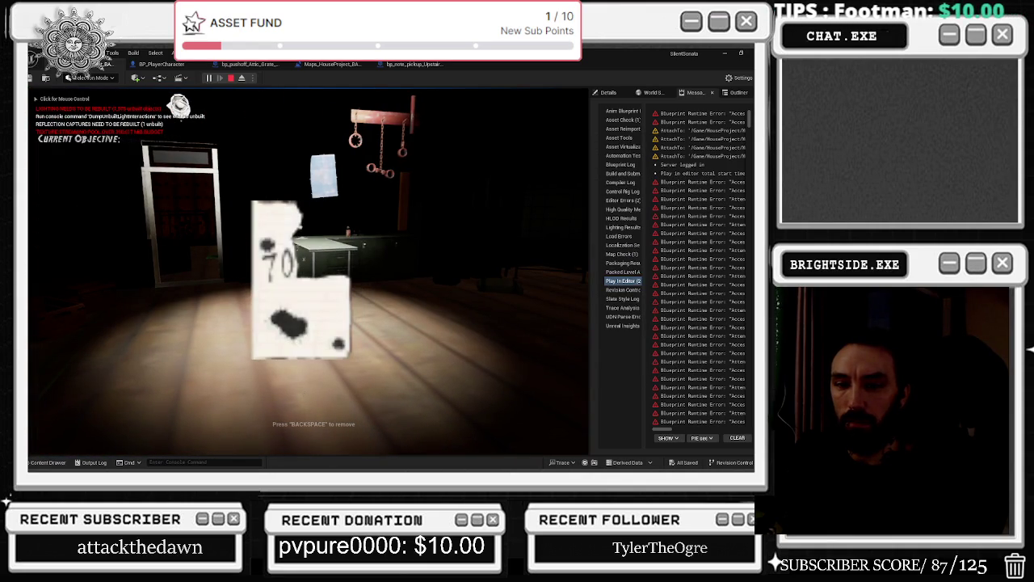
# Drop the held note, walk through the doorway scare, and pick the torn '70' note up again.
pyautogui.click(361, 288)
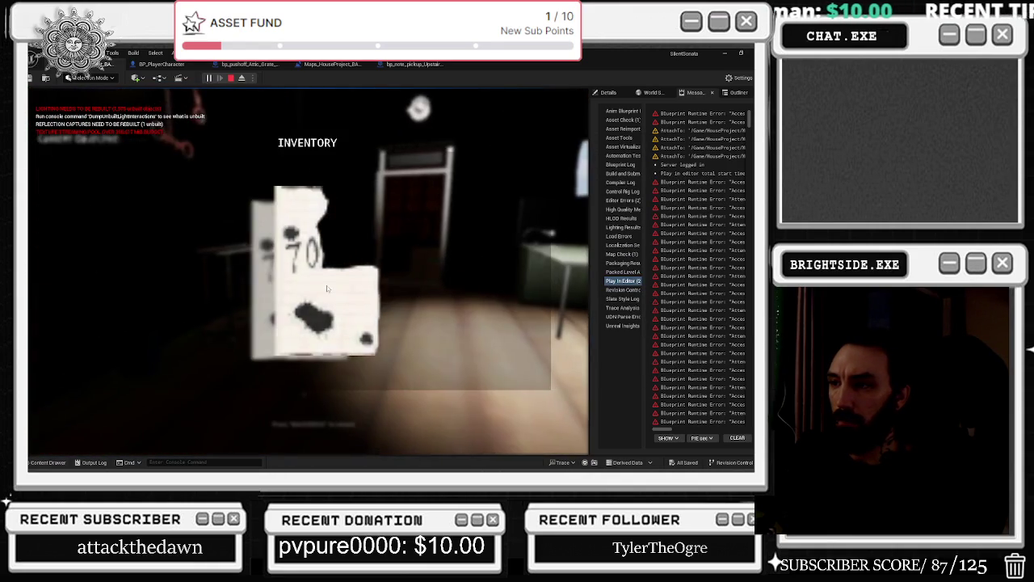
pyautogui.press('BackSpace')
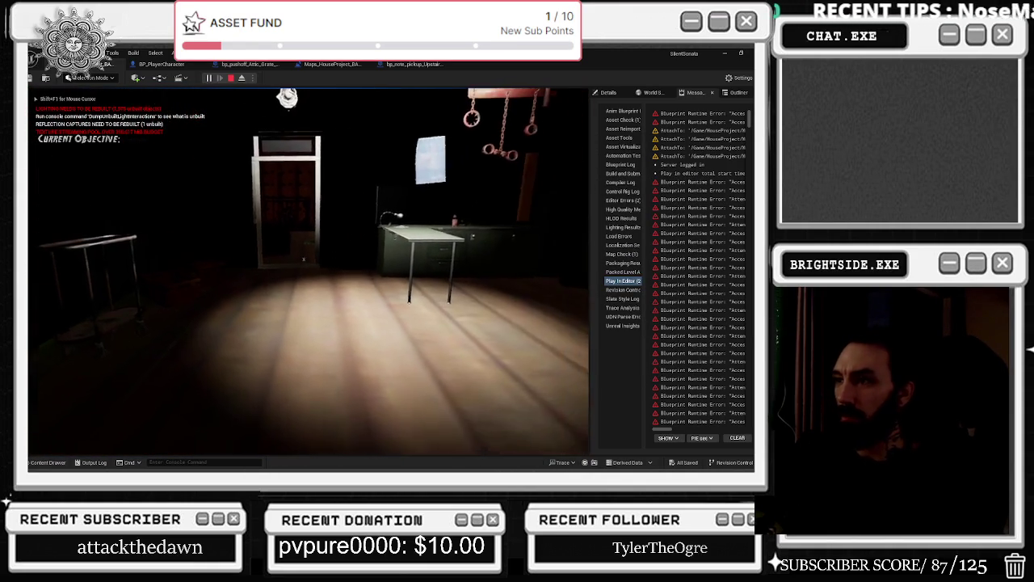
pyautogui.press('w')
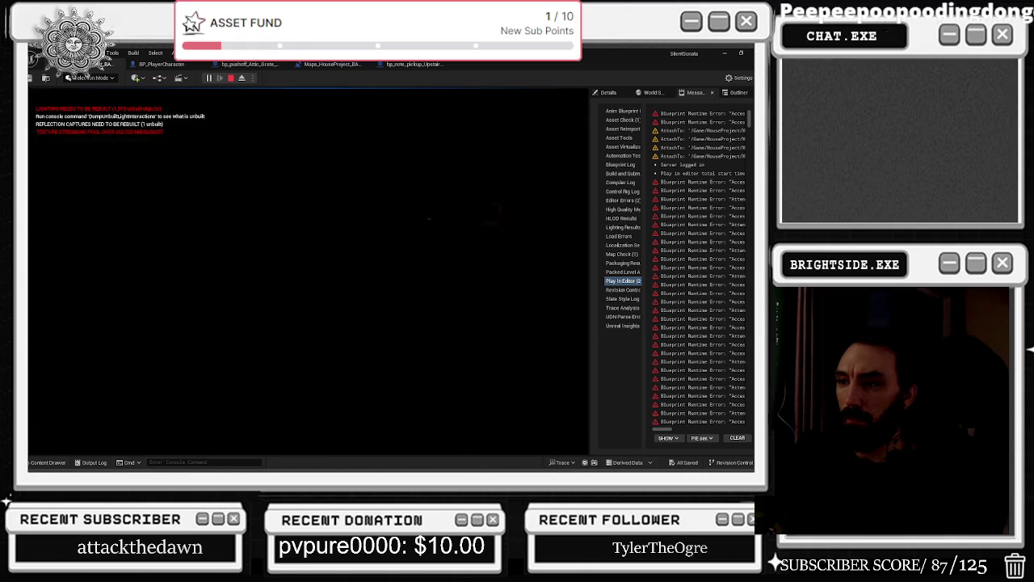
pyautogui.hotkey('alt', 'Tab')
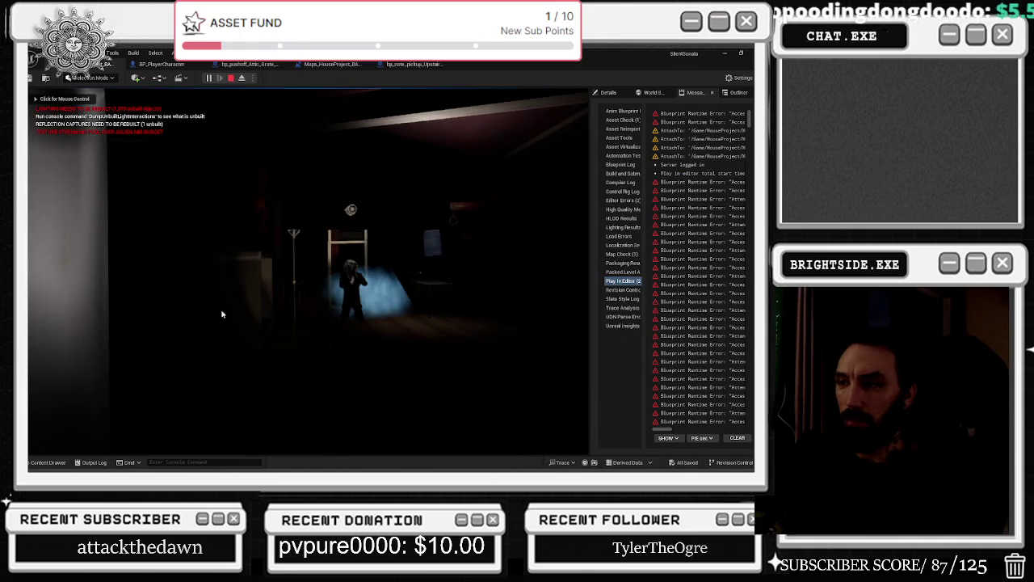
pyautogui.click(224, 307)
pyautogui.press('w')
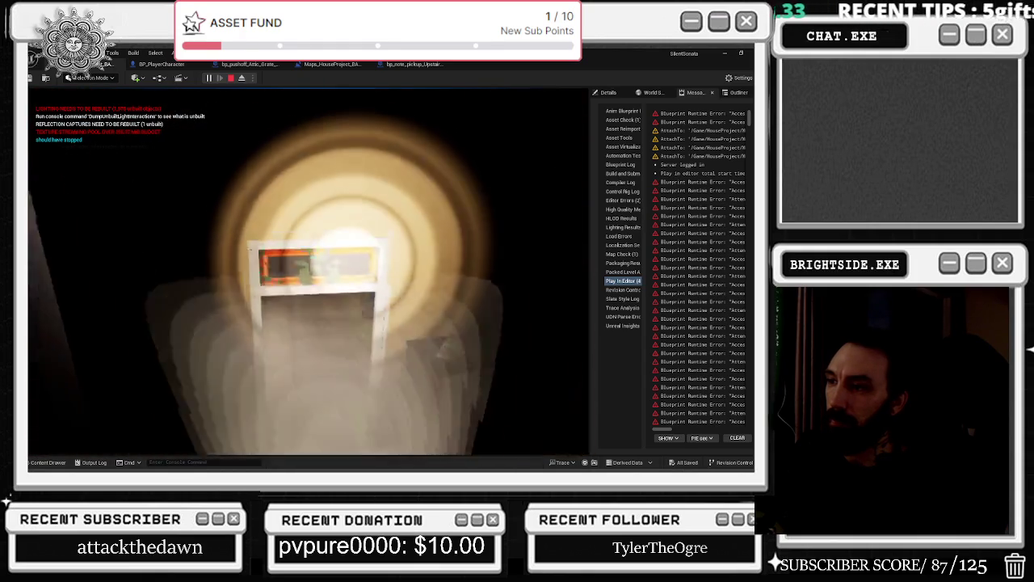
pyautogui.press('e')
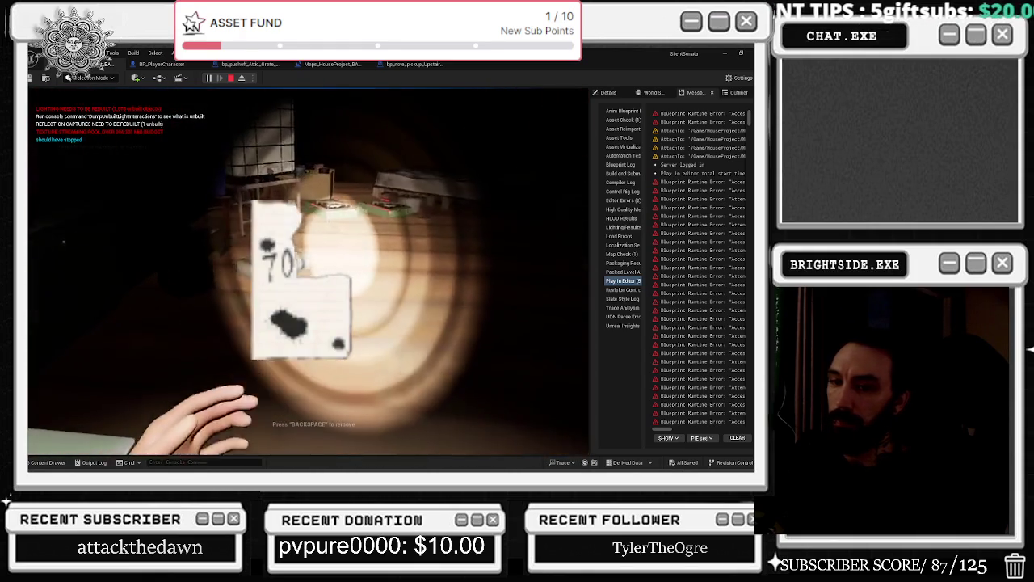
# Put the held note away and stop the Play In Editor session.
pyautogui.press('BackSpace')
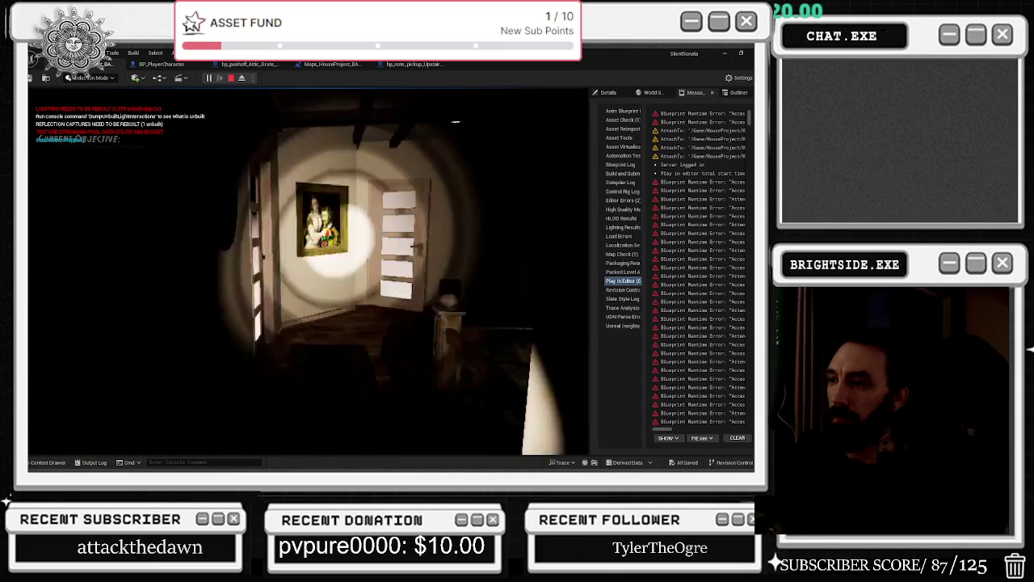
pyautogui.press('Escape')
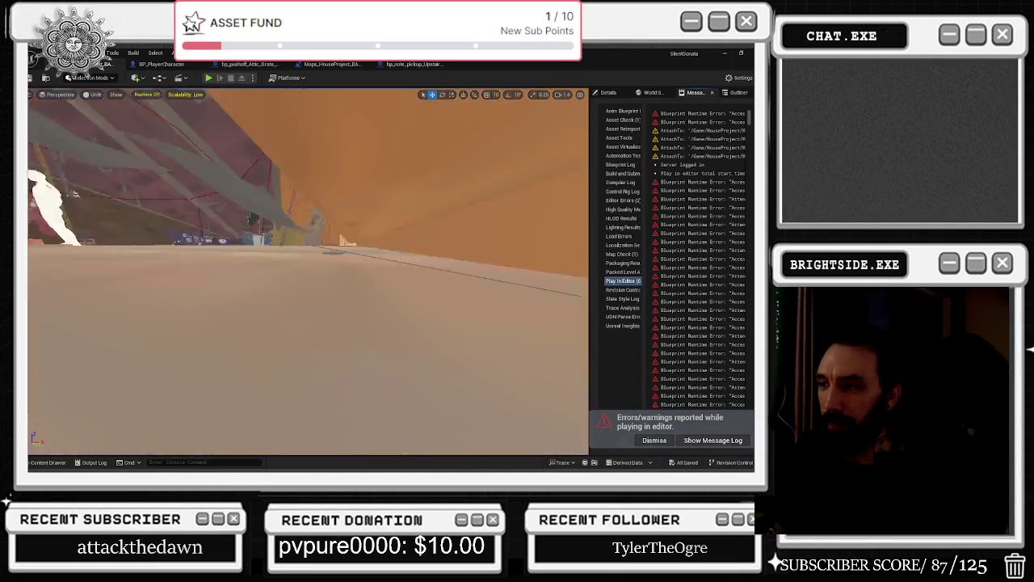
# Open BP_CheckPoint_save with Ctrl+E, view its mesh preview and component list, then go back to the level.
pyautogui.moveTo(323, 274)
pyautogui.mouseDown()
pyautogui.moveTo(489, 368)
pyautogui.moveTo(464, 352)
pyautogui.mouseUp()
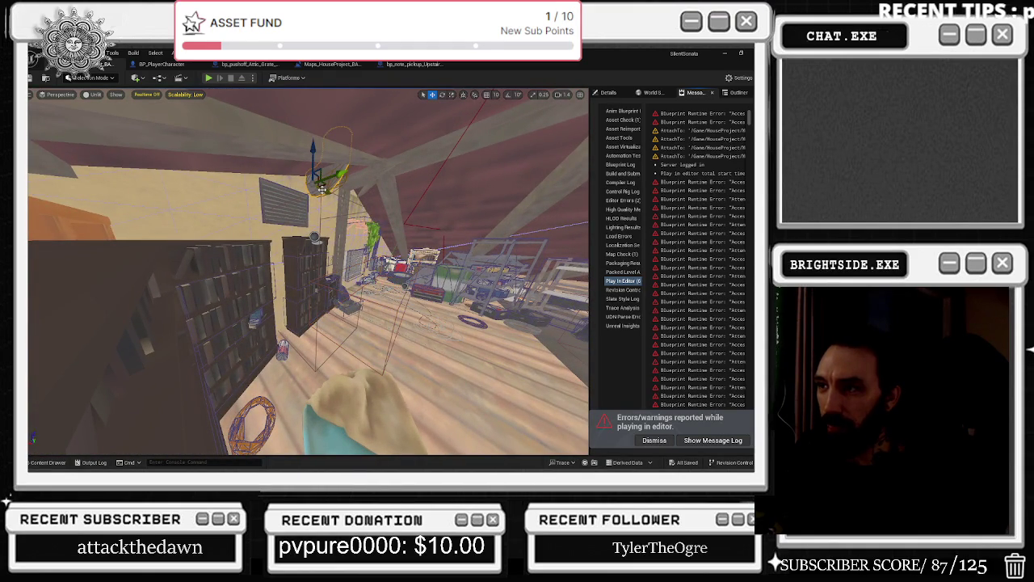
pyautogui.hotkey('ctrl', 'e')
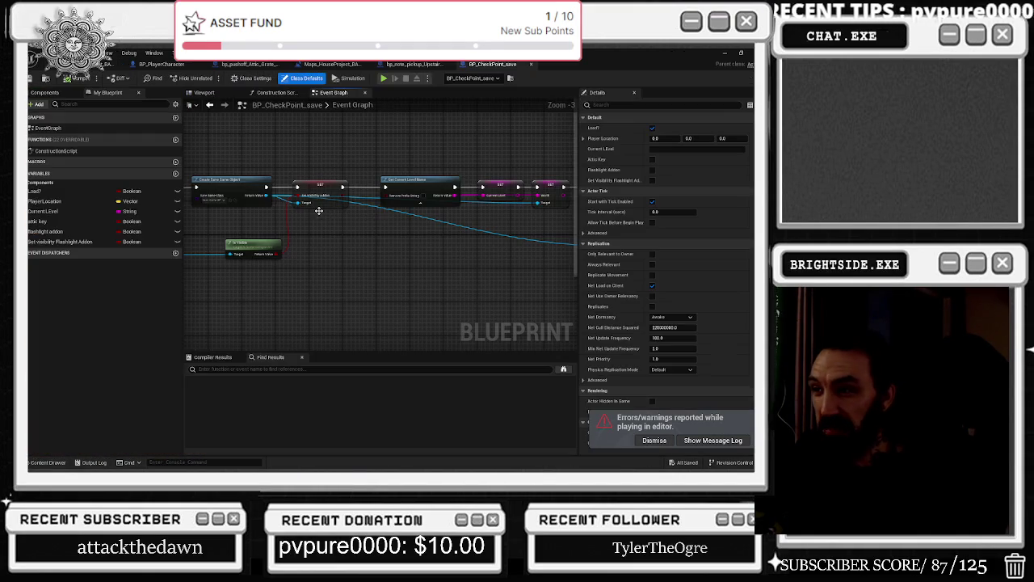
pyautogui.click(204, 94)
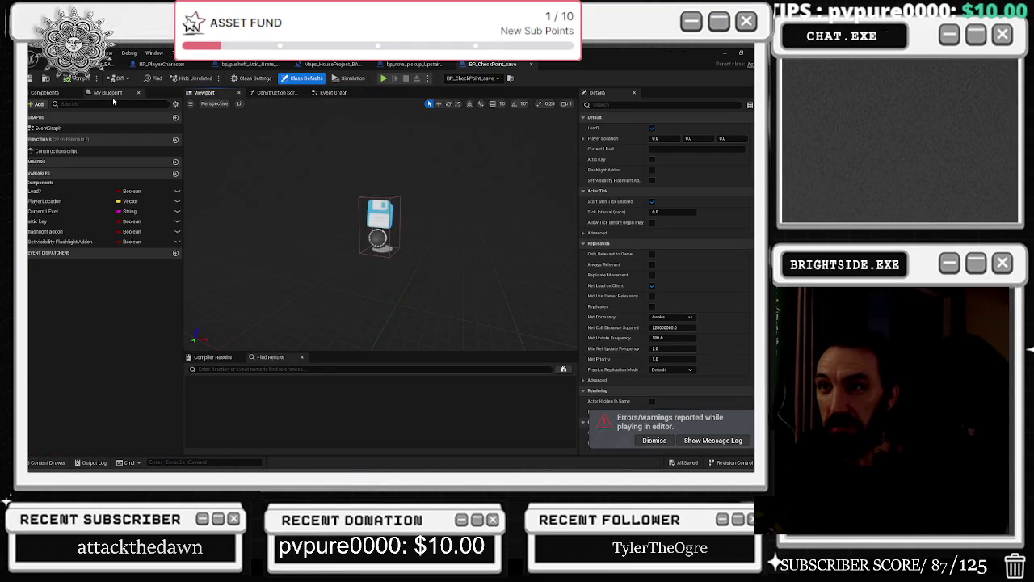
pyautogui.click(38, 92)
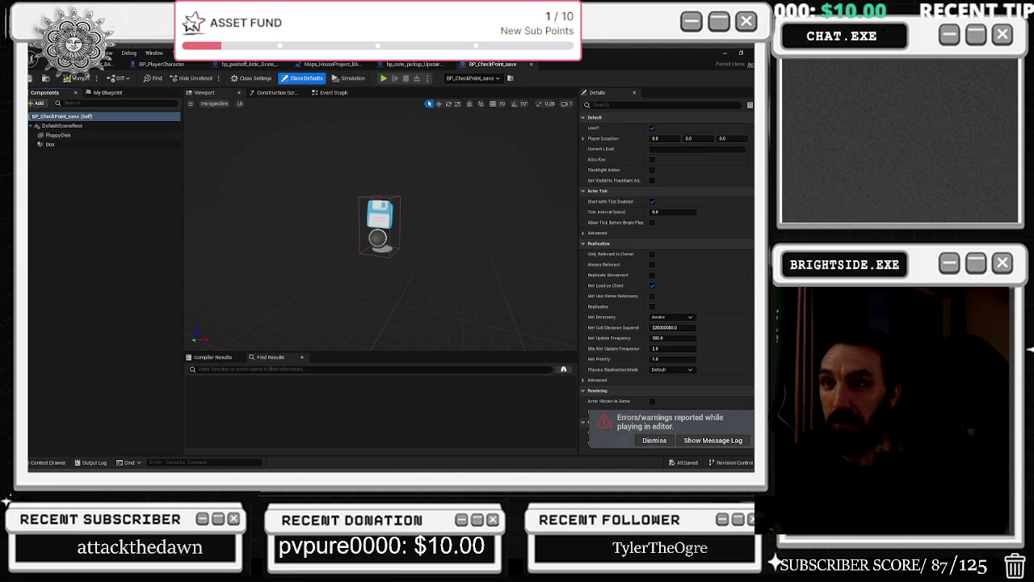
pyautogui.hotkey('alt', 'p')
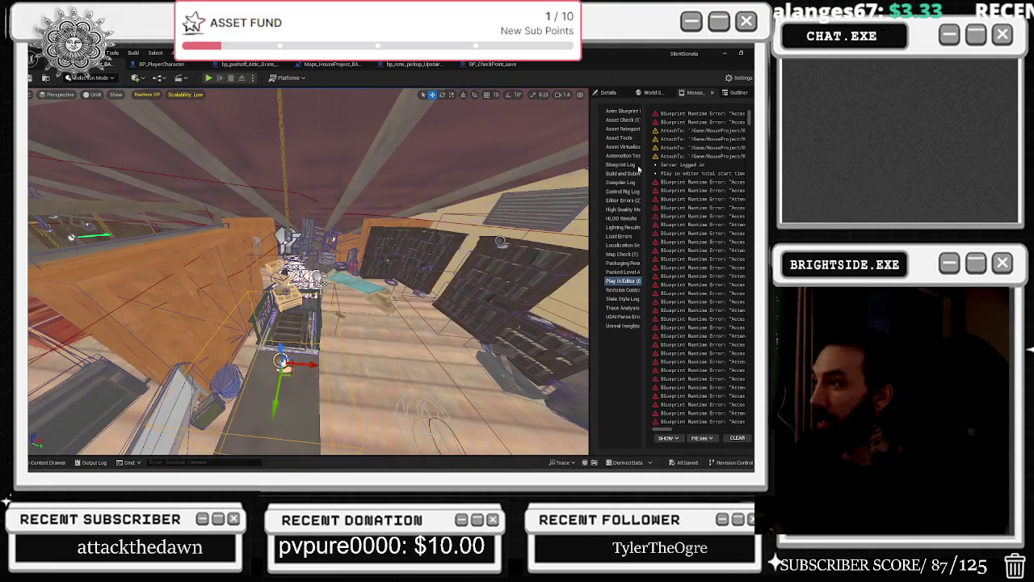
# Check the bookcase and window wall in Details, glance at BP_PlayerCharacter, then reopen Maps_HouseProject_BASIC's Level Blueprint.
pyautogui.click(614, 93)
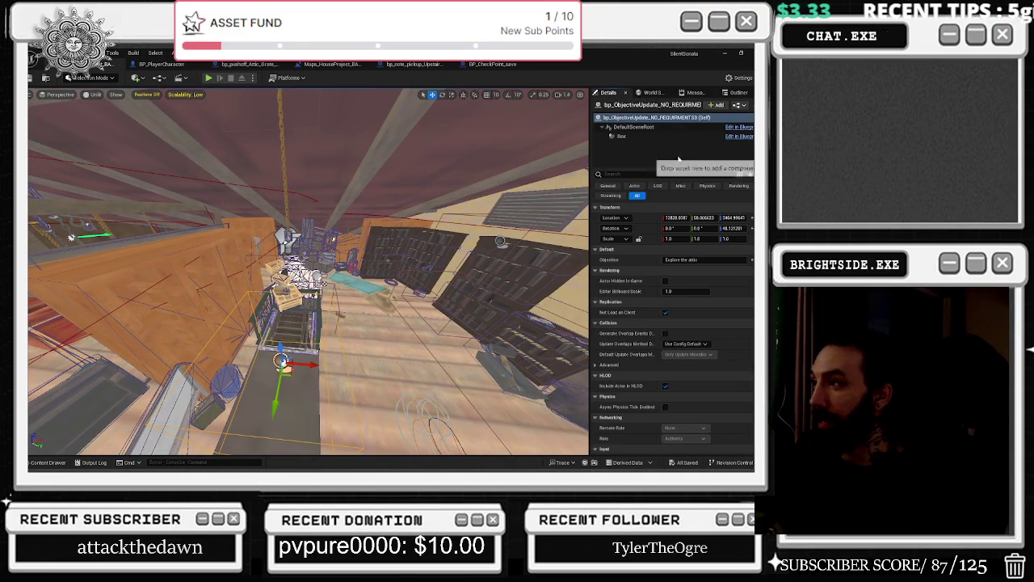
pyautogui.click(404, 273)
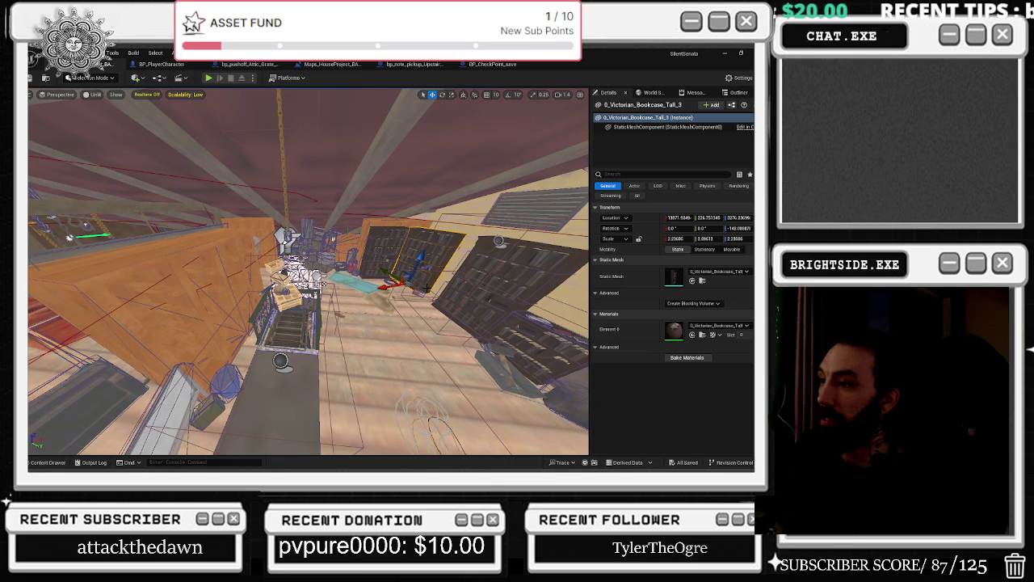
pyautogui.click(432, 291)
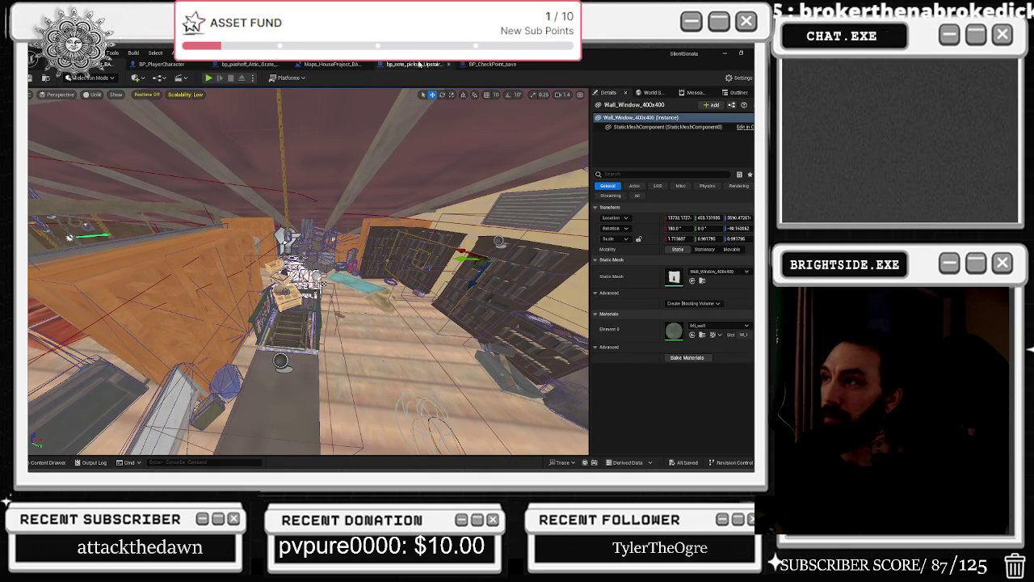
pyautogui.click(162, 64)
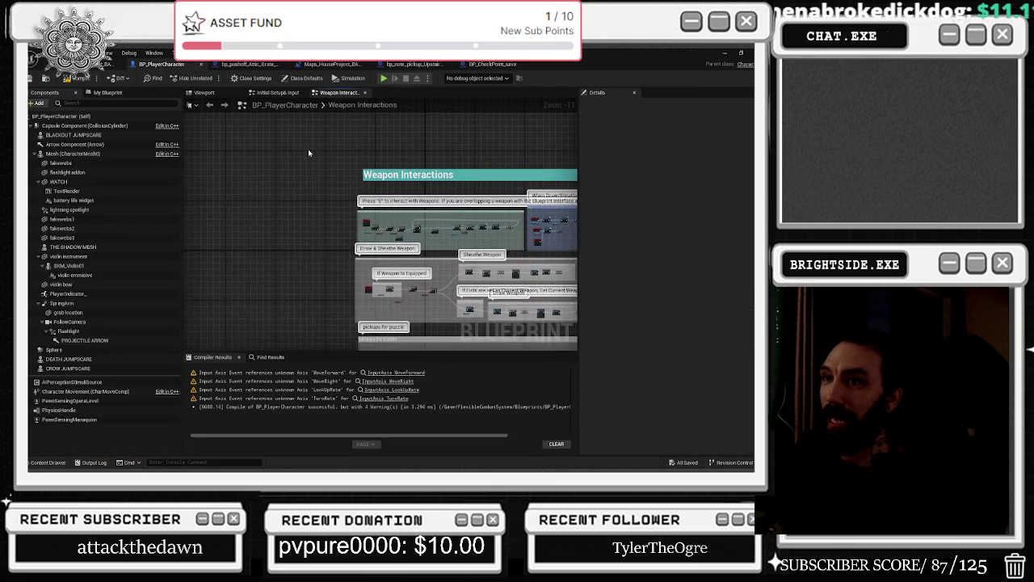
pyautogui.scroll(-1, 308, 166)
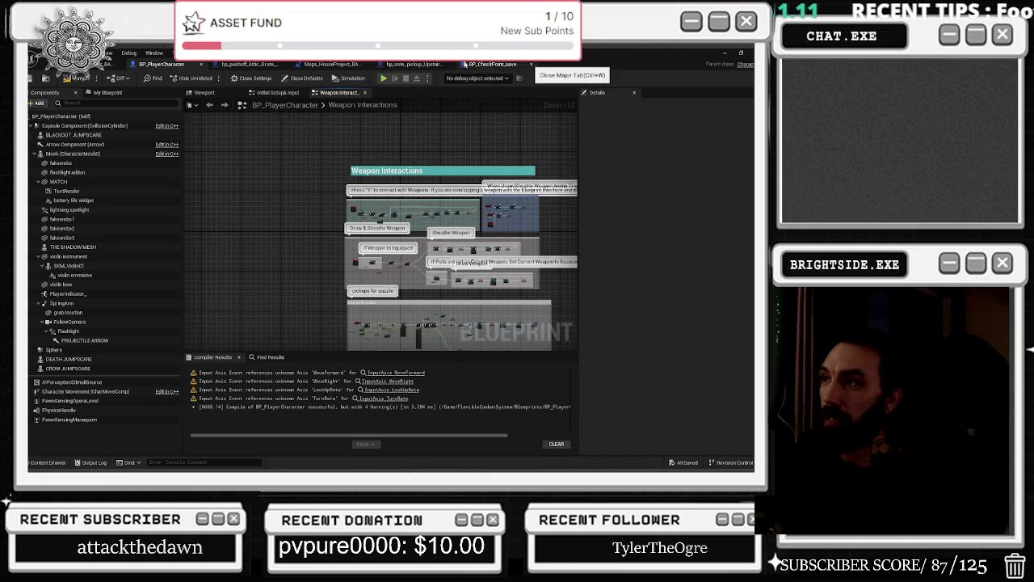
pyautogui.click(323, 67)
pyautogui.scroll(5, 361, 258)
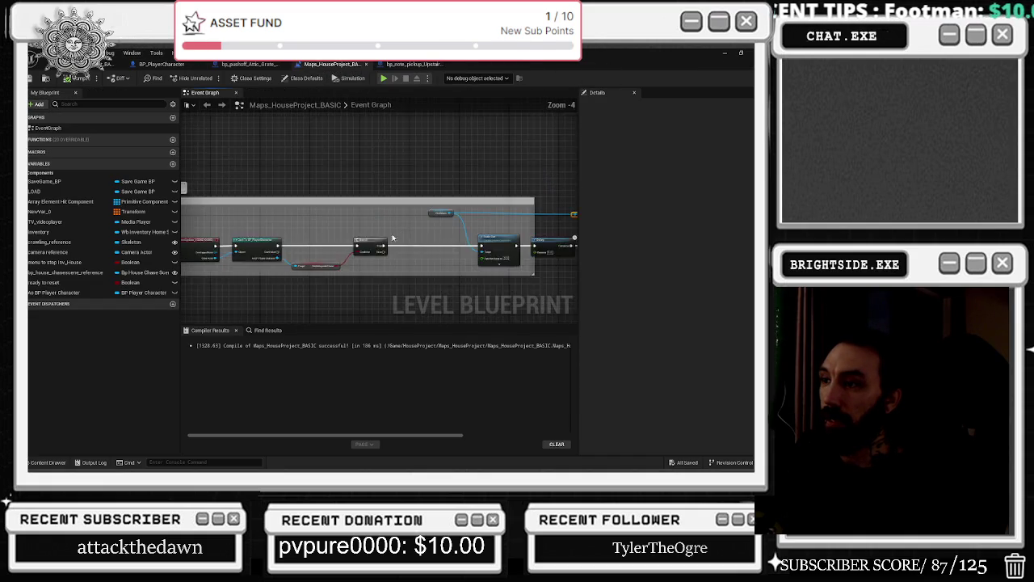
# Wire the overlap event's Other Actor into the Cast to BP_PlayerCharacter Object pin.
pyautogui.scroll(2, 362, 259)
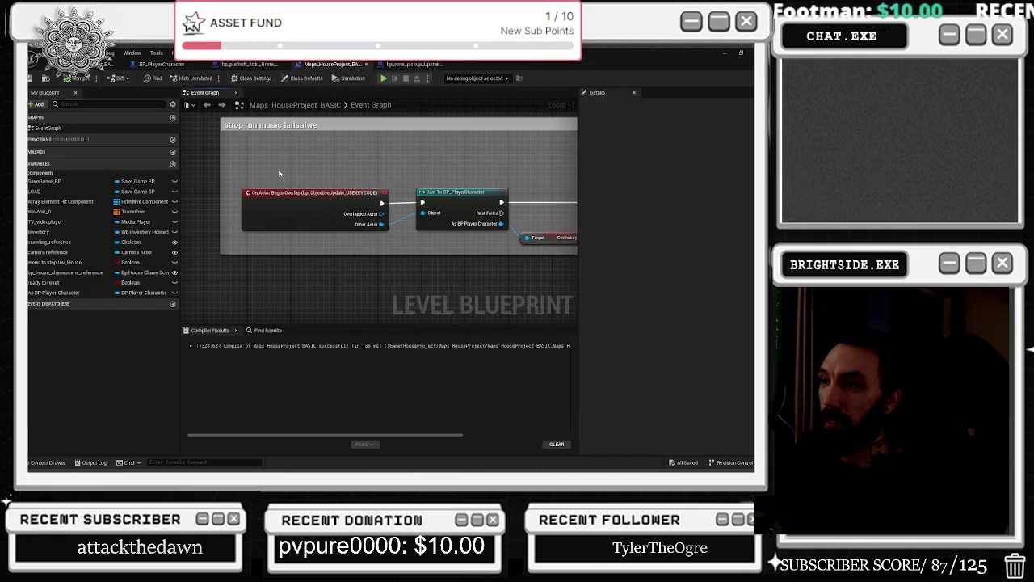
pyautogui.moveTo(306, 179); pyautogui.dragTo(298, 188)
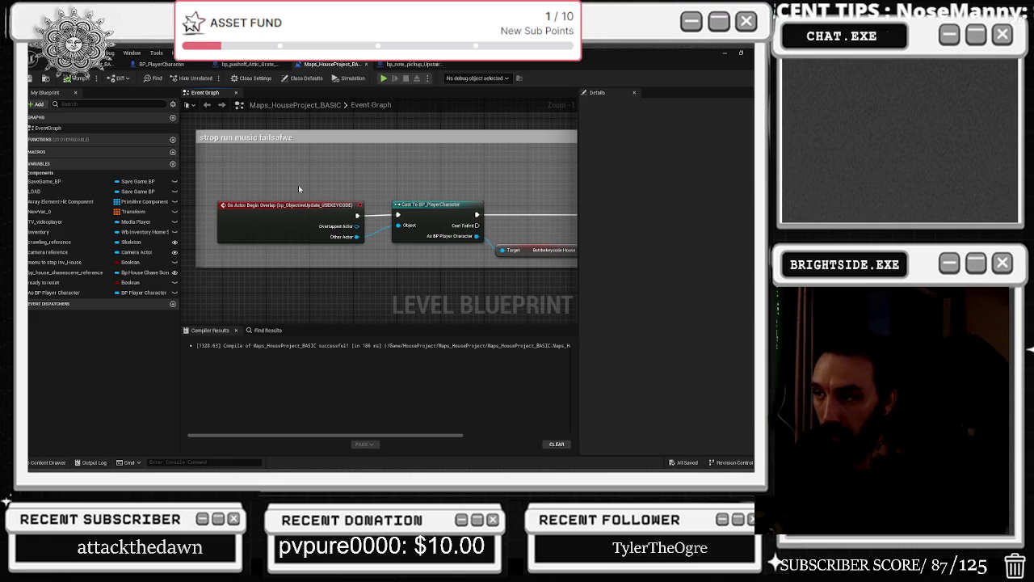
pyautogui.moveTo(356, 237)
pyautogui.mouseDown()
pyautogui.moveTo(371, 251)
pyautogui.moveTo(398, 225)
pyautogui.mouseUp()
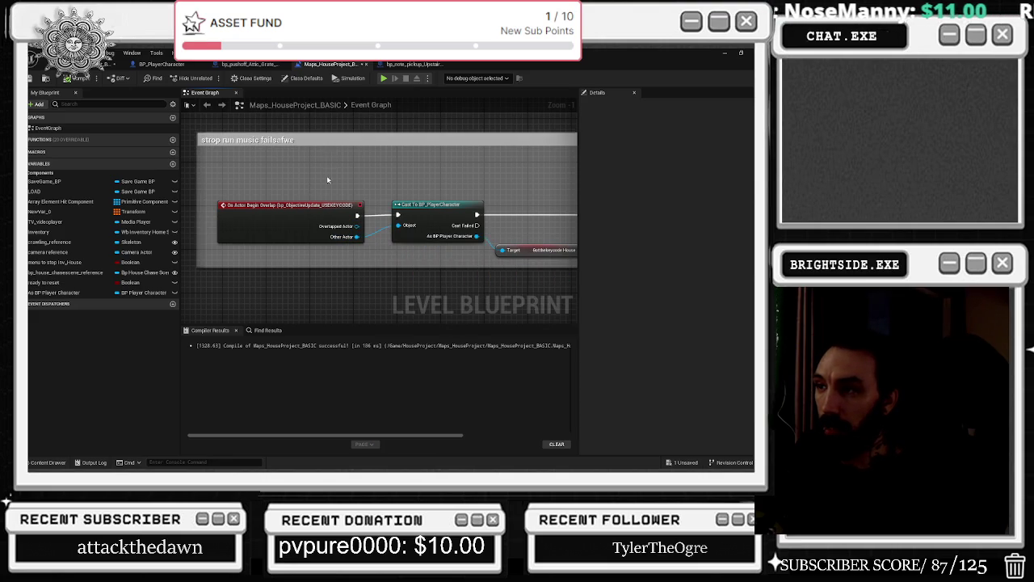
pyautogui.click(275, 233)
# Select bp_ObjectiveUpdate_USEKEYCODE and its Box component in the level, then return to the Level Blueprint.
pyautogui.click(85, 65)
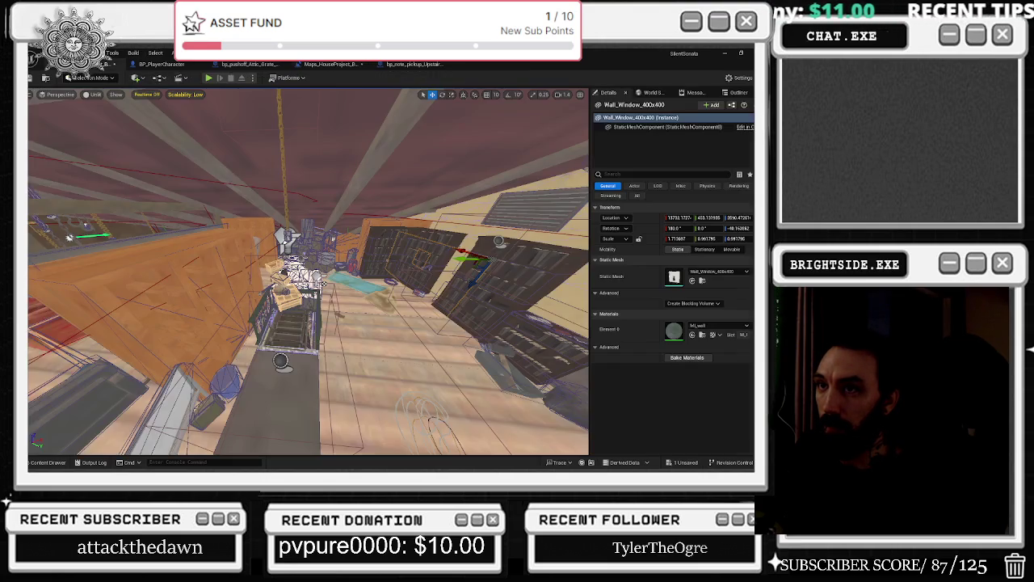
pyautogui.click(403, 273)
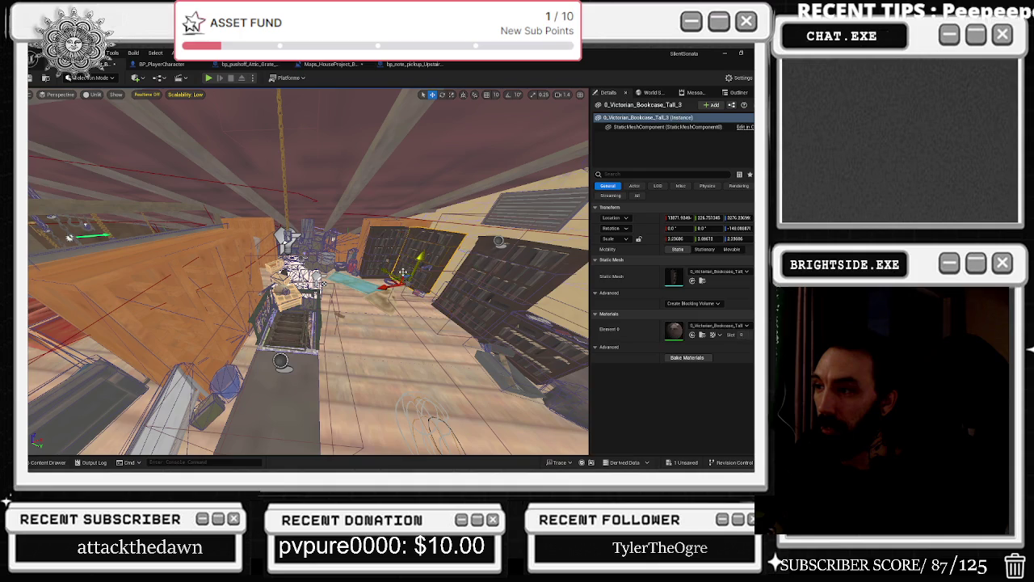
pyautogui.click(401, 269)
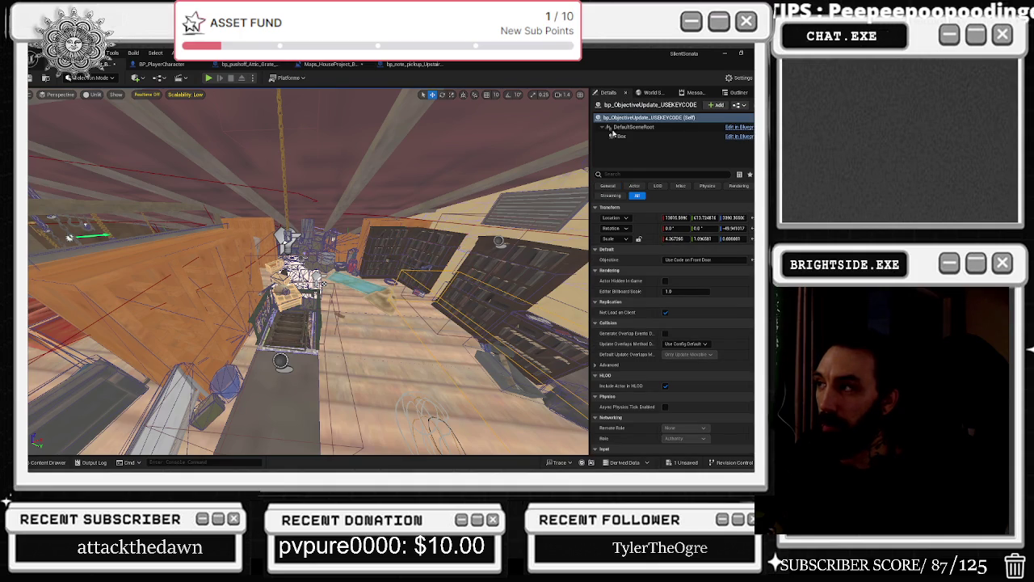
pyautogui.click(636, 137)
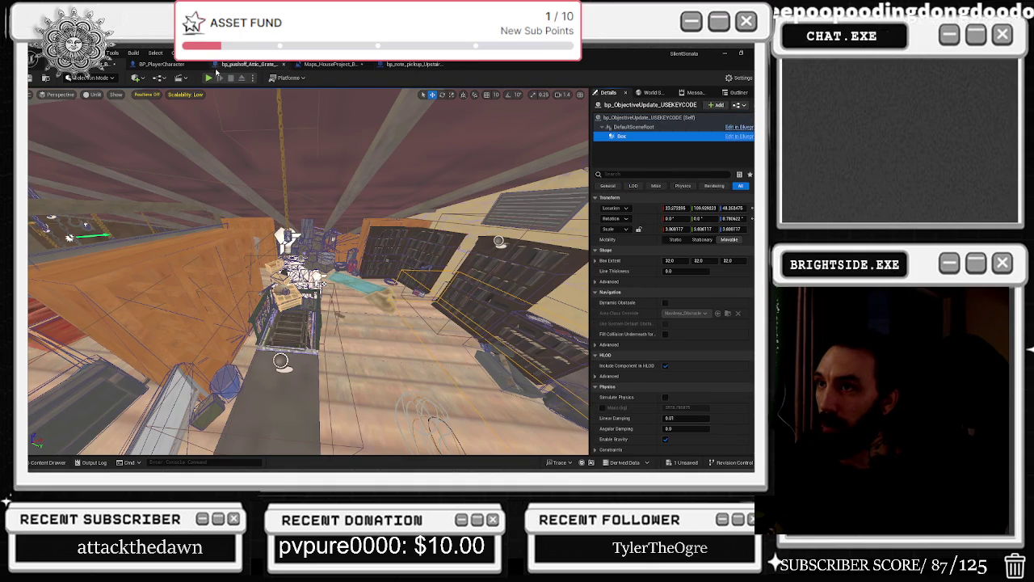
pyautogui.click(331, 67)
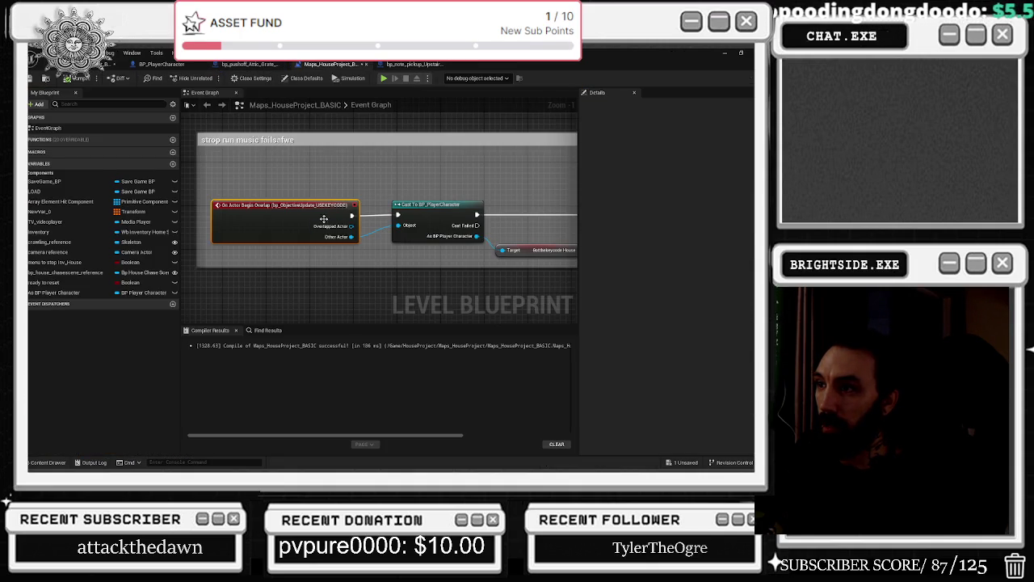
# Add a bp_ObjectiveUpdate_USEKEYCODE reference and a Get Box node from it to the graph.
pyautogui.rightClick(285, 171)
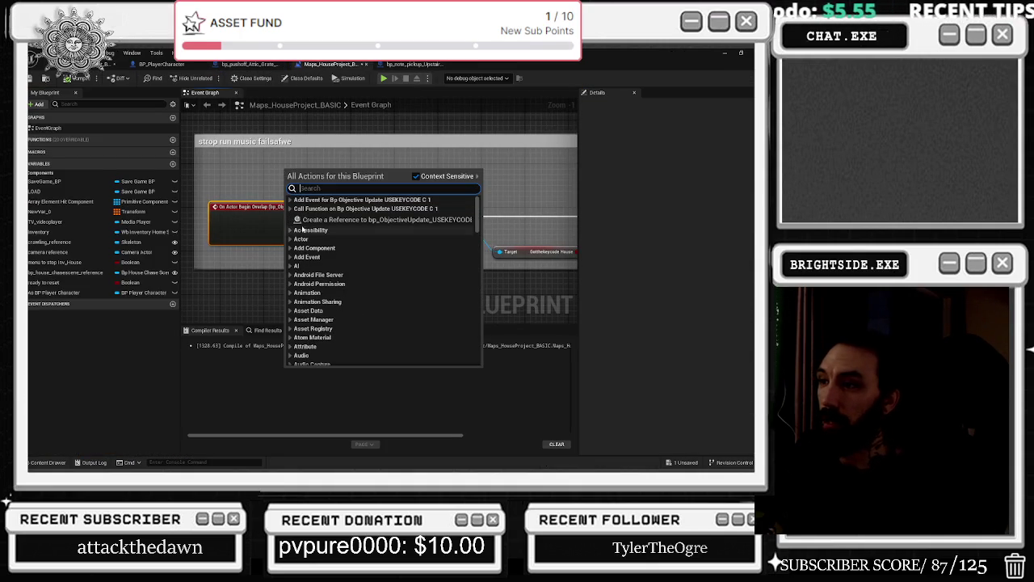
pyautogui.click(316, 220)
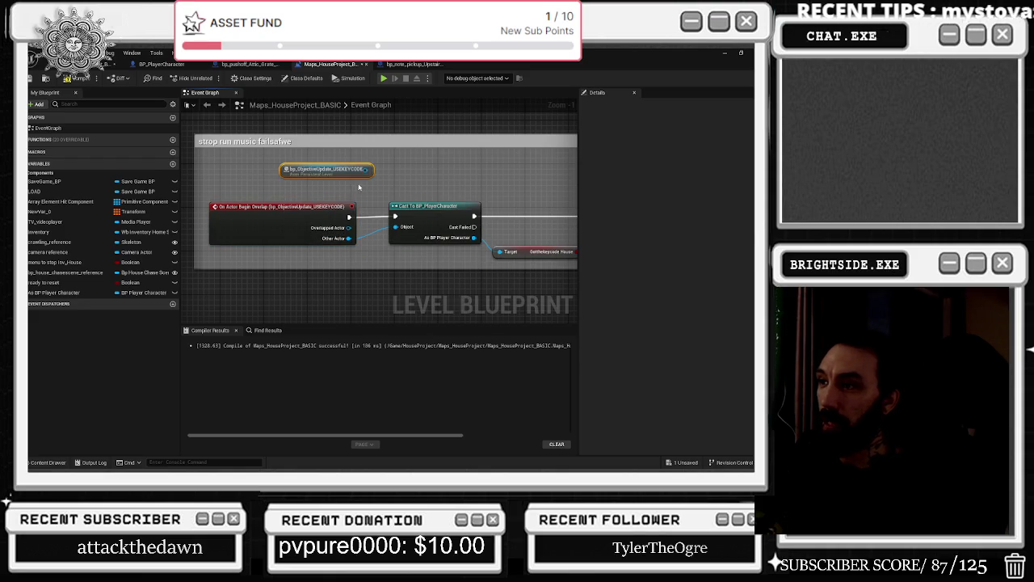
pyautogui.moveTo(371, 174); pyautogui.dragTo(386, 187)
pyautogui.write('get box')
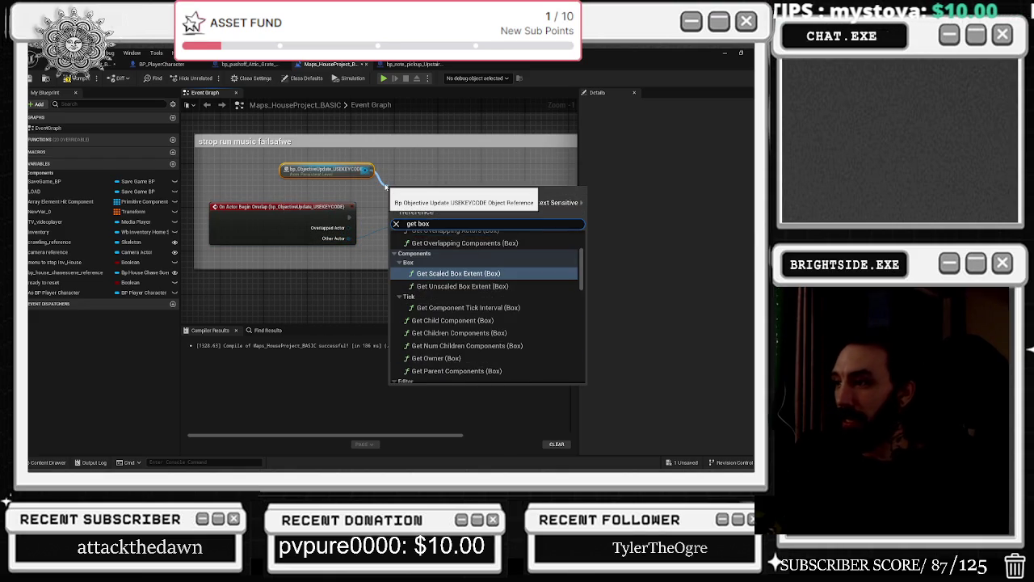
pyautogui.scroll(-10, 489, 307)
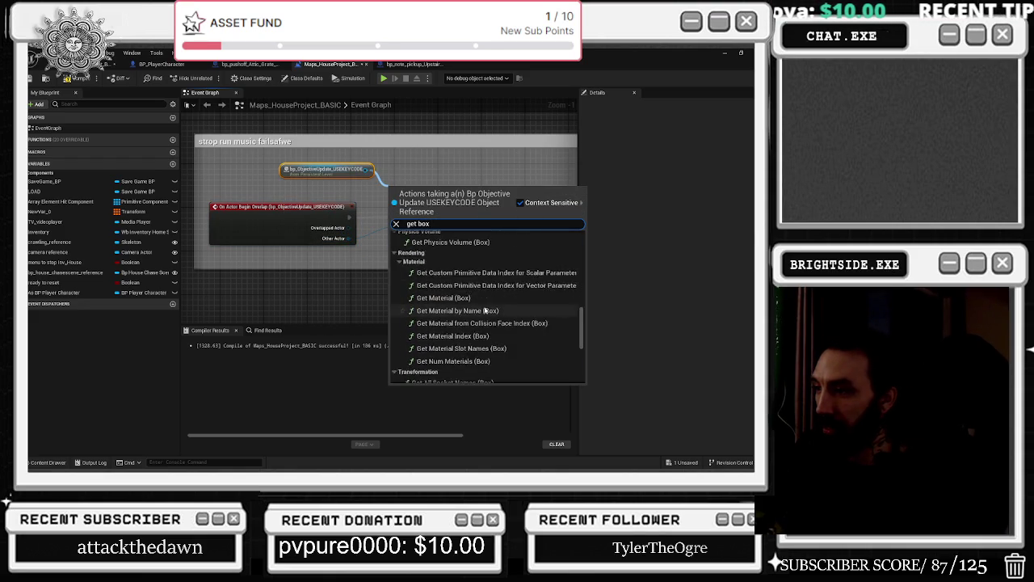
pyautogui.click(428, 377)
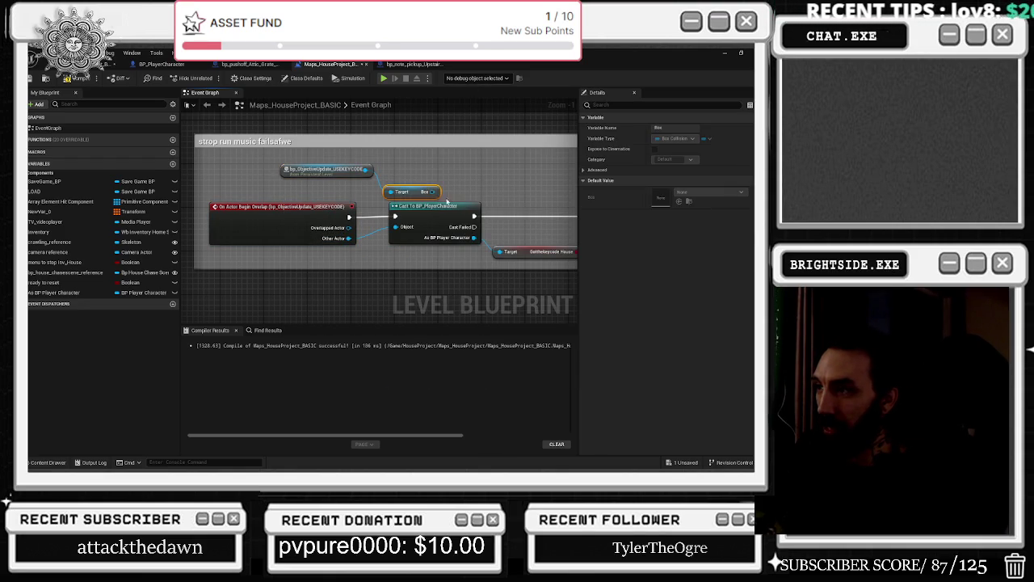
# Search the Box pin's actions for 'overlap', then dismiss the search without adding a node.
pyautogui.moveTo(414, 187)
pyautogui.mouseDown()
pyautogui.moveTo(414, 148)
pyautogui.moveTo(460, 170)
pyautogui.mouseUp()
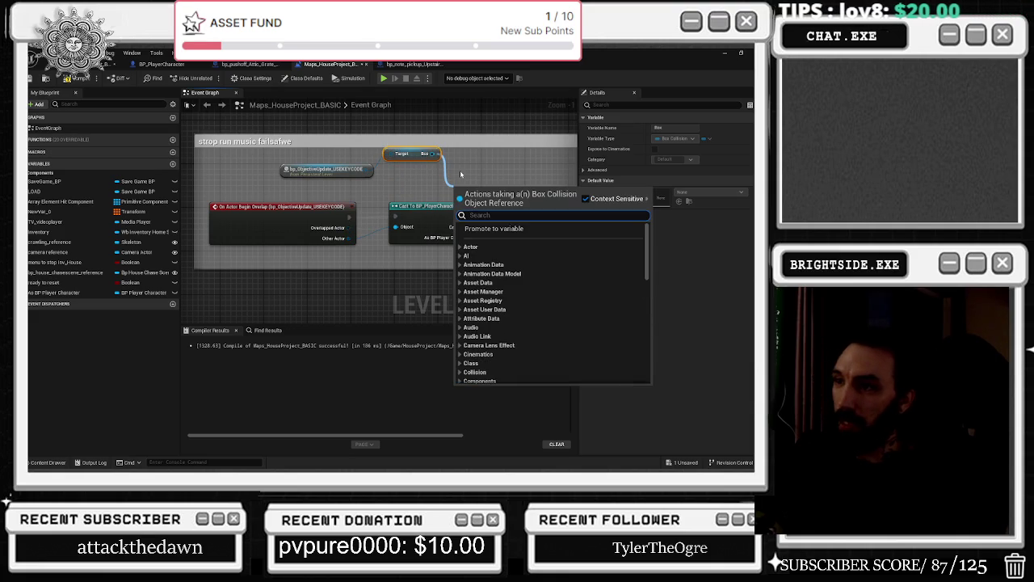
pyautogui.write('overlap')
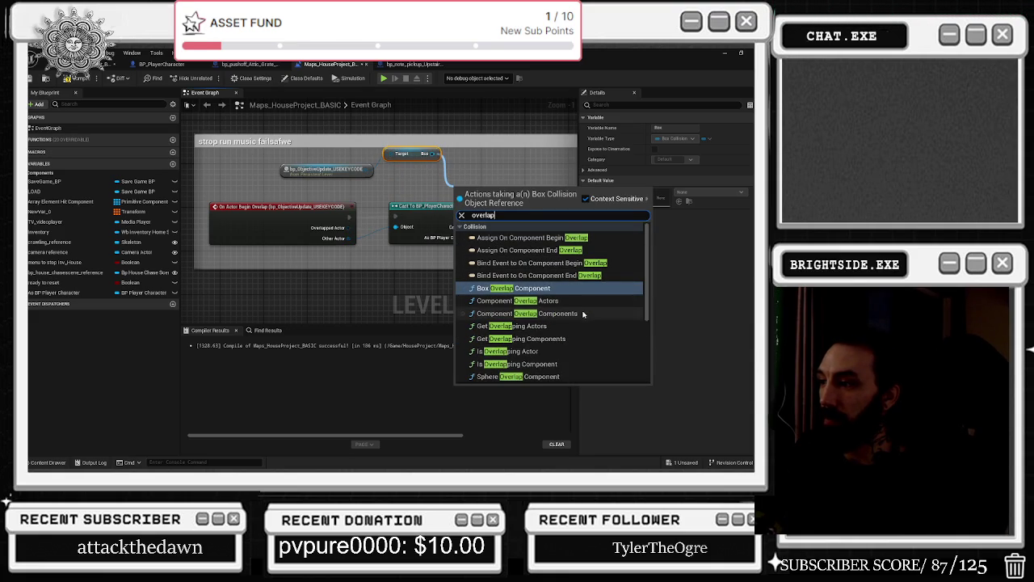
pyautogui.scroll(-2, 582, 312)
pyautogui.scroll(-1, 582, 312)
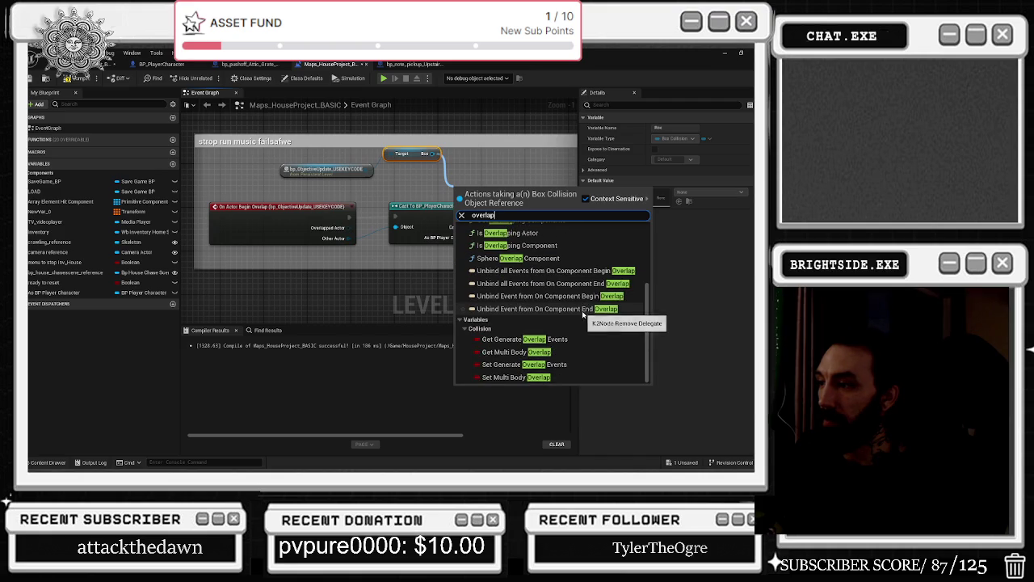
pyautogui.scroll(3, 581, 312)
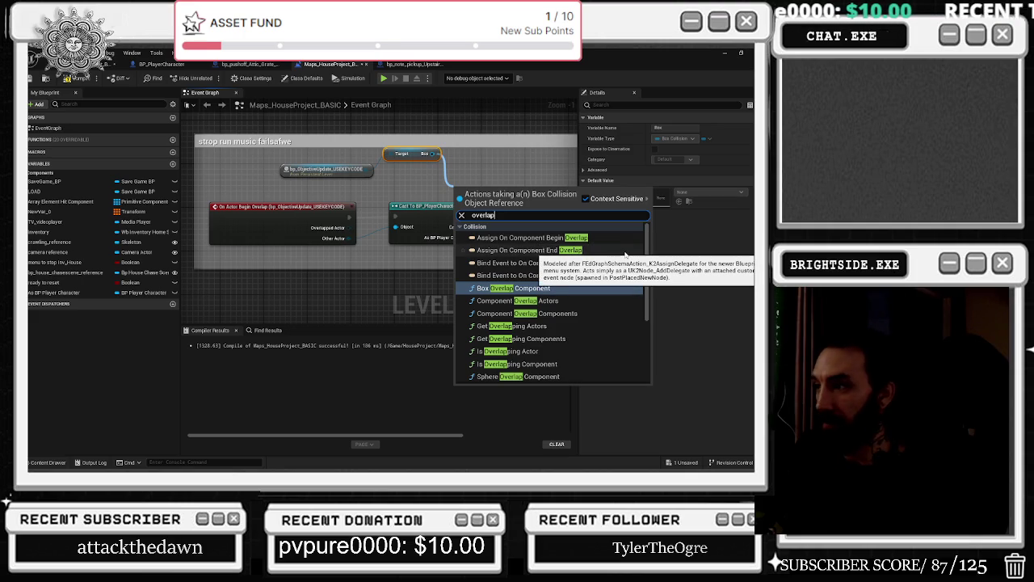
pyautogui.scroll(-3, 603, 269)
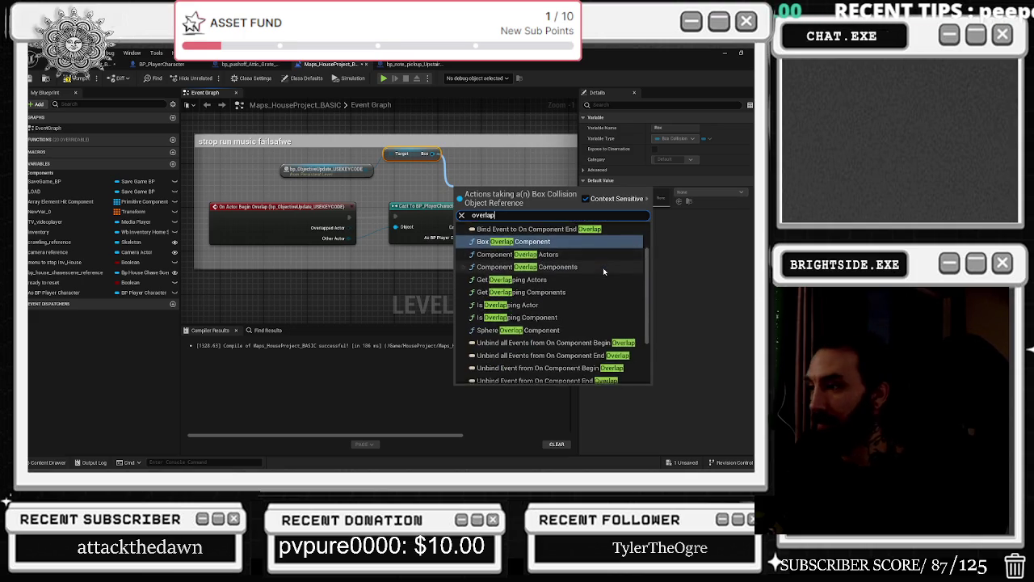
pyautogui.scroll(-2, 603, 271)
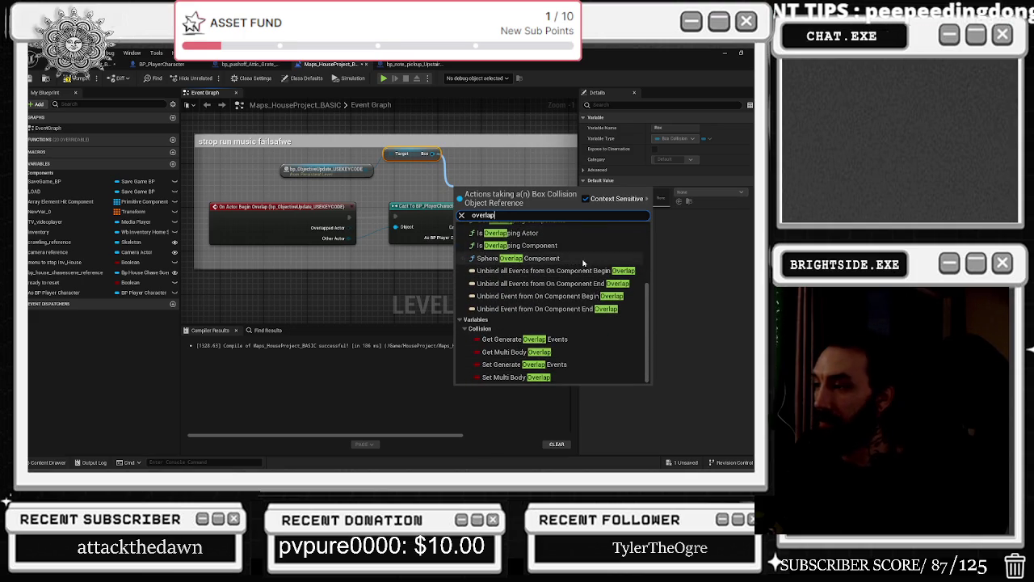
pyautogui.press('Escape')
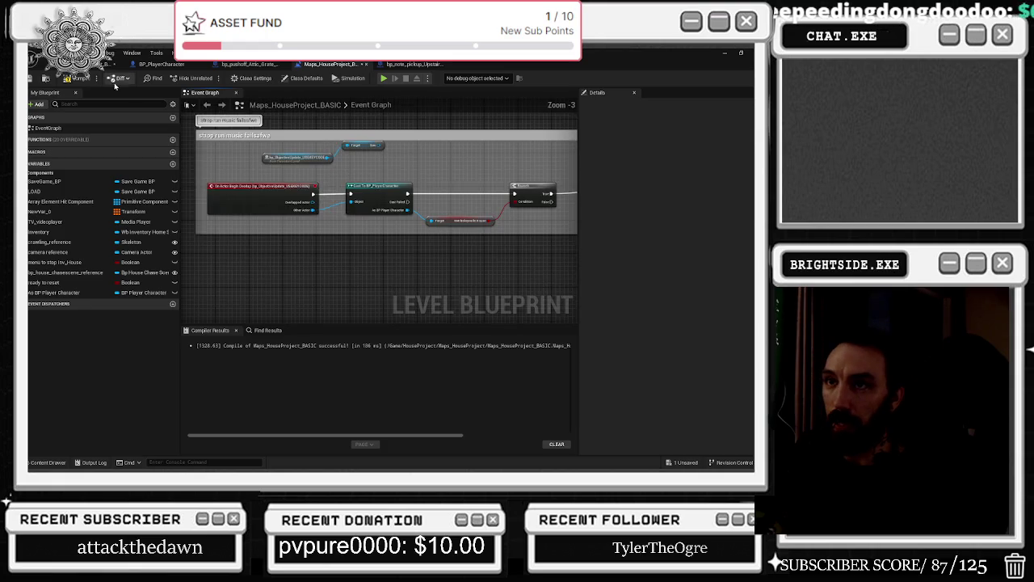
# Place a new trigger box in the attic level from the Add menu.
pyautogui.click(113, 63)
pyautogui.moveTo(221, 193); pyautogui.dragTo(282, 186)
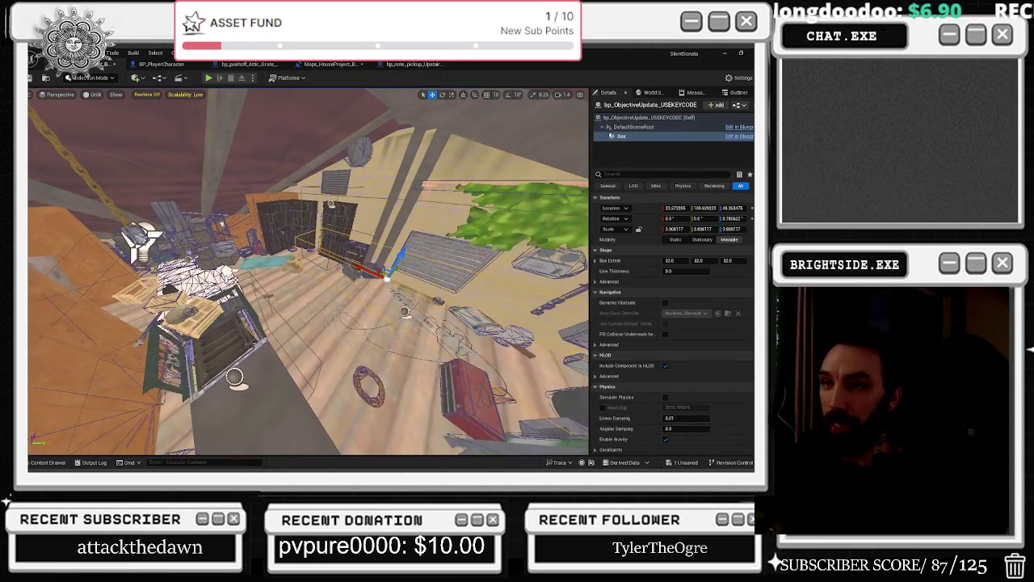
pyautogui.click(160, 78)
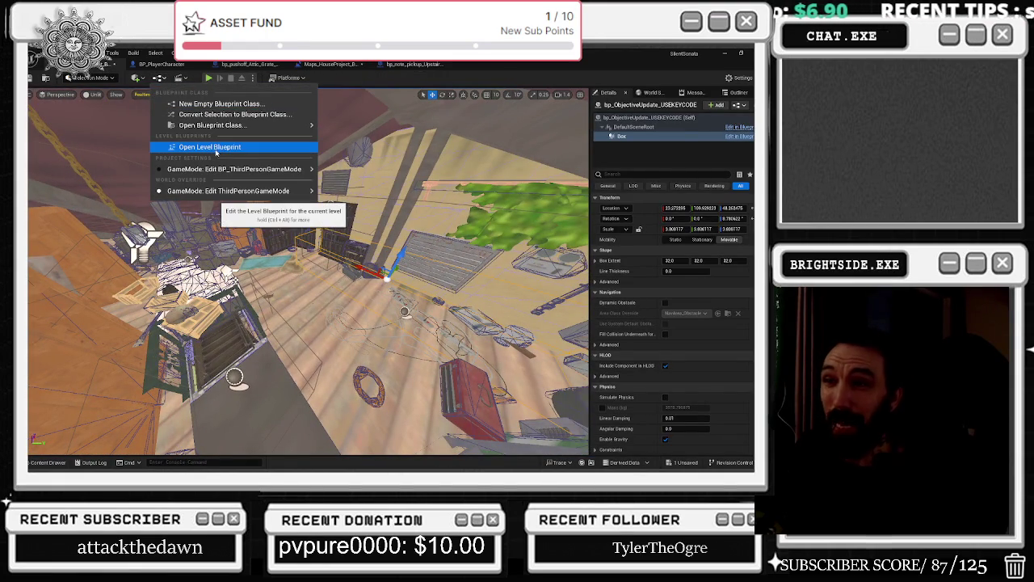
pyautogui.click(139, 77)
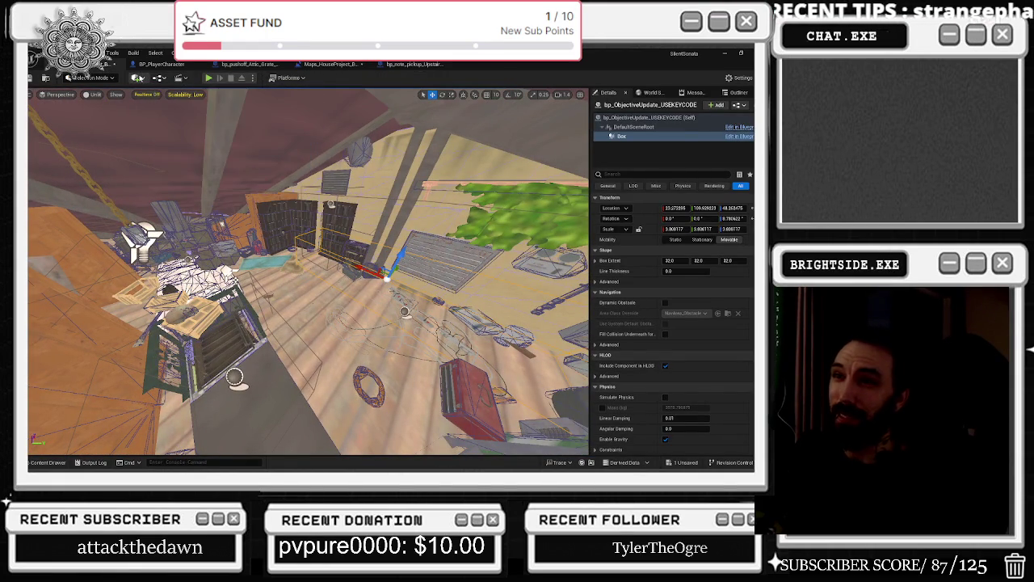
pyautogui.click(139, 78)
pyautogui.moveTo(170, 171)
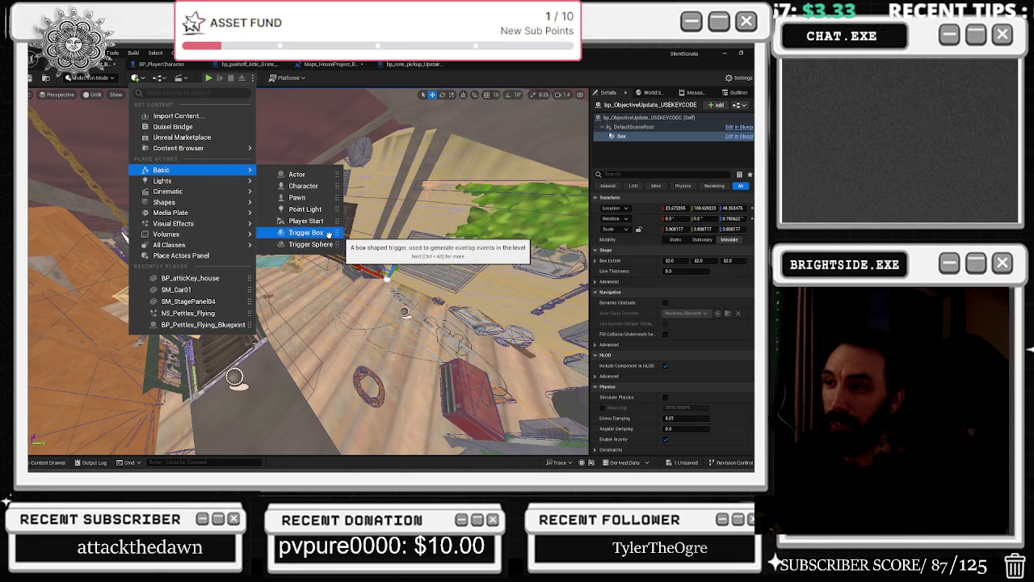
pyautogui.click(323, 232)
# Rotate the trigger box to about -42 degrees around its vertical axis.
pyautogui.press('e')
pyautogui.moveTo(319, 308)
pyautogui.mouseDown()
pyautogui.moveTo(338, 300)
pyautogui.moveTo(302, 294)
pyautogui.moveTo(317, 234)
pyautogui.moveTo(304, 242)
pyautogui.mouseUp()
pyautogui.press('r')
pyautogui.press('e')
pyautogui.press('r')
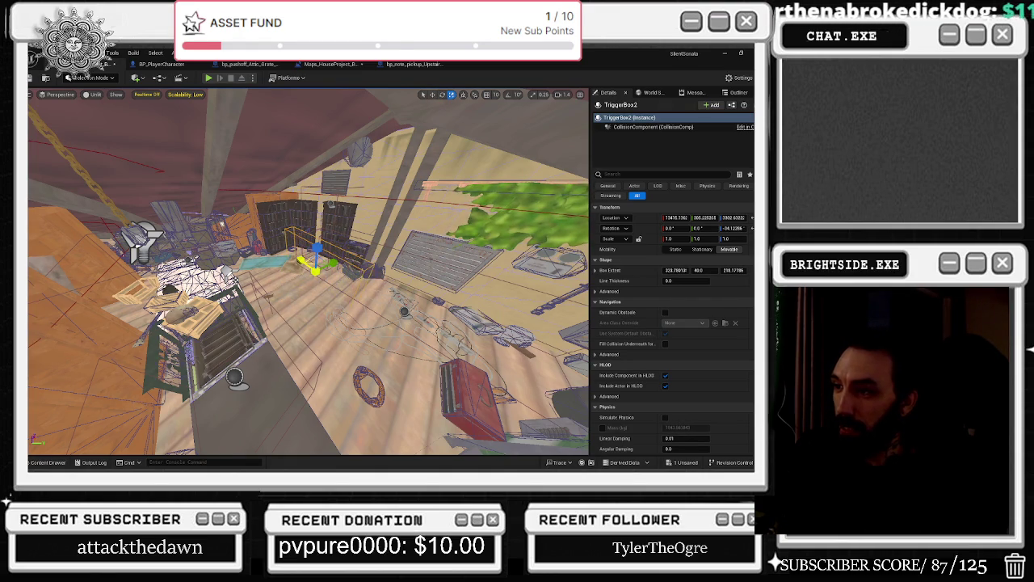
pyautogui.press('e')
pyautogui.moveTo(310, 297); pyautogui.dragTo(320, 211)
pyautogui.press('w')
# Give TriggerBox2 Custom collision overlapping Pawn with Query and Physics enabled, save all, and switch to scaling.
pyautogui.scroll(-10, 656, 349)
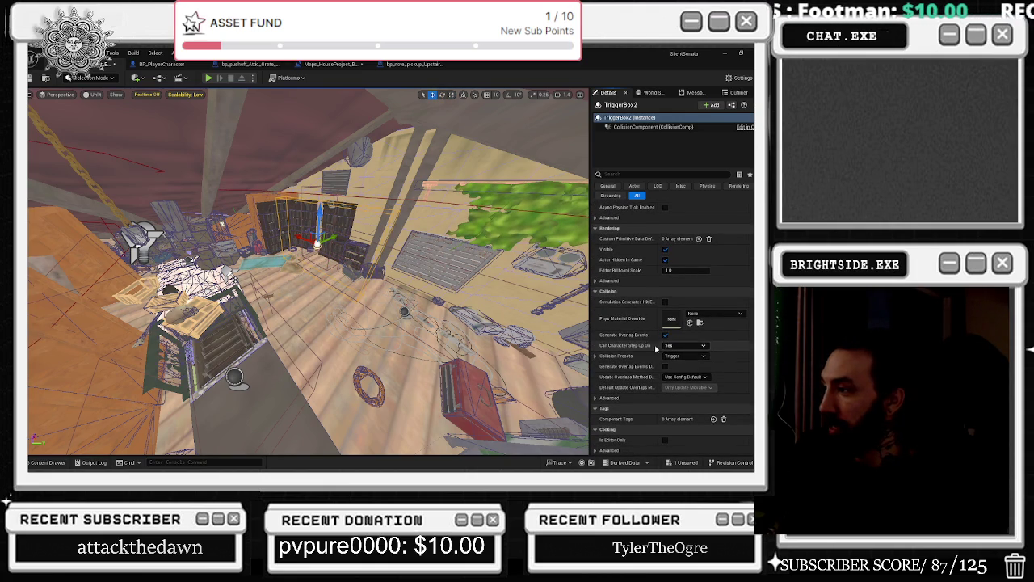
pyautogui.click(676, 347)
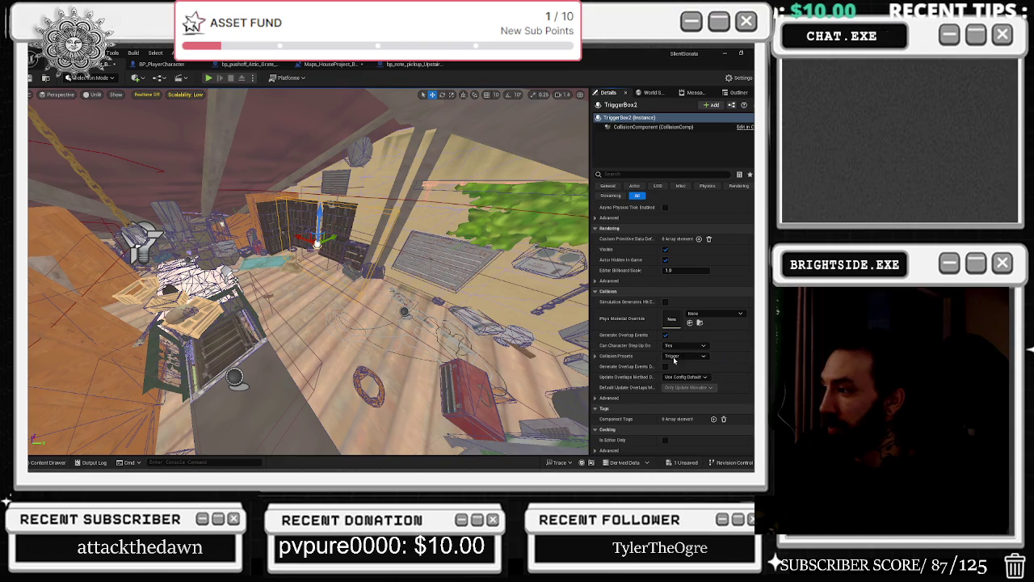
pyautogui.click(674, 358)
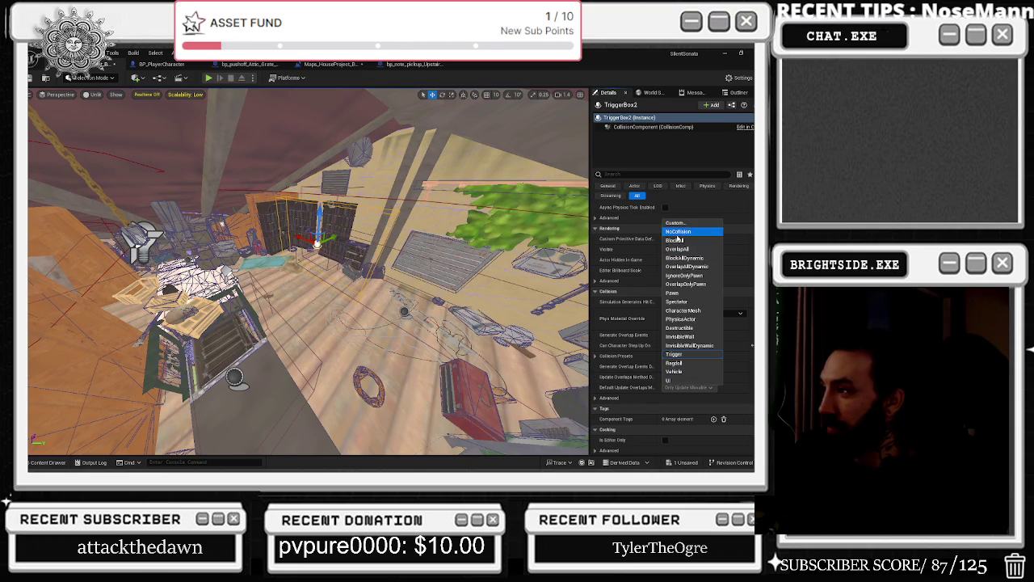
pyautogui.click(675, 222)
pyautogui.scroll(-1, 674, 402)
pyautogui.scroll(-1, 675, 401)
pyautogui.click(685, 396)
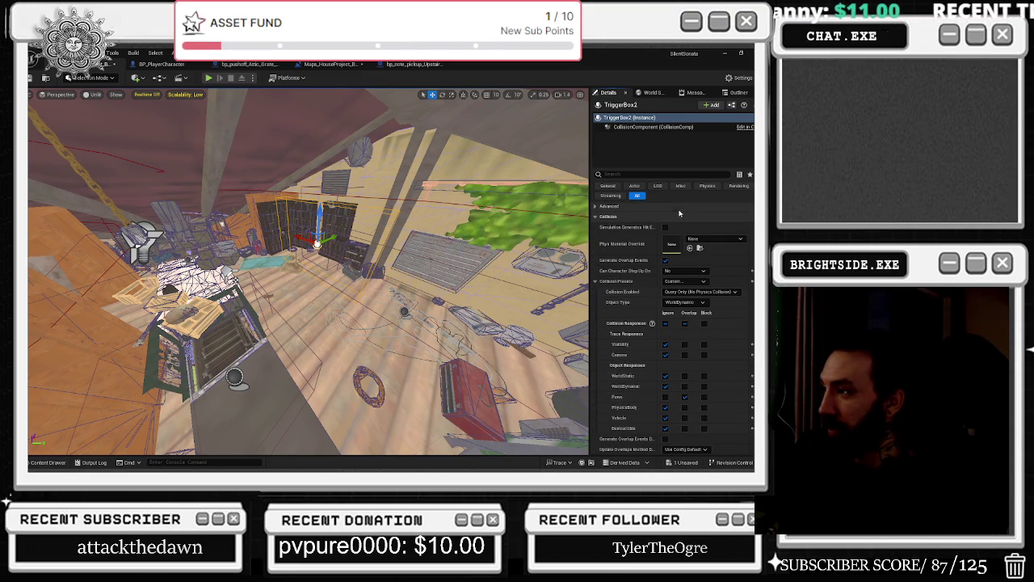
pyautogui.click(702, 292)
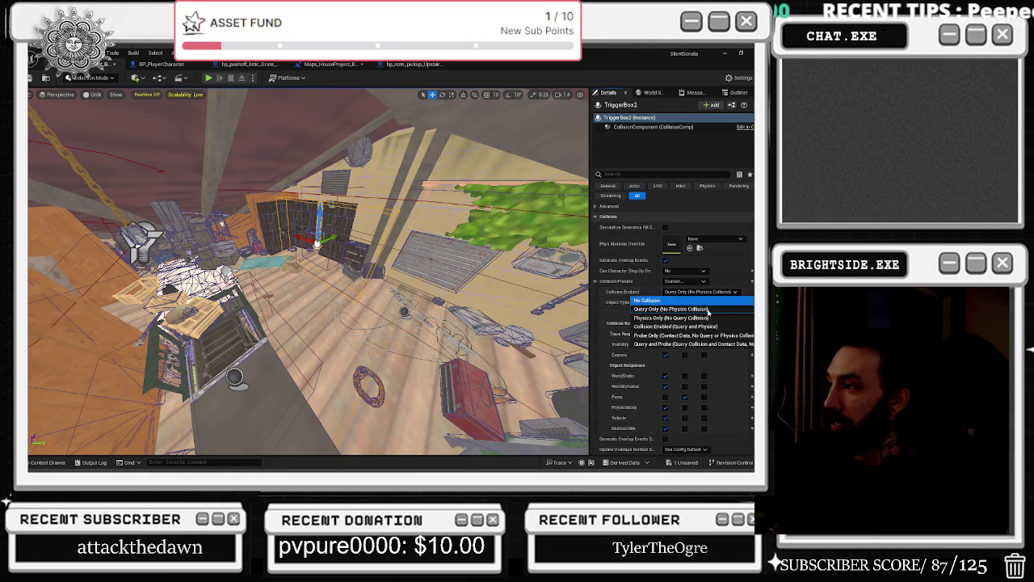
pyautogui.click(674, 326)
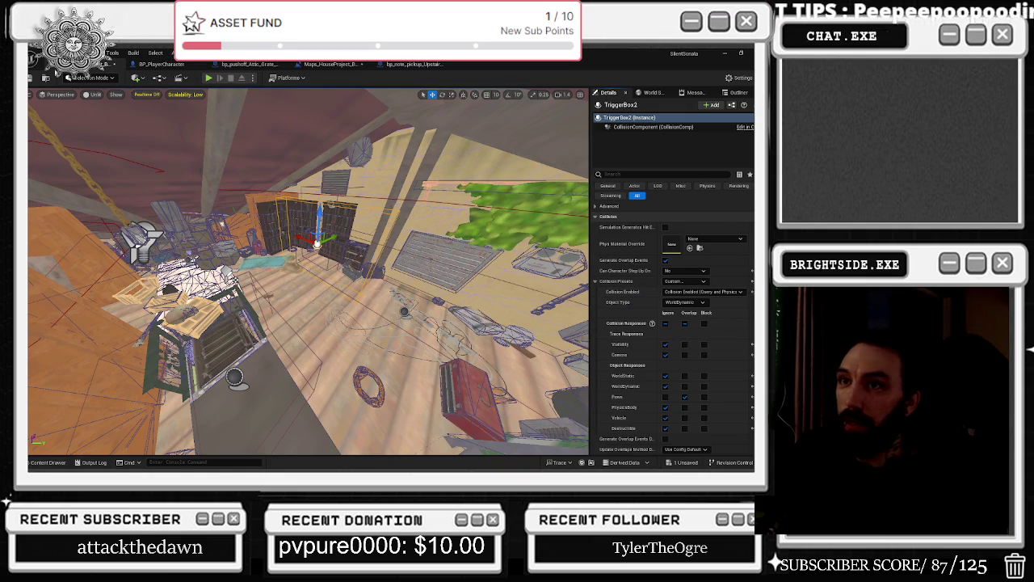
pyautogui.hotkey('ctrl', 's')
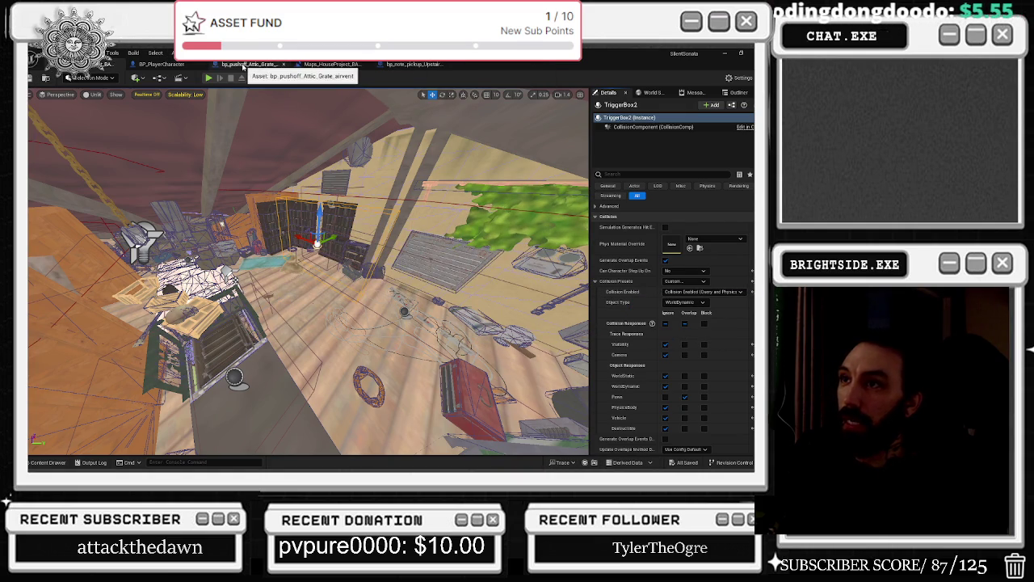
pyautogui.press('r')
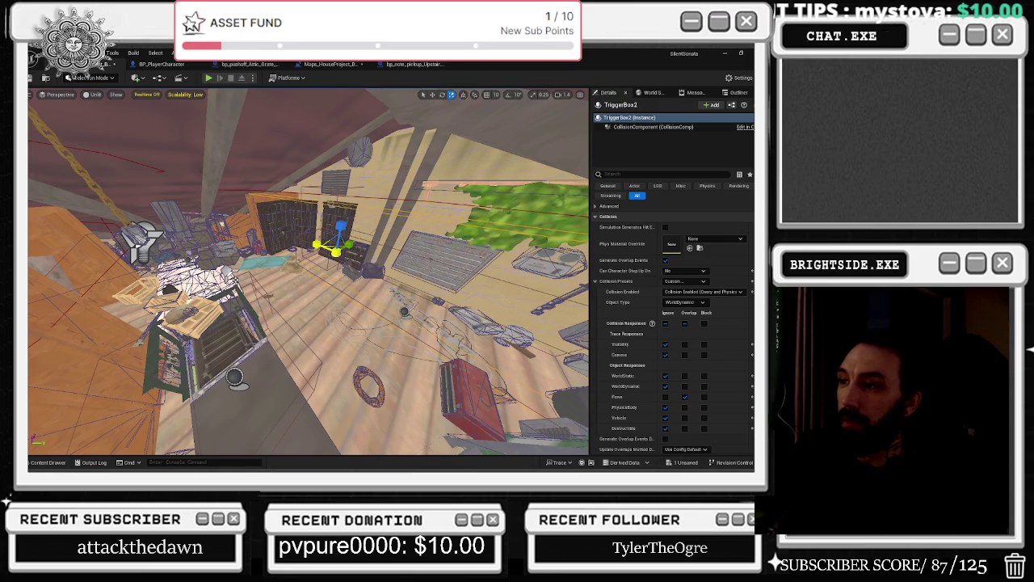
# Add an On Actor Begin Overlap event for TriggerBox2 to the Level Blueprint graph.
pyautogui.click(329, 64)
pyautogui.rightClick(261, 244)
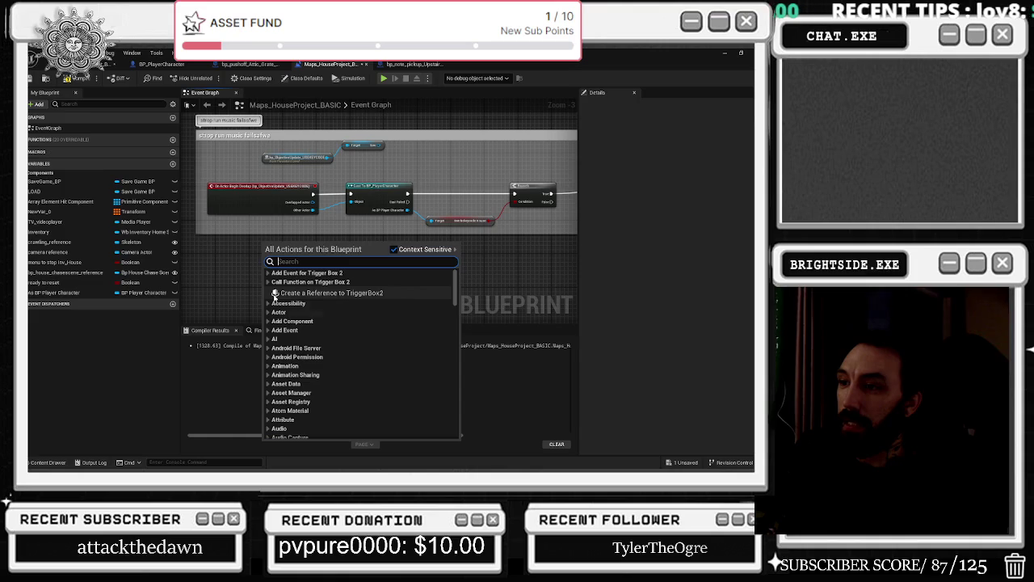
pyautogui.click(270, 282)
pyautogui.click(268, 273)
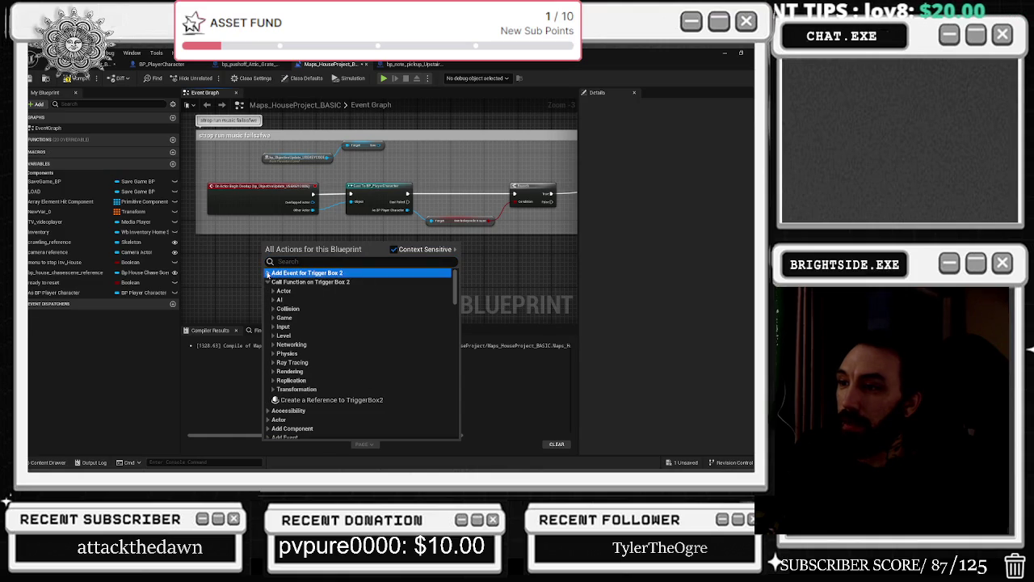
pyautogui.click(273, 282)
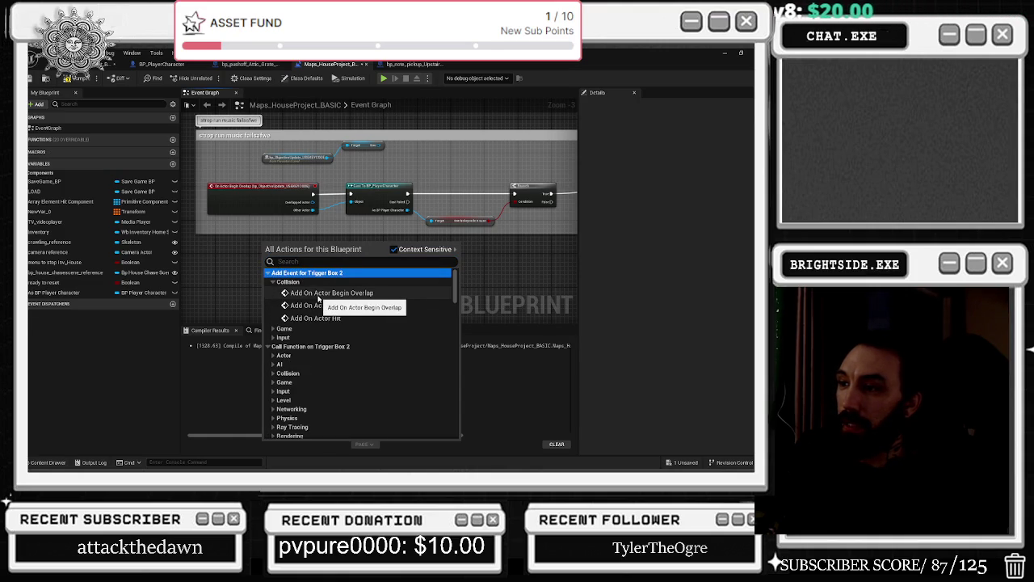
pyautogui.click(321, 293)
pyautogui.moveTo(315, 249); pyautogui.dragTo(278, 241)
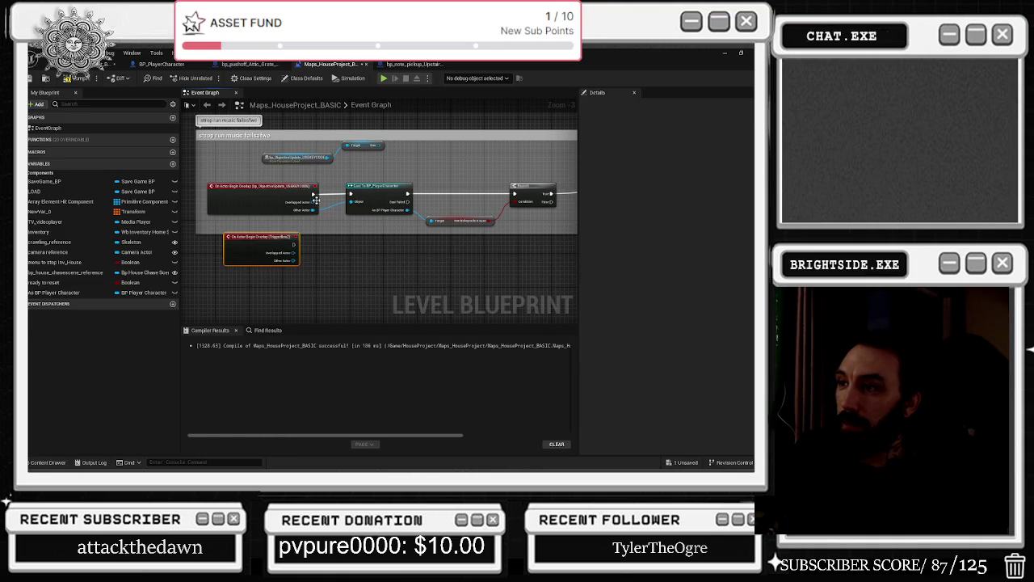
# Wire its exec and Other Actor into the Cast to BP_PlayerCharacter, delete the old event, and save.
pyautogui.moveTo(313, 196); pyautogui.dragTo(295, 246)
pyautogui.moveTo(313, 213); pyautogui.dragTo(294, 261)
pyautogui.click(274, 198)
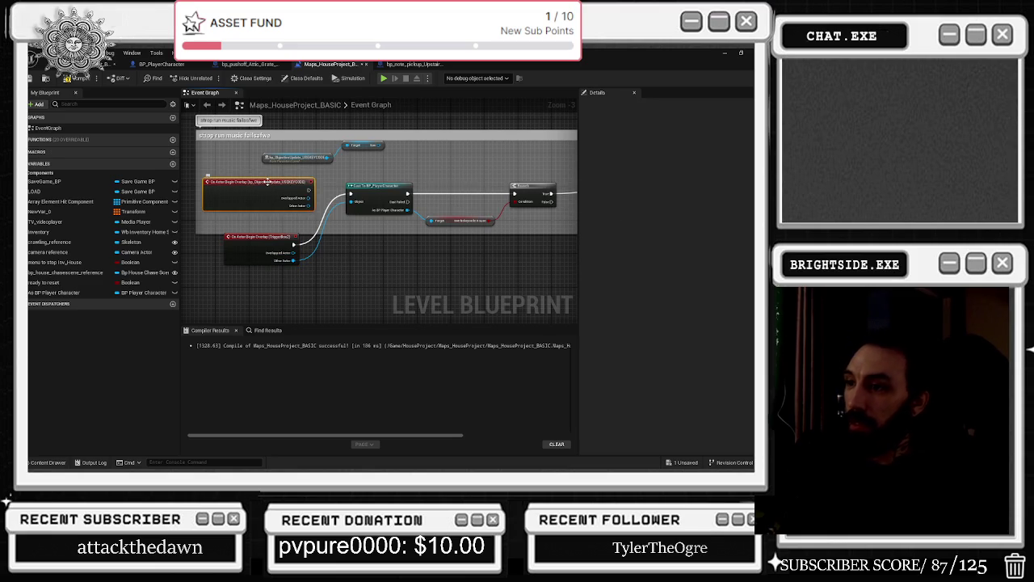
pyautogui.press('Delete')
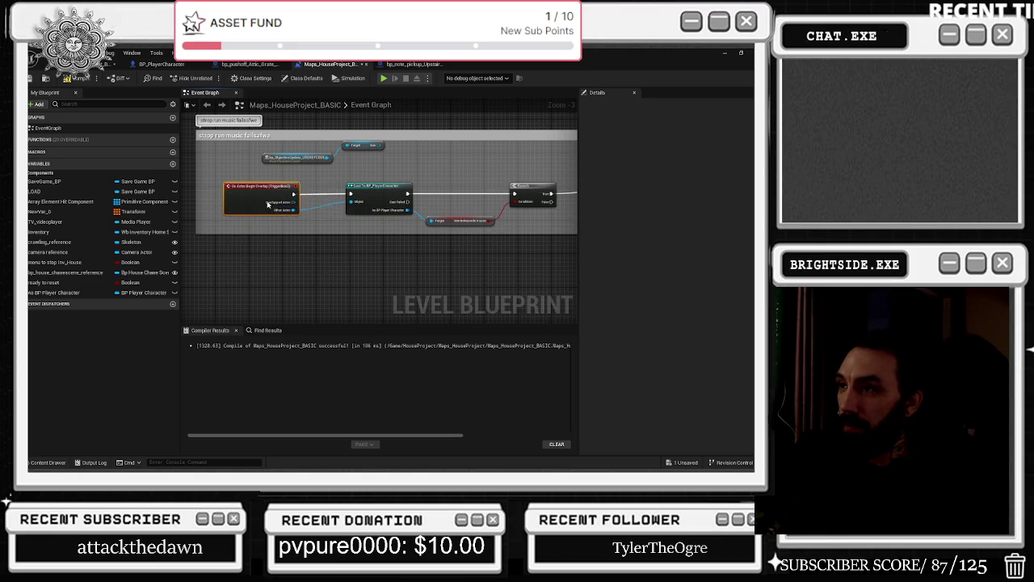
pyautogui.moveTo(283, 199); pyautogui.dragTo(317, 218)
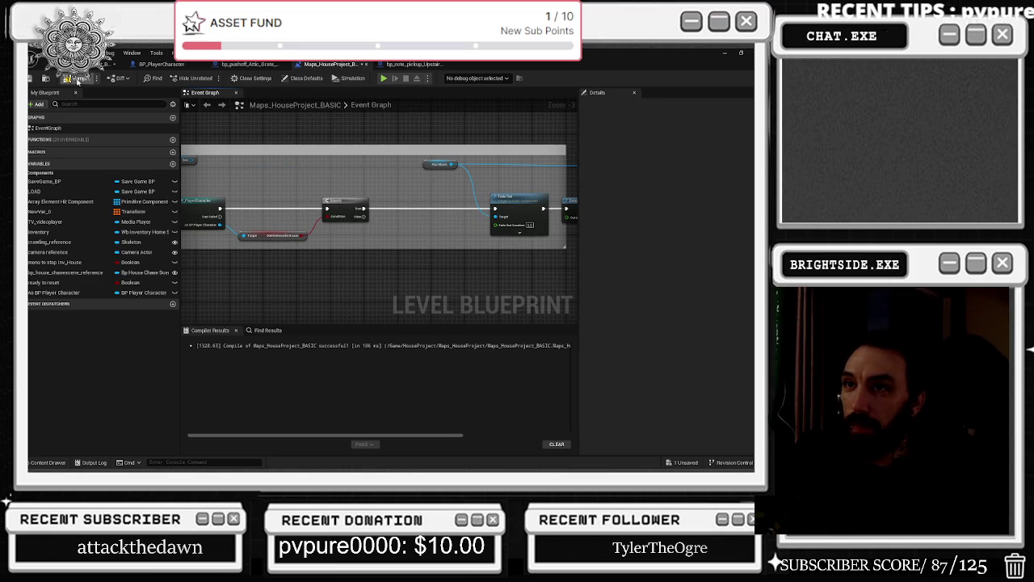
pyautogui.click(46, 78)
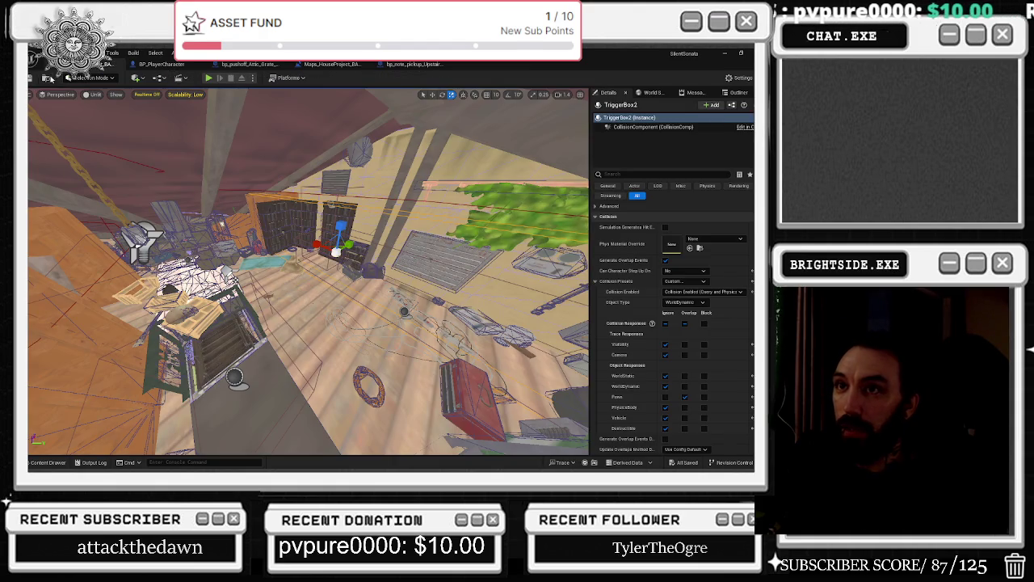
pyautogui.click(31, 78)
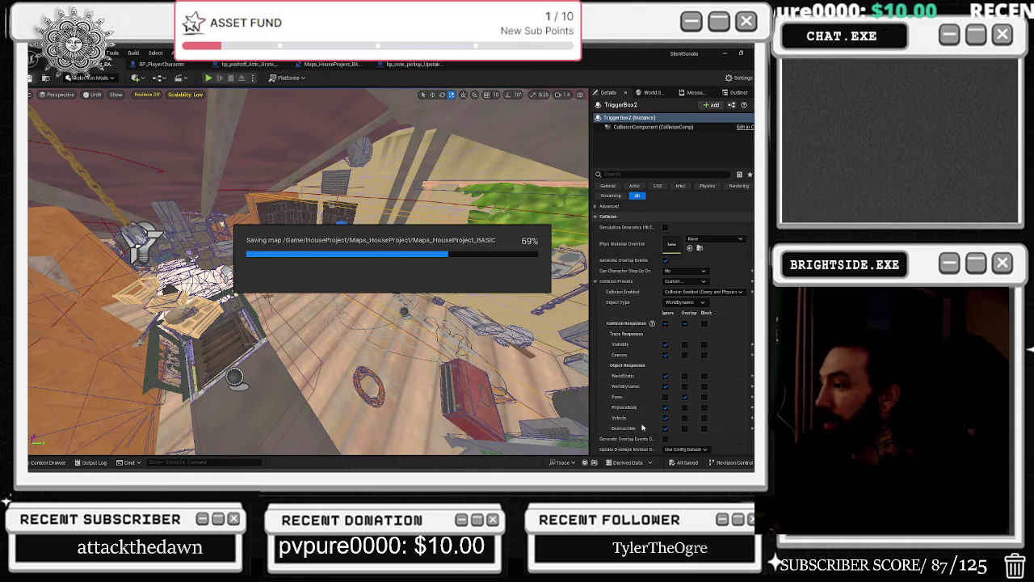
# Start a Play In Editor test of the house level.
pyautogui.click(207, 79)
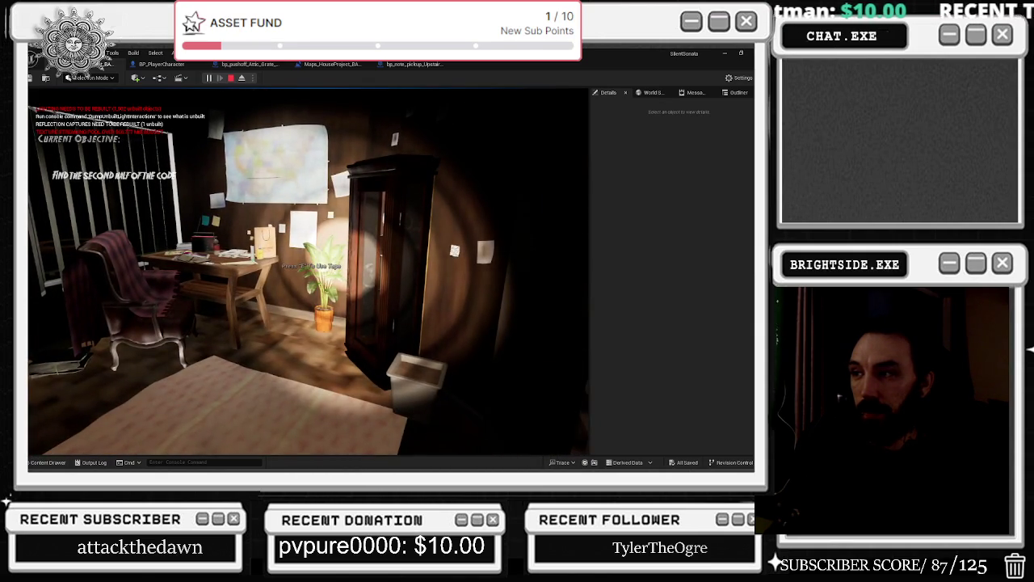
# View the collected note in the inventory with Tab, then stop the play test with Esc.
pyautogui.press('Tab')
pyautogui.press('Tab')
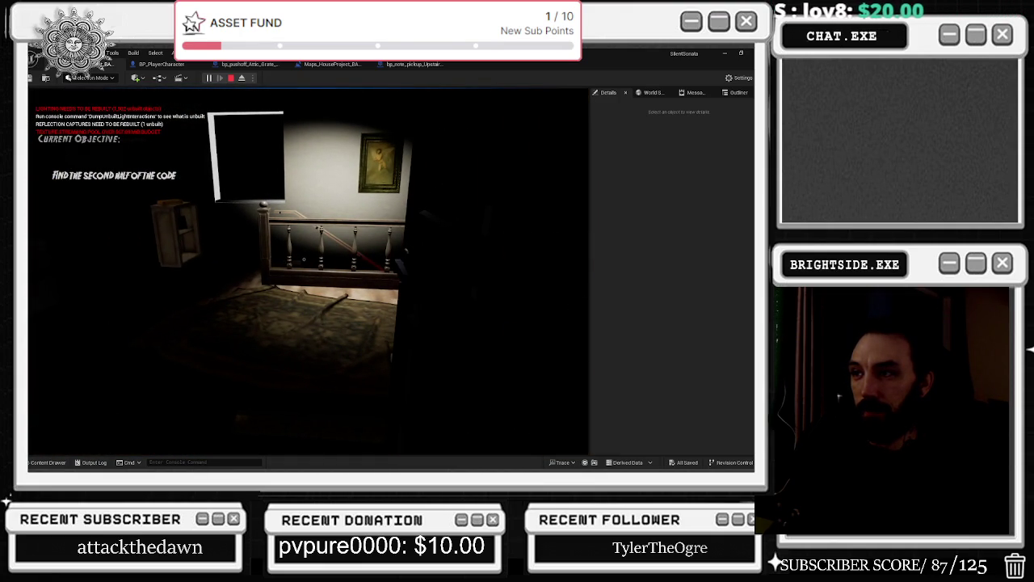
pyautogui.press('Escape')
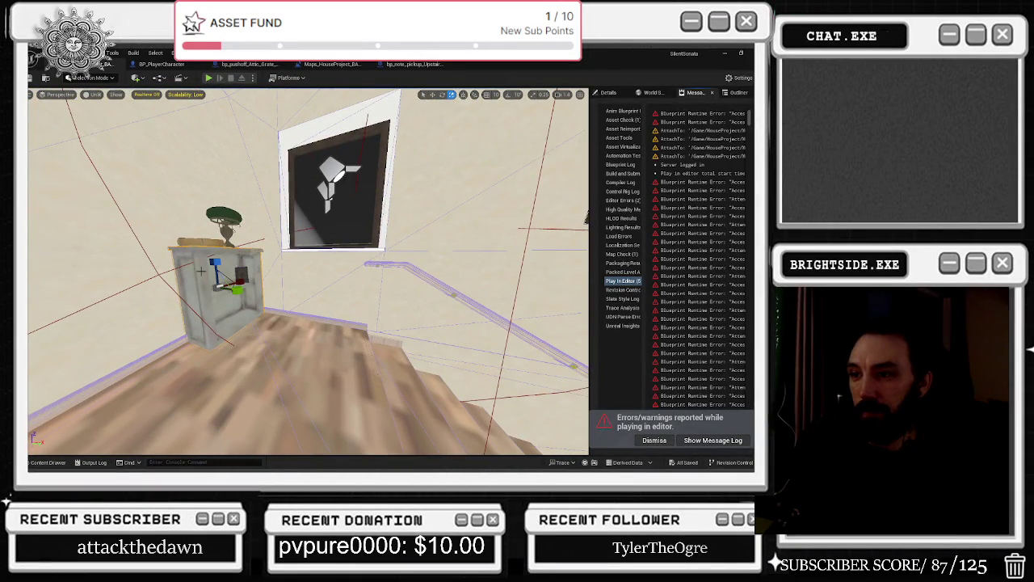
# Deselect the dresser, save all modified assets, and open the content drawer with the attic key results.
pyautogui.click(271, 261)
pyautogui.moveTo(271, 260); pyautogui.dragTo(372, 257)
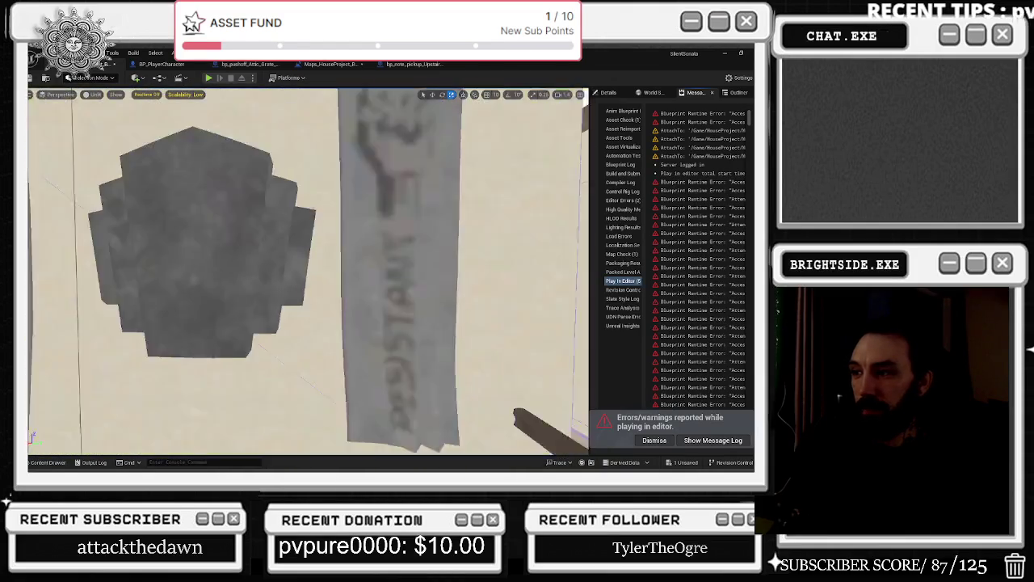
pyautogui.click(32, 79)
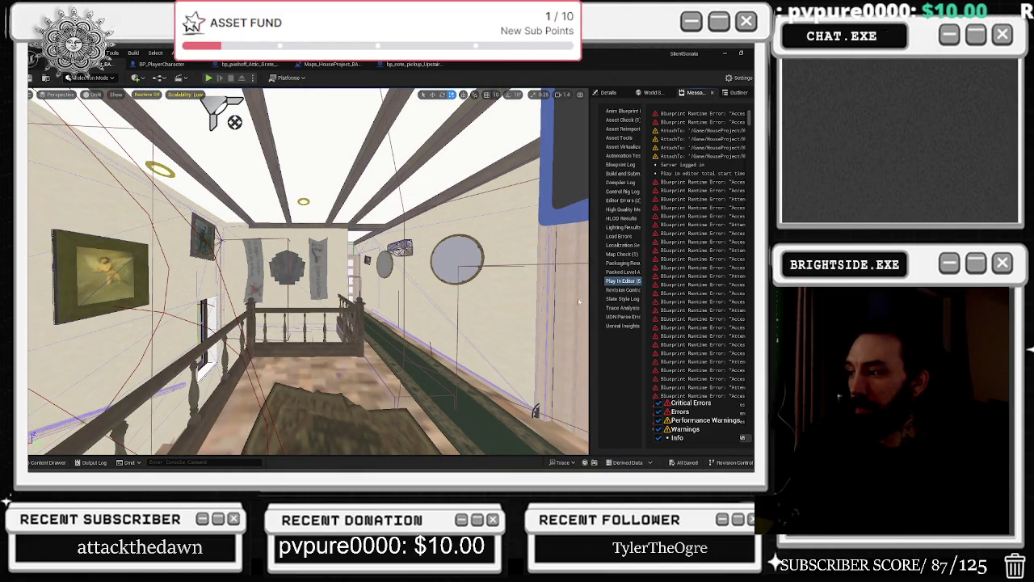
pyautogui.click(48, 463)
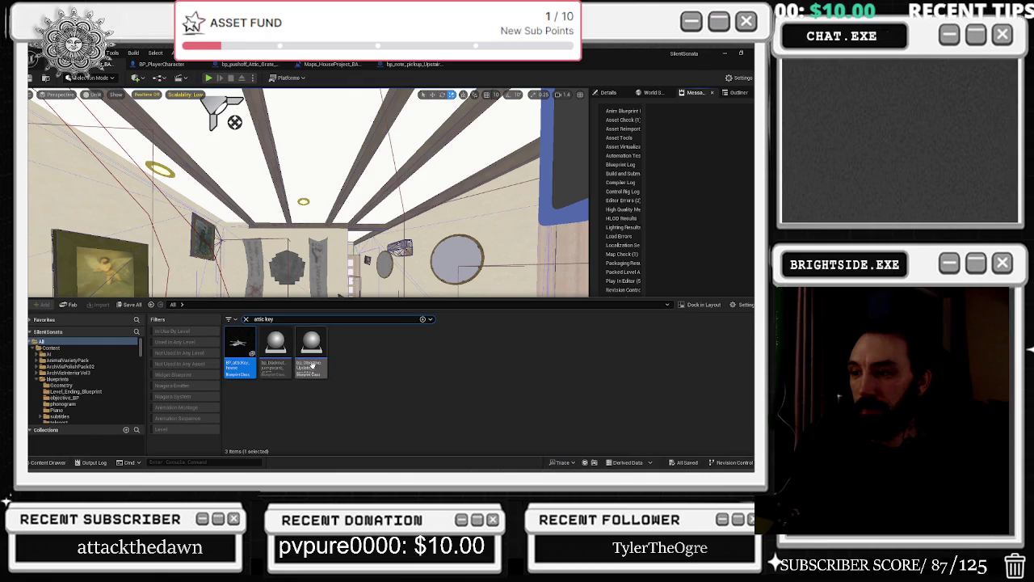
# Clear the 'attic key' search, close the content drawer, and fly to the green wall with blinds.
pyautogui.hotkey('alt', 'Tab')
pyautogui.press('Escape')
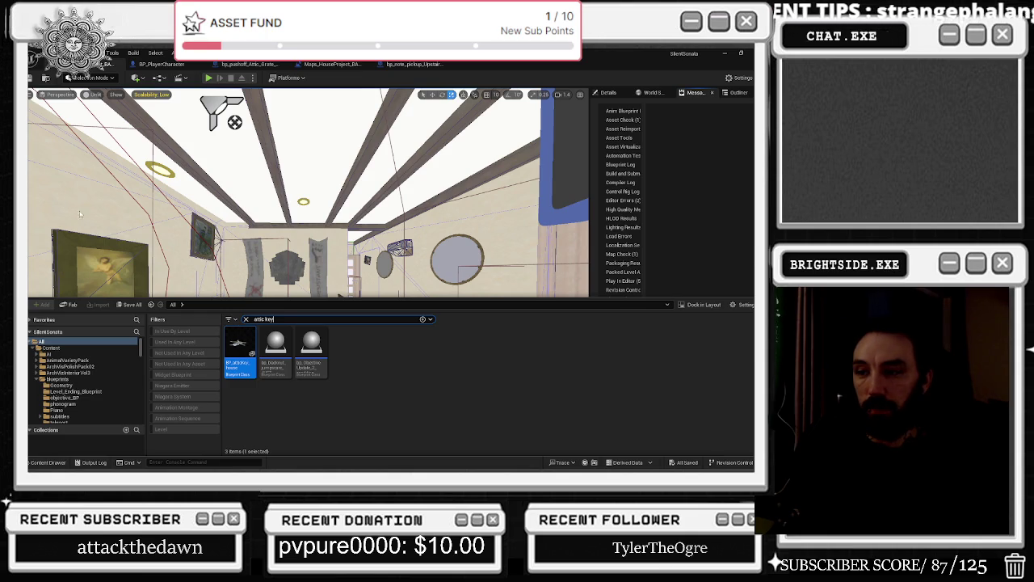
pyautogui.click(420, 400)
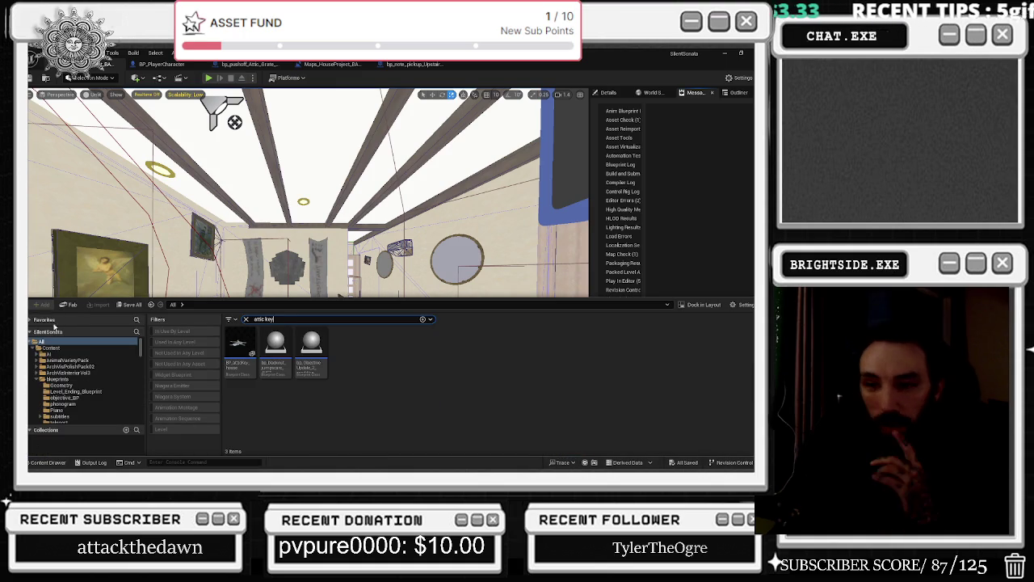
pyautogui.click(247, 319)
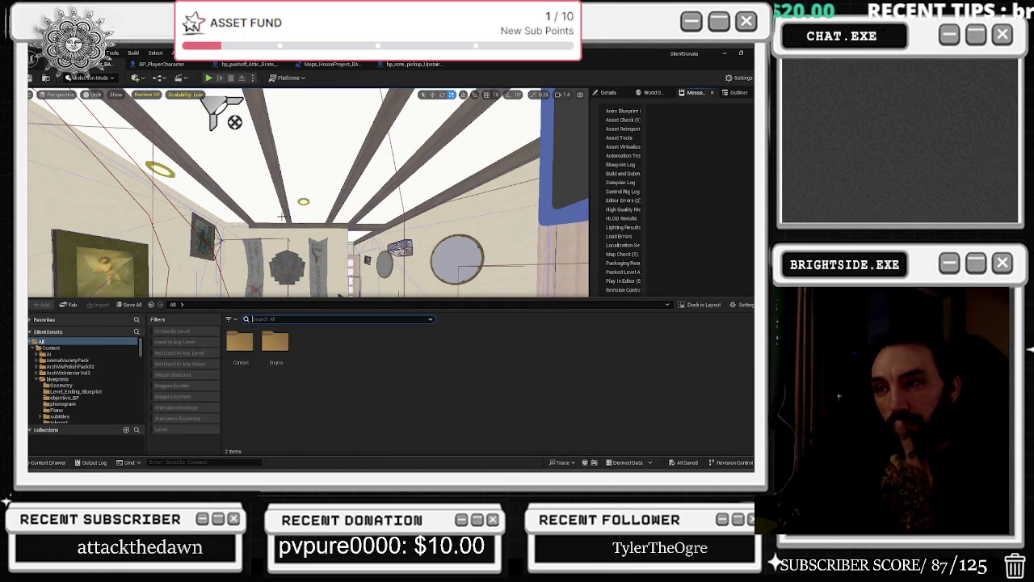
pyautogui.hotkey('ctrl', 'space')
pyautogui.moveTo(307, 242)
pyautogui.mouseDown()
pyautogui.moveTo(371, 235)
pyautogui.moveTo(336, 349)
pyautogui.mouseUp()
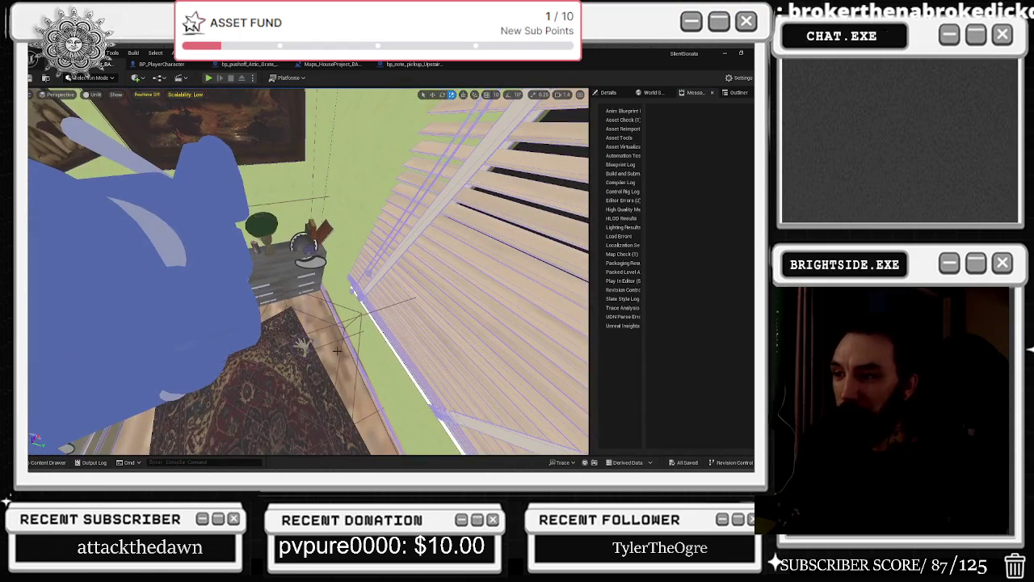
# Select the box volume above the rug, orbit around it, then reopen the content drawer.
pyautogui.click(315, 327)
pyautogui.click(300, 344)
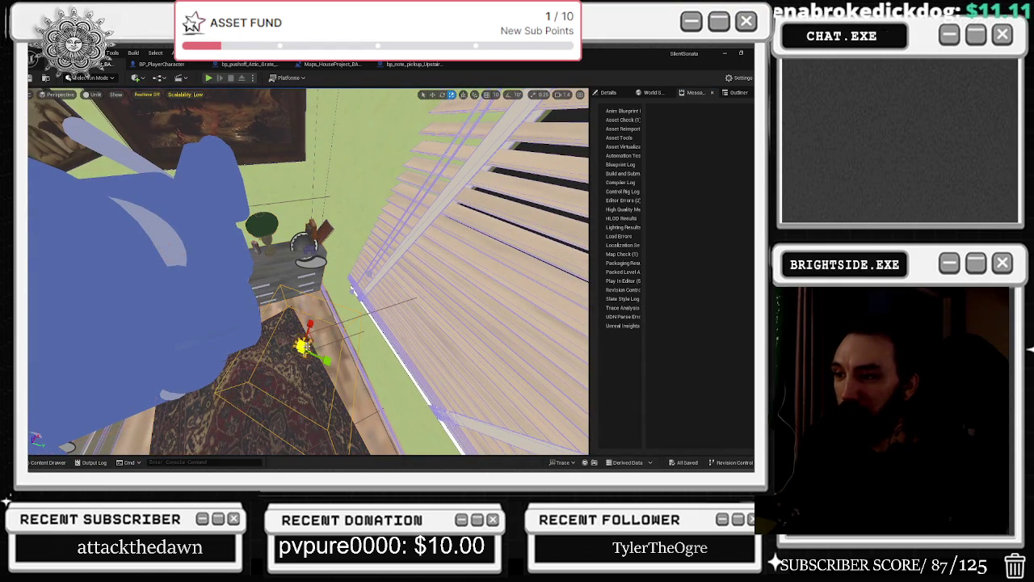
pyautogui.moveTo(301, 346)
pyautogui.mouseDown()
pyautogui.moveTo(275, 324)
pyautogui.moveTo(307, 300)
pyautogui.moveTo(314, 279)
pyautogui.mouseUp()
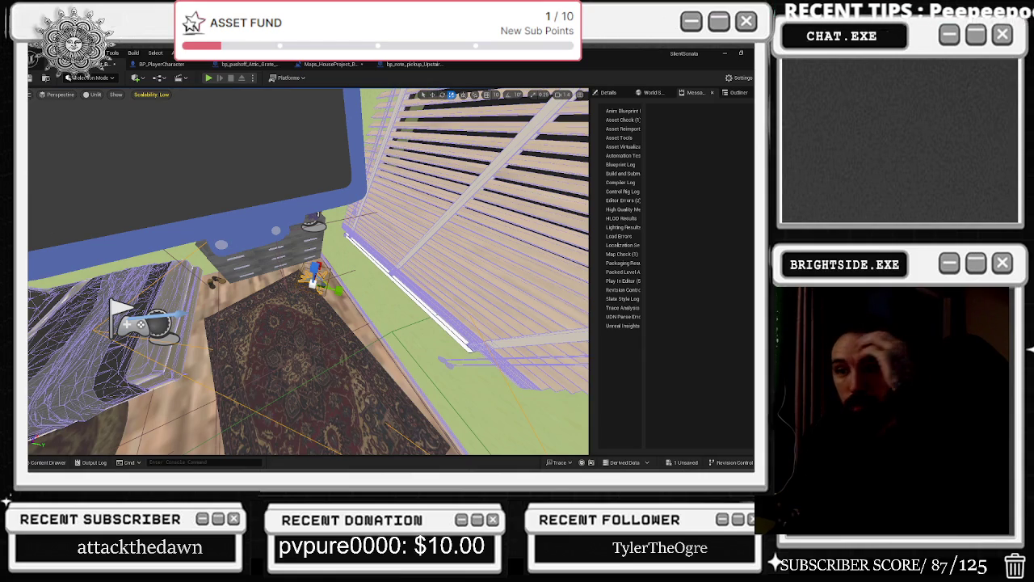
pyautogui.click(48, 462)
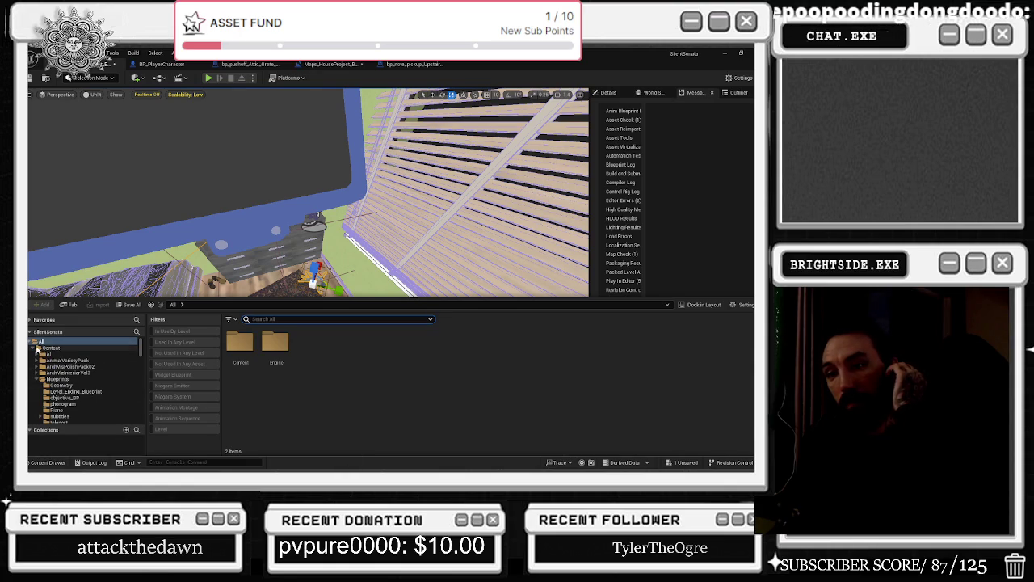
# Collapse the Blueprints and CharacterBodyFX_2 folders, open Characters, then bring the Twitch clip window forward.
pyautogui.click(50, 379)
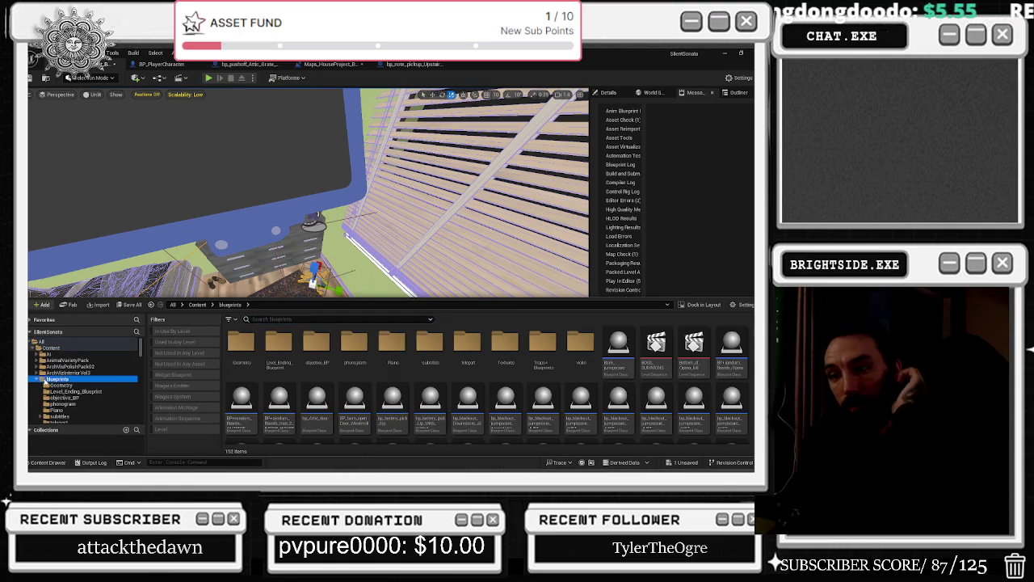
pyautogui.click(37, 380)
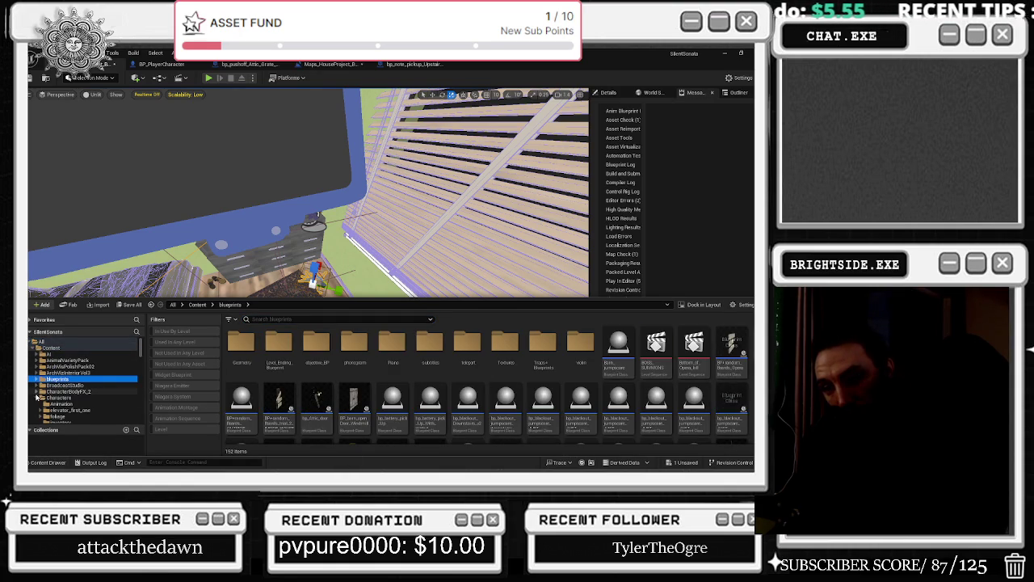
pyautogui.click(37, 392)
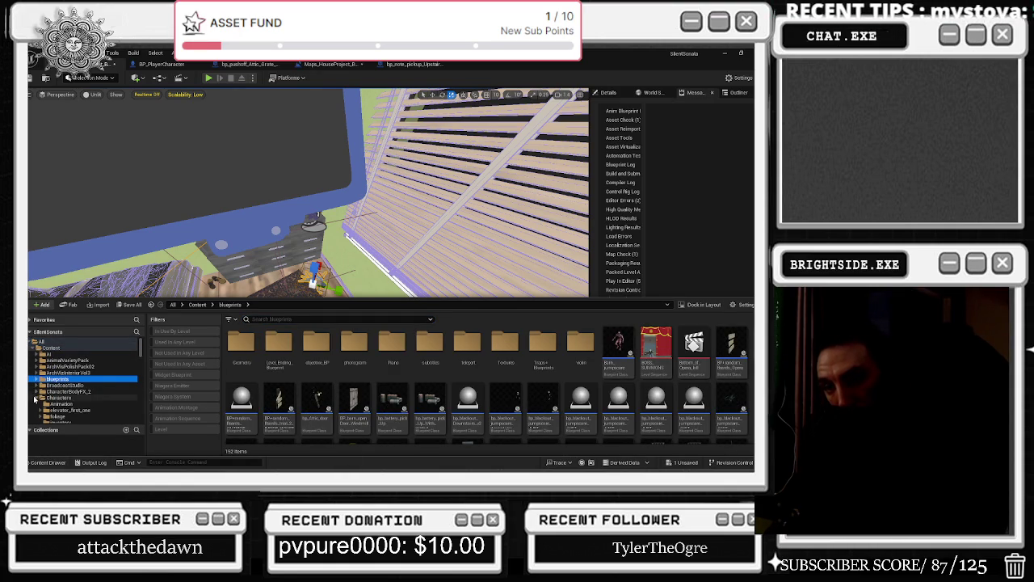
pyautogui.click(58, 397)
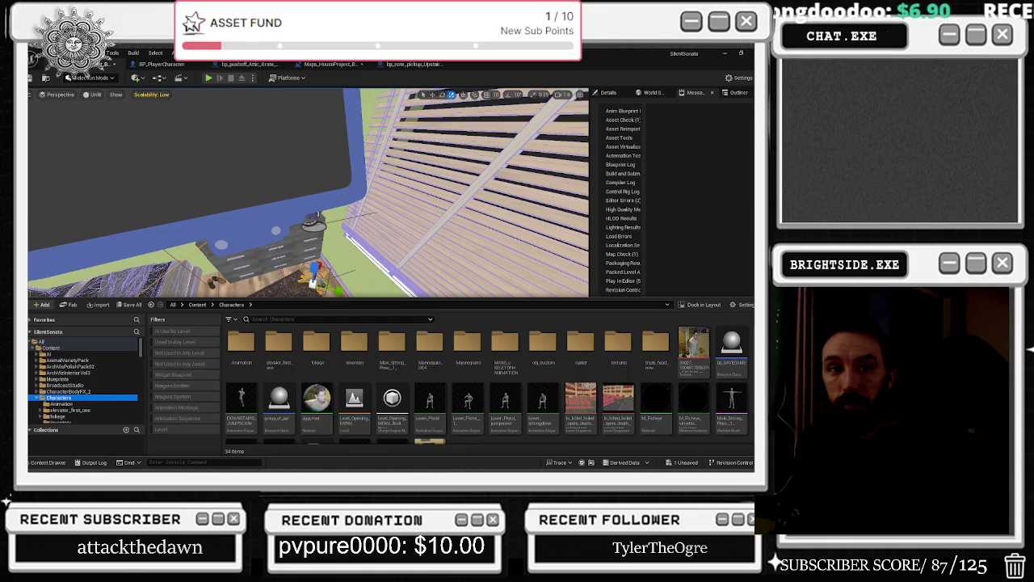
pyautogui.moveTo(755, 250)
pyautogui.mouseDown()
pyautogui.moveTo(755, 236)
pyautogui.moveTo(538, 237)
pyautogui.moveTo(607, 103)
pyautogui.mouseUp()
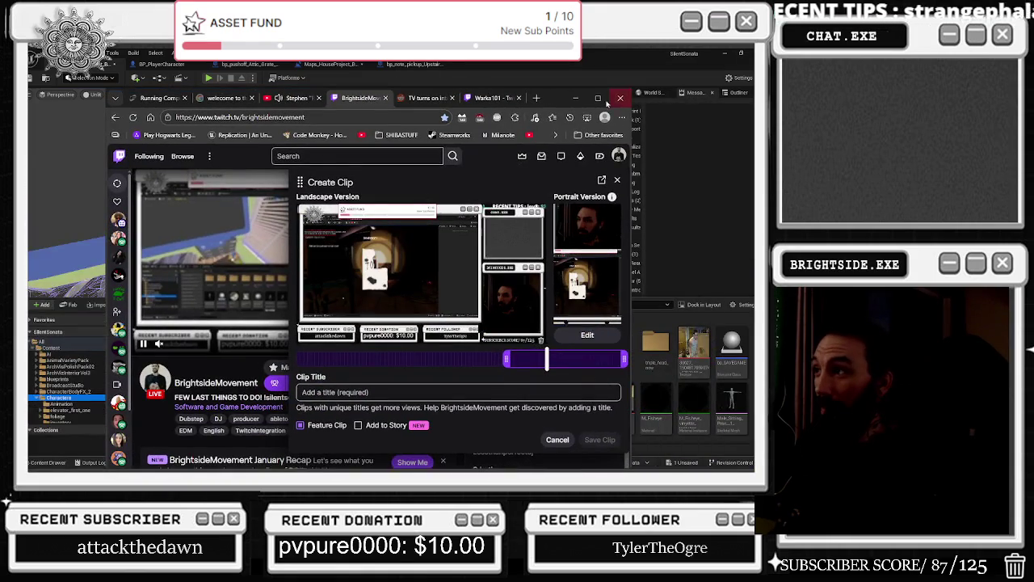
# Raise the clip preview volume to 52% and trim the clip range to the final hallway stretch.
pyautogui.click(607, 103)
pyautogui.moveTo(511, 322)
pyautogui.mouseDown()
pyautogui.moveTo(410, 323)
pyautogui.moveTo(467, 321)
pyautogui.mouseUp()
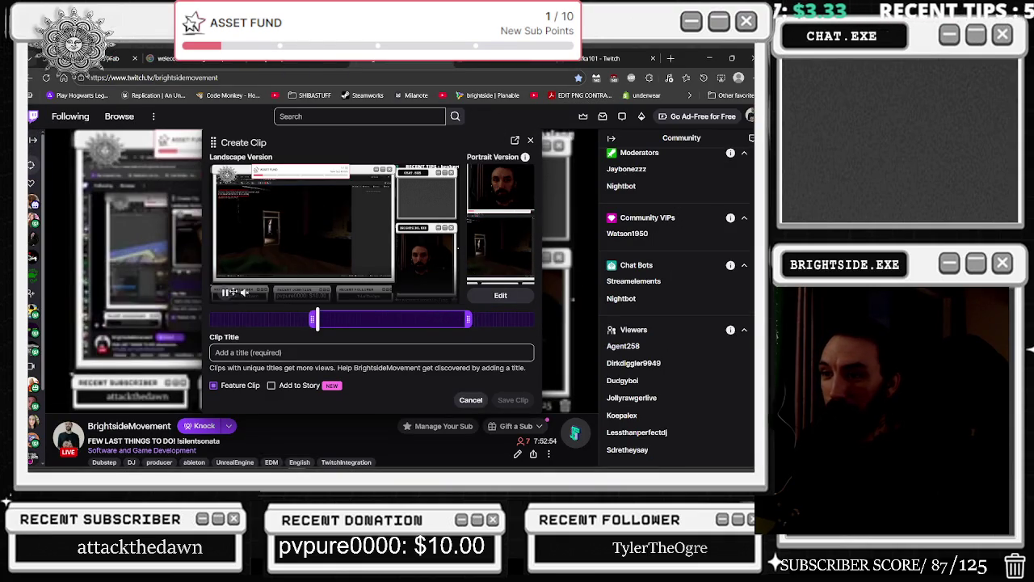
pyautogui.moveTo(276, 297)
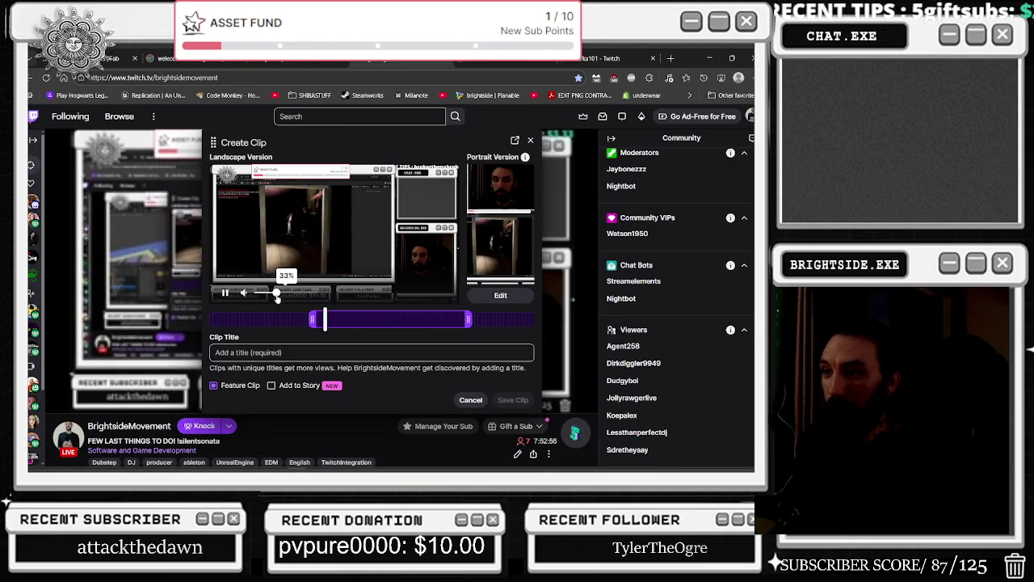
pyautogui.moveTo(277, 297); pyautogui.dragTo(287, 295)
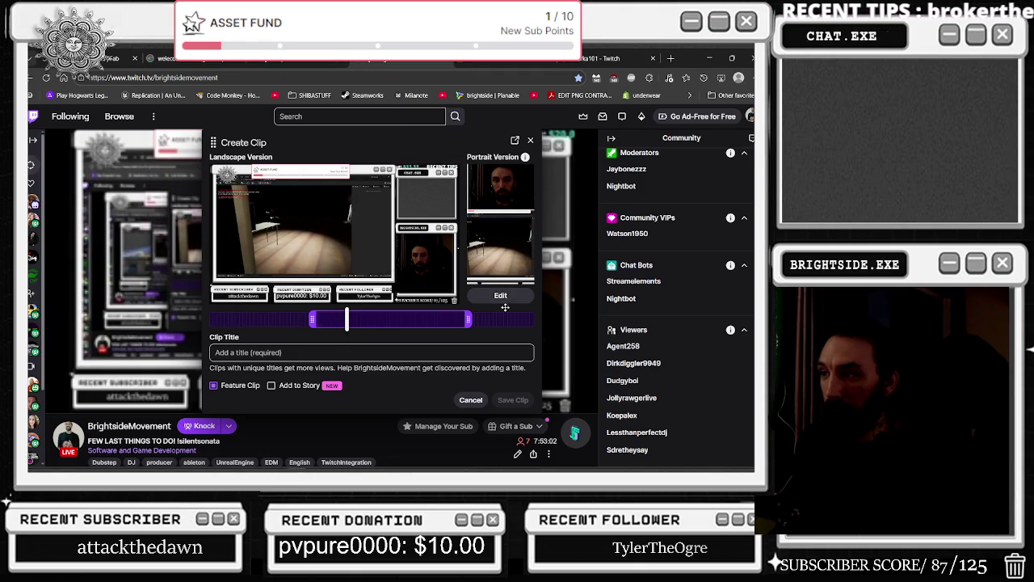
pyautogui.moveTo(338, 193)
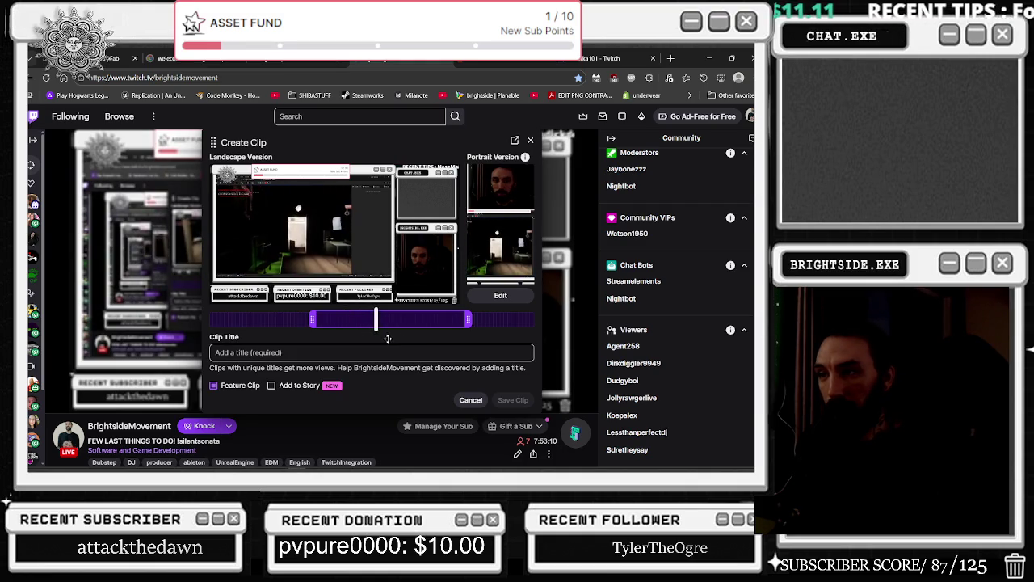
pyautogui.moveTo(382, 323)
pyautogui.mouseDown()
pyautogui.moveTo(408, 320)
pyautogui.moveTo(393, 312)
pyautogui.mouseUp()
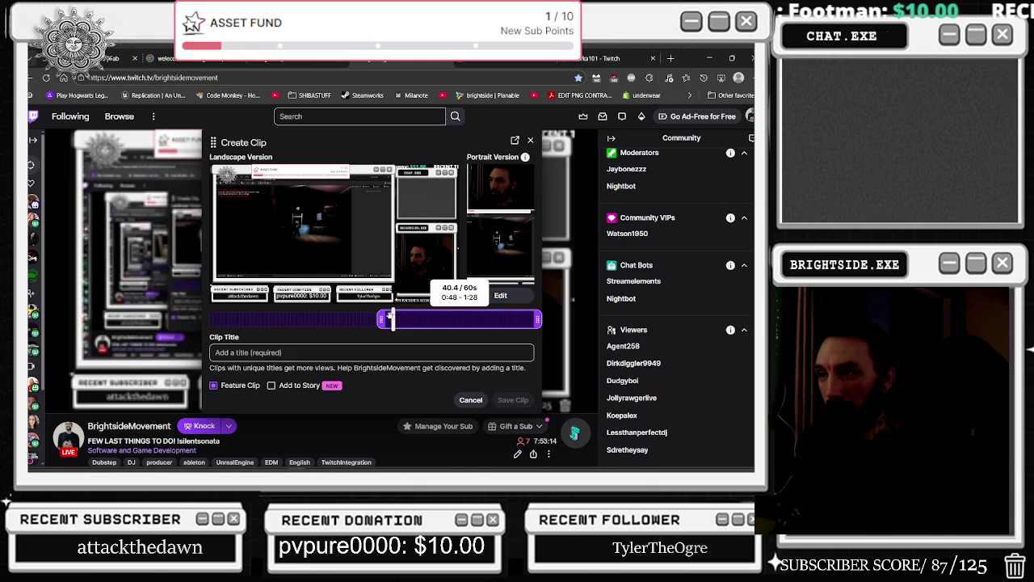
pyautogui.moveTo(381, 320); pyautogui.dragTo(437, 320)
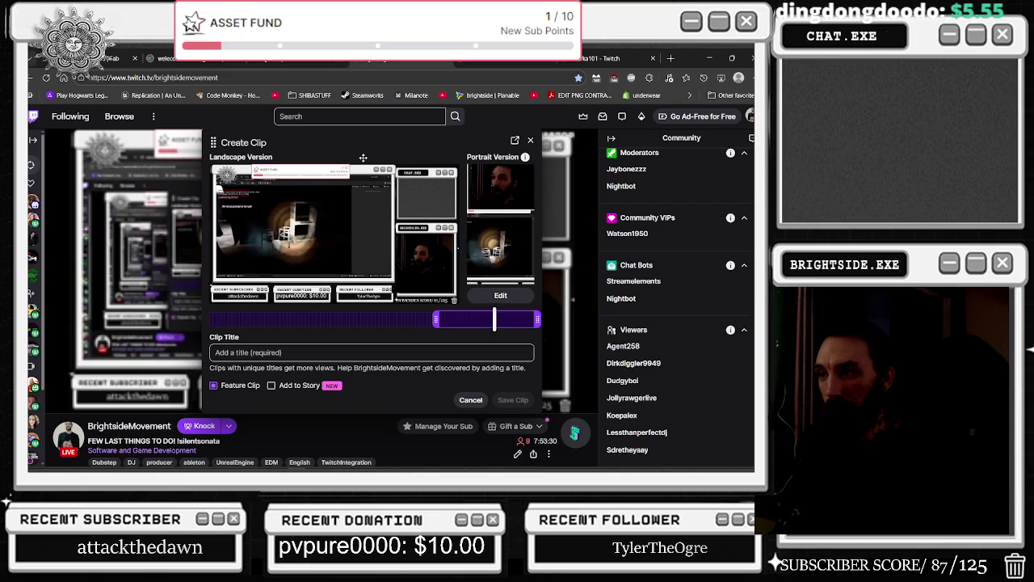
pyautogui.moveTo(302, 242)
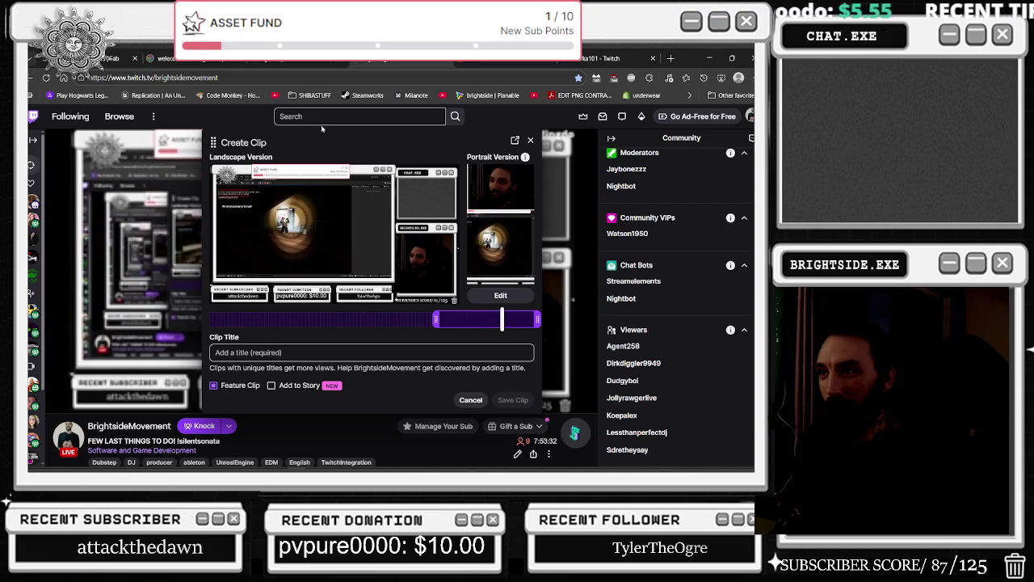
pyautogui.click(482, 320)
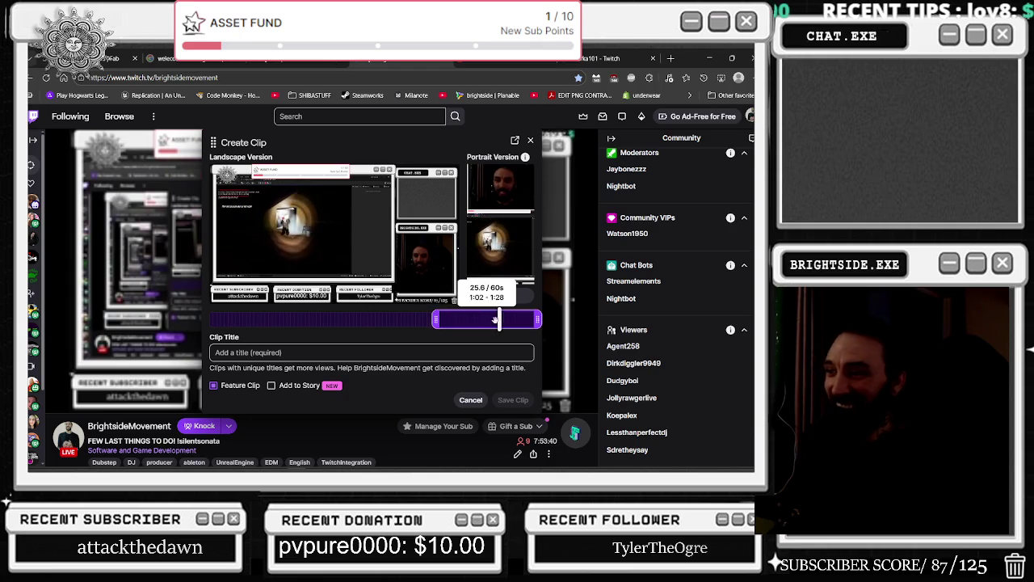
pyautogui.click(492, 308)
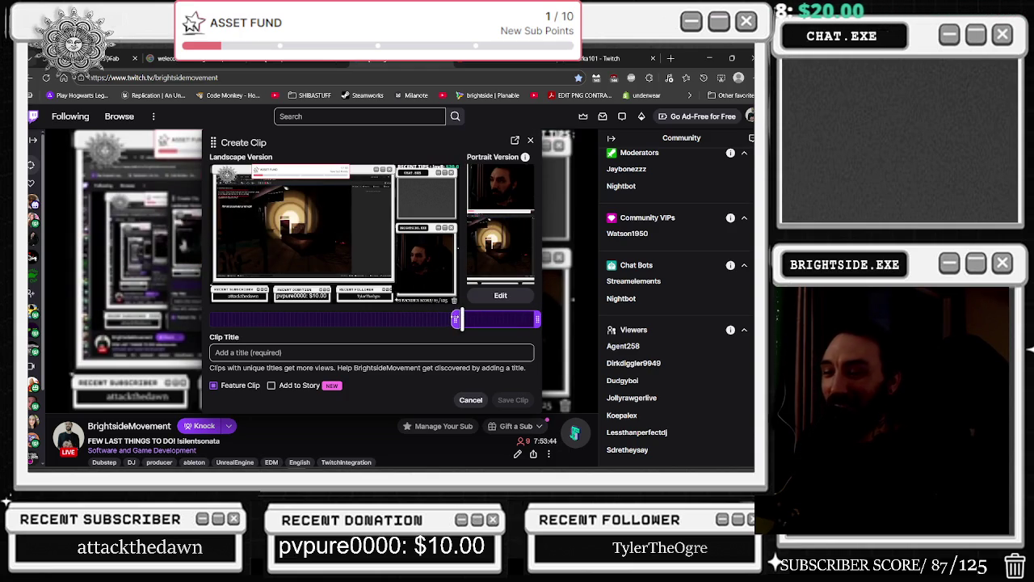
pyautogui.moveTo(443, 319); pyautogui.dragTo(429, 320)
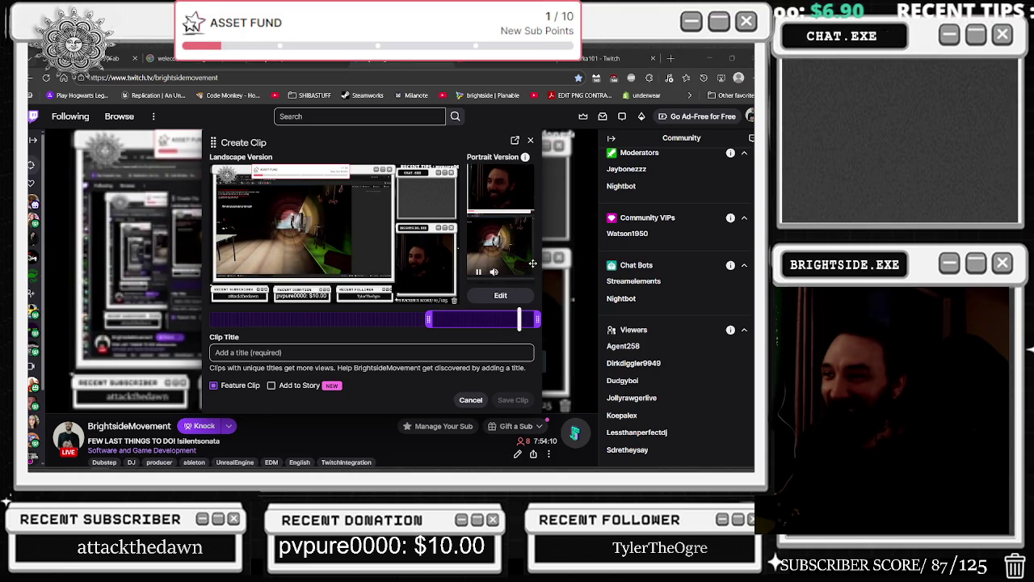
# Title the clip 'scared of my own game' and save it.
pyautogui.click(371, 353)
pyautogui.write('i made that mother')
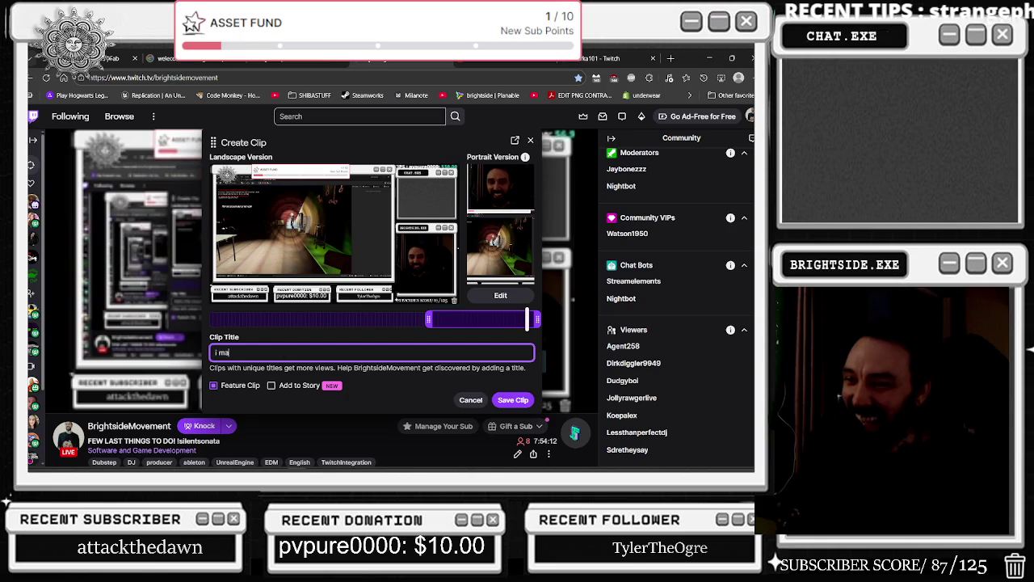
pyautogui.press('BackSpace')
pyautogui.press('BackSpace')
pyautogui.press('BackSpace')
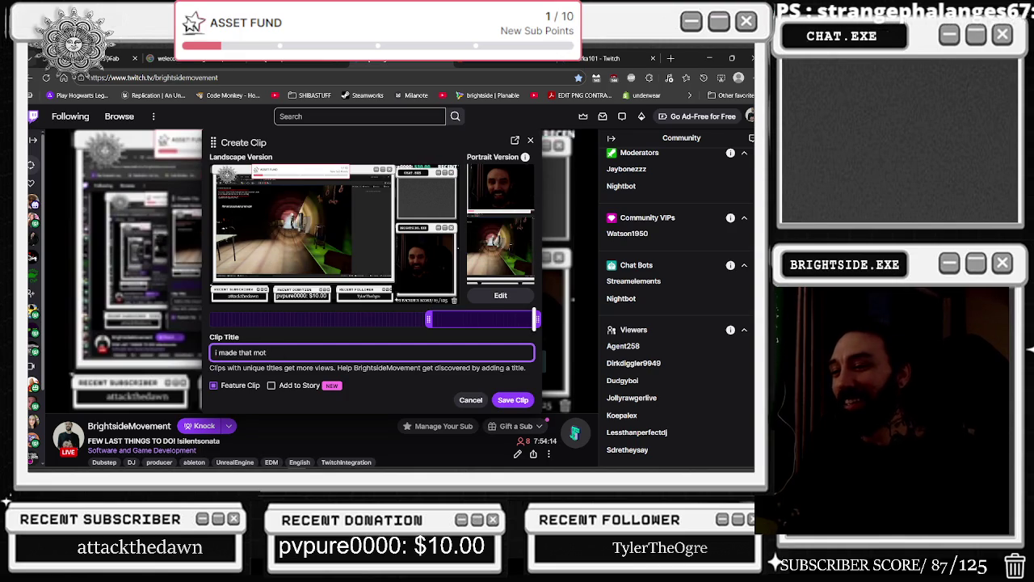
pyautogui.press('BackSpace')
pyautogui.press('BackSpace')
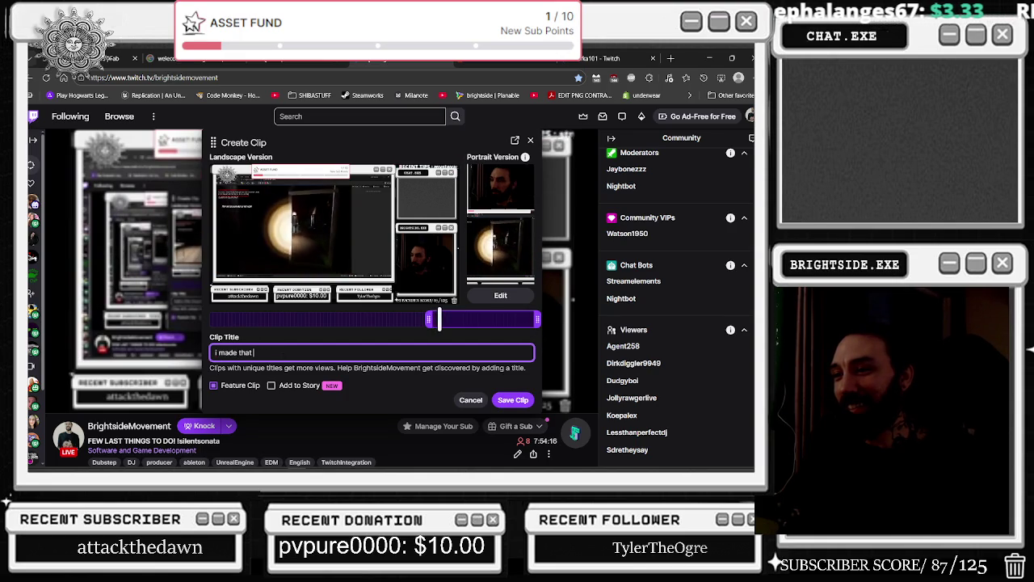
pyautogui.write('is')
pyautogui.hotkey('ctrl', 'a')
pyautogui.write('scared')
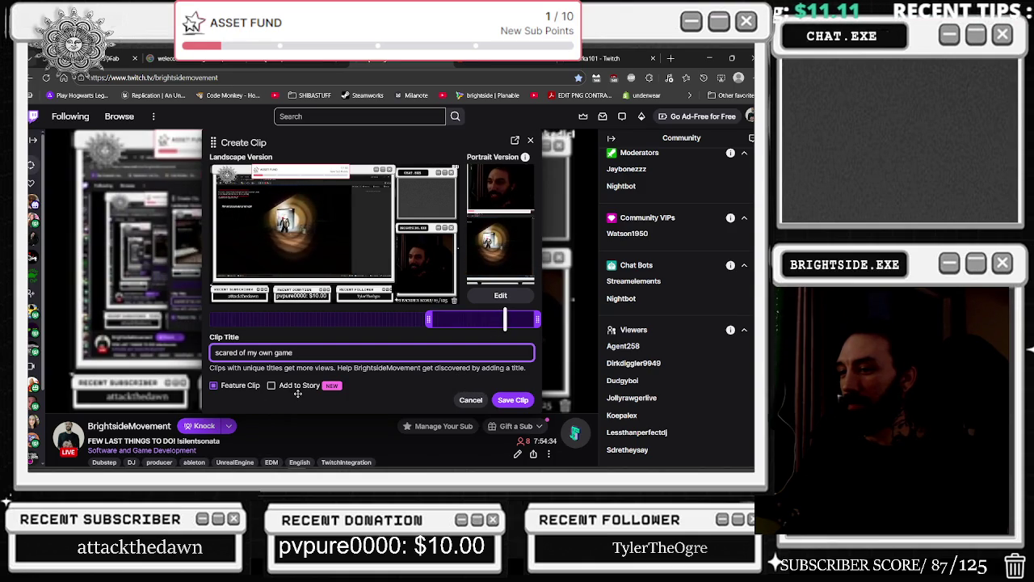
pyautogui.click(511, 399)
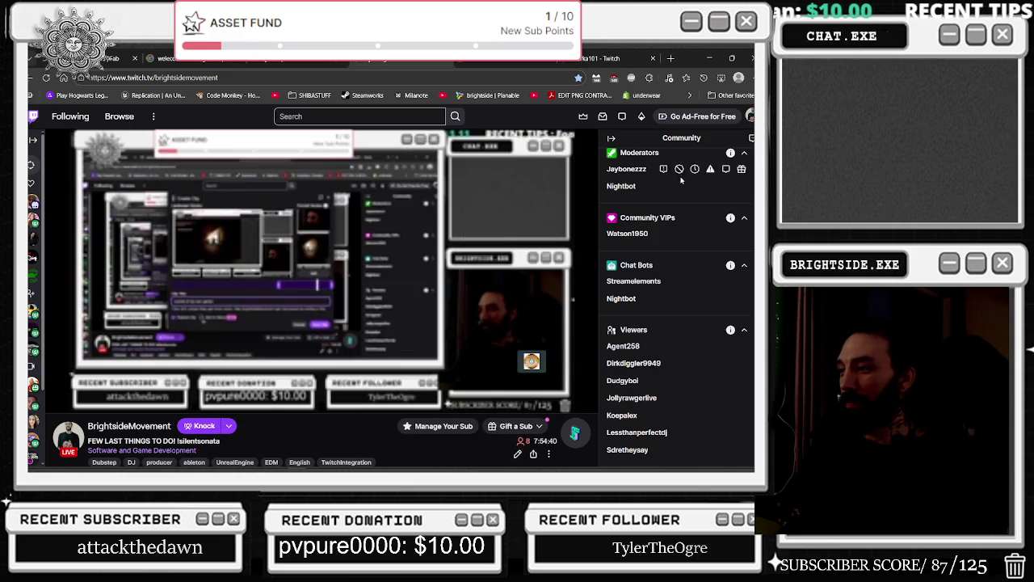
# Switch to the browser tab playing Stephen Marley's 'Rock Stone' video on YouTube.
pyautogui.click(440, 62)
pyautogui.click(324, 63)
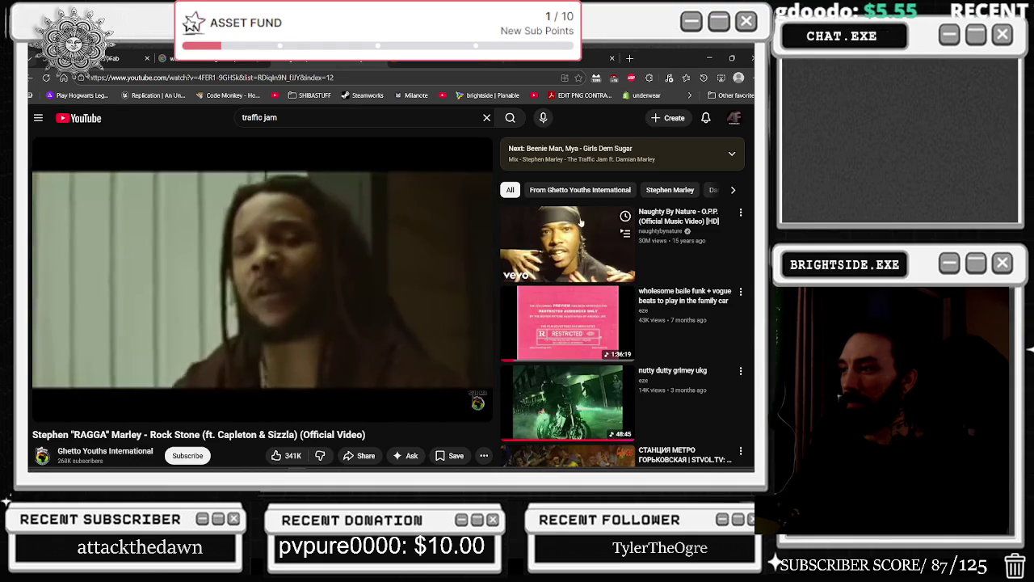
# Scroll down the video page, then minimize the browser to return to Unreal Engine.
pyautogui.scroll(-3, 568, 352)
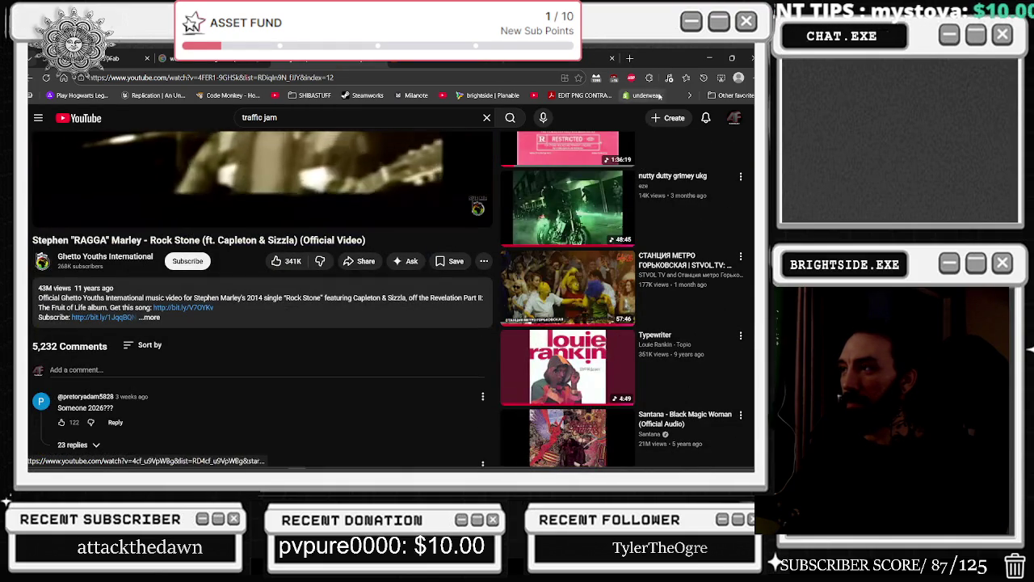
pyautogui.press('super+Down')
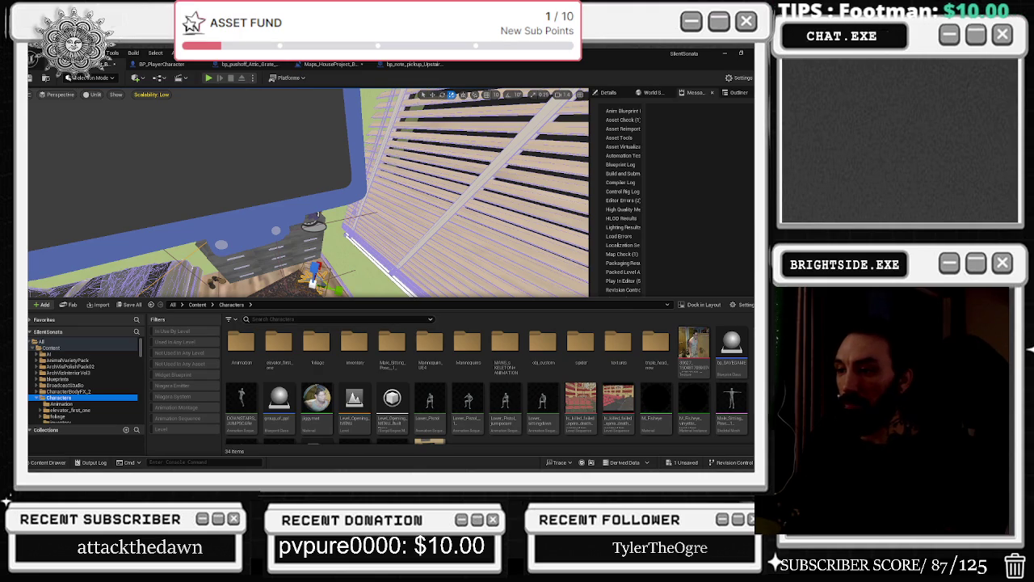
# Close the content drawer, fly into the upstairs hallway, and switch to the FINISH_SCREEN widget tab.
pyautogui.hotkey('ctrl', 'space')
pyautogui.press('w')
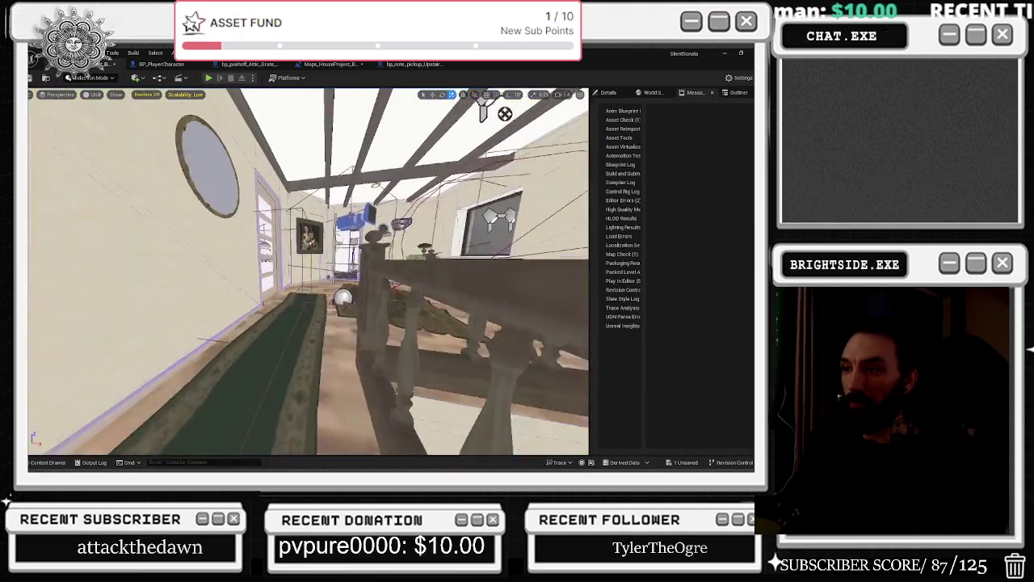
pyautogui.click(415, 65)
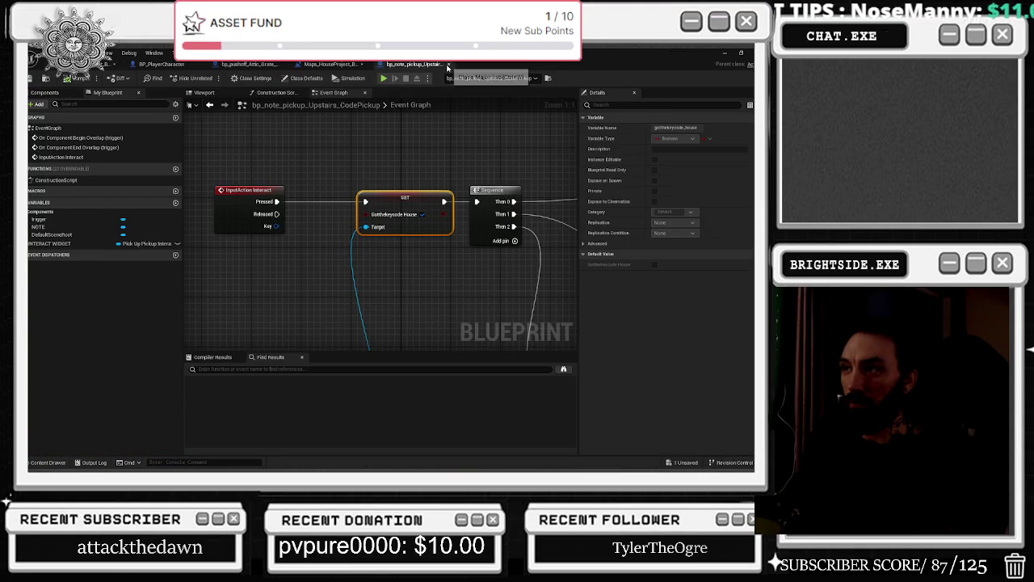
pyautogui.click(328, 67)
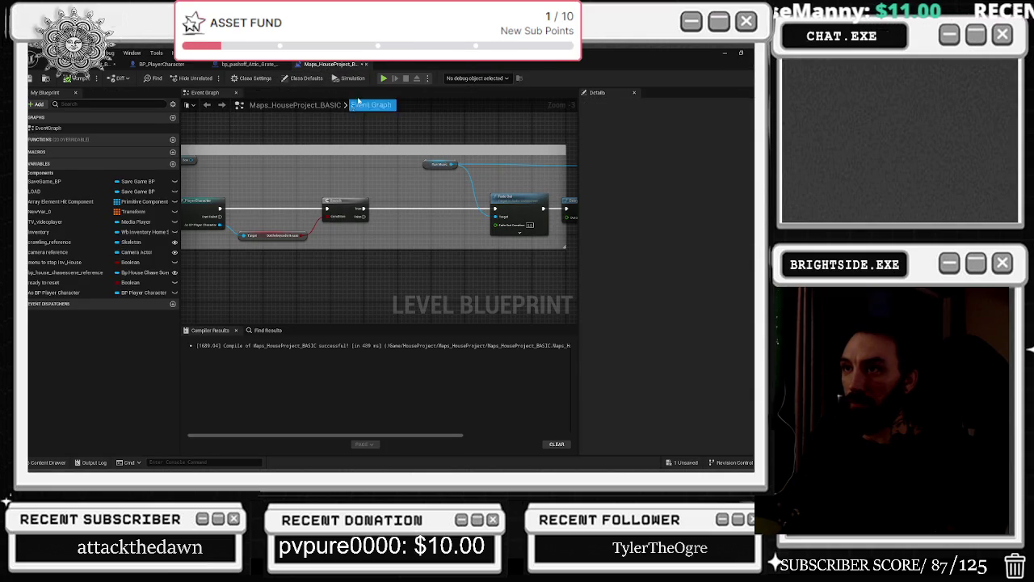
pyautogui.click(251, 64)
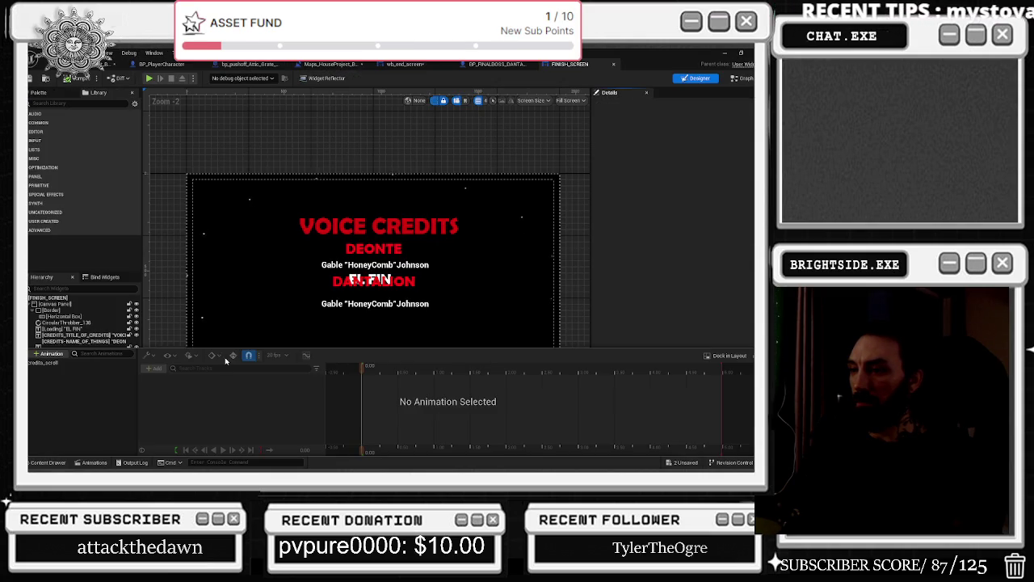
pyautogui.click(59, 362)
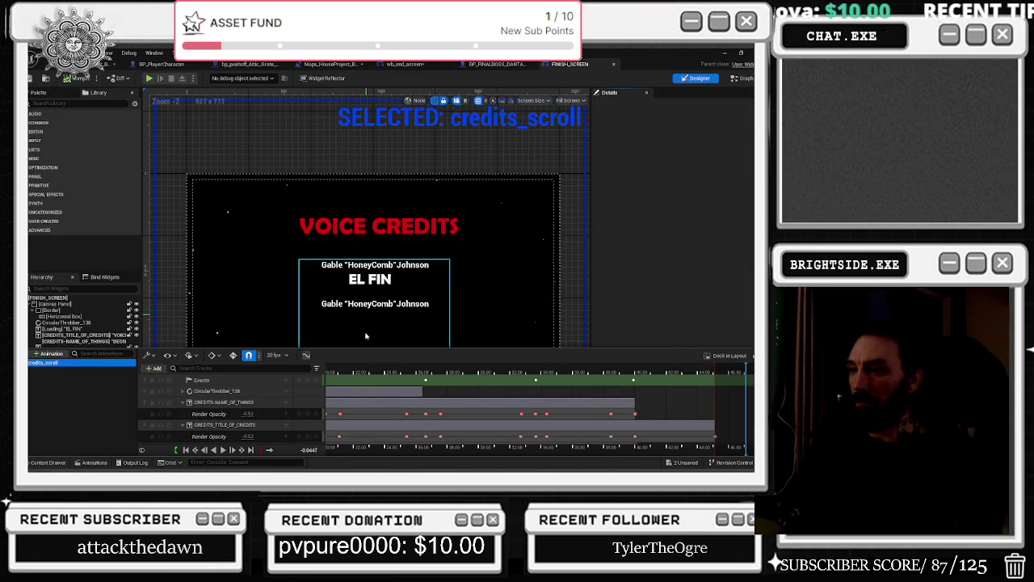
pyautogui.hscroll(-2, 360, 371)
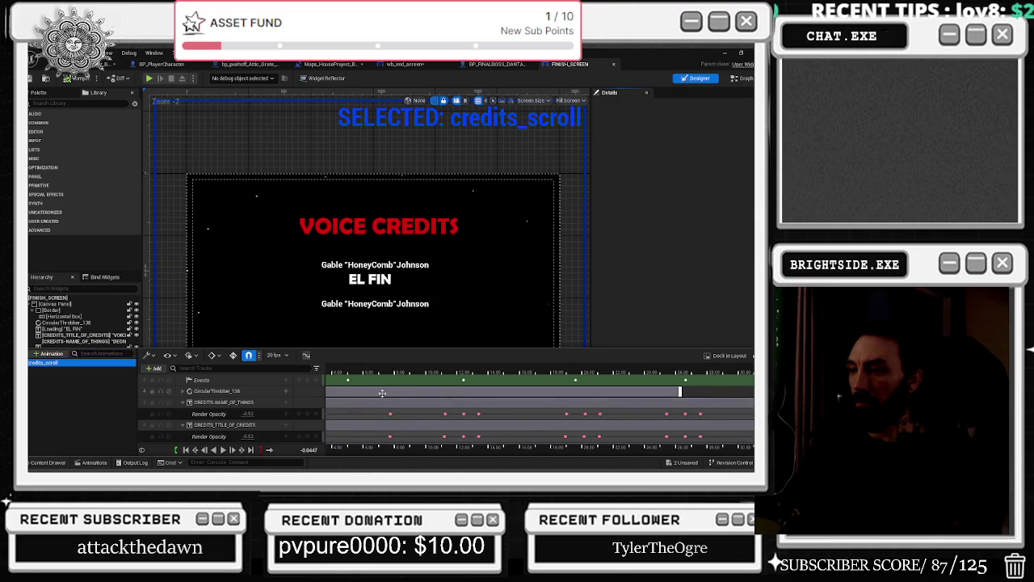
pyautogui.scroll(-5, 348, 380)
pyautogui.click(331, 368)
pyautogui.moveTo(332, 370); pyautogui.dragTo(330, 370)
pyautogui.click(372, 278)
pyautogui.click(373, 277)
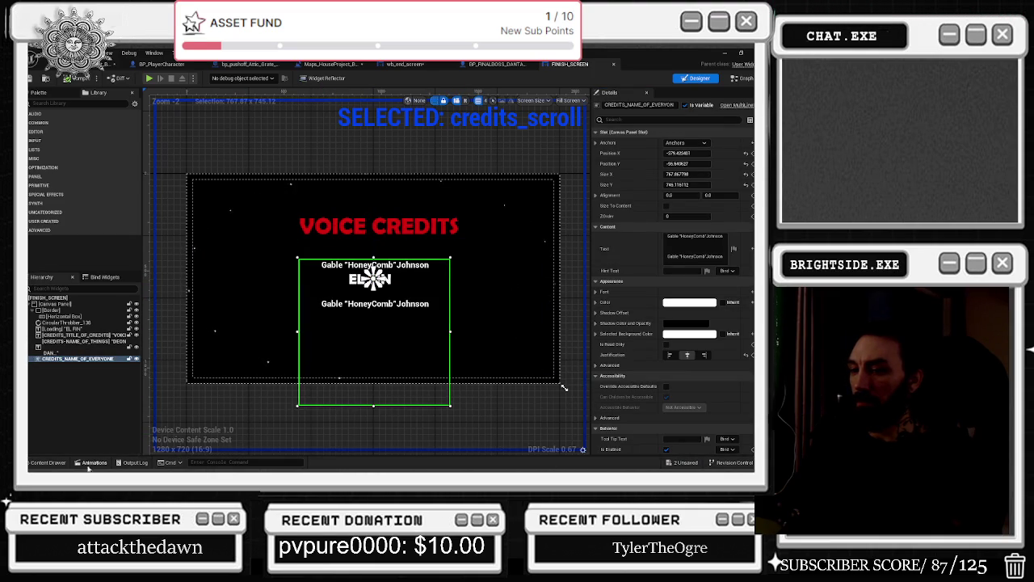
pyautogui.click(39, 462)
pyautogui.click(39, 462)
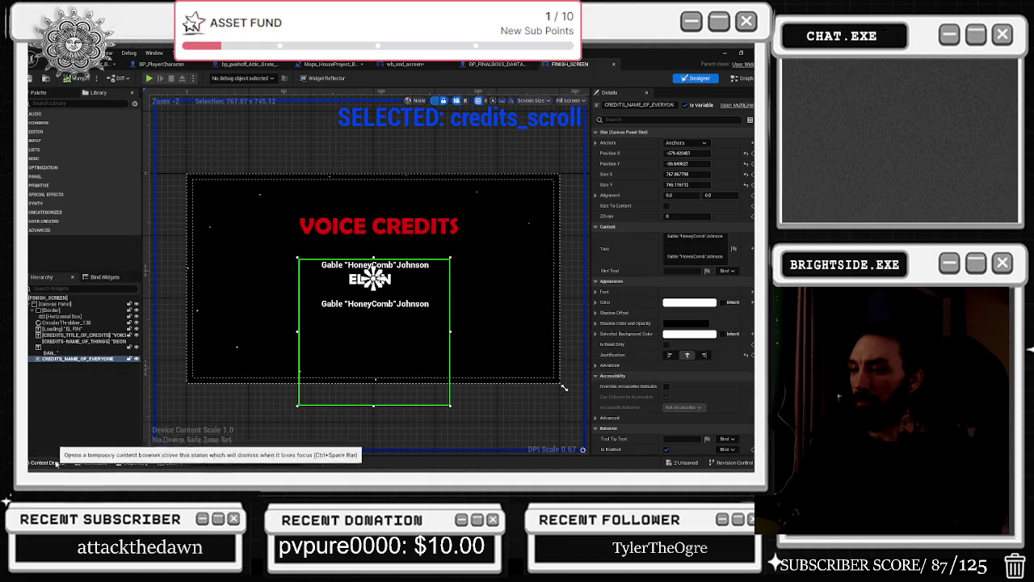
pyautogui.click(94, 462)
pyautogui.scroll(-2, 362, 387)
pyautogui.scroll(5, 359, 387)
pyautogui.scroll(5, 365, 387)
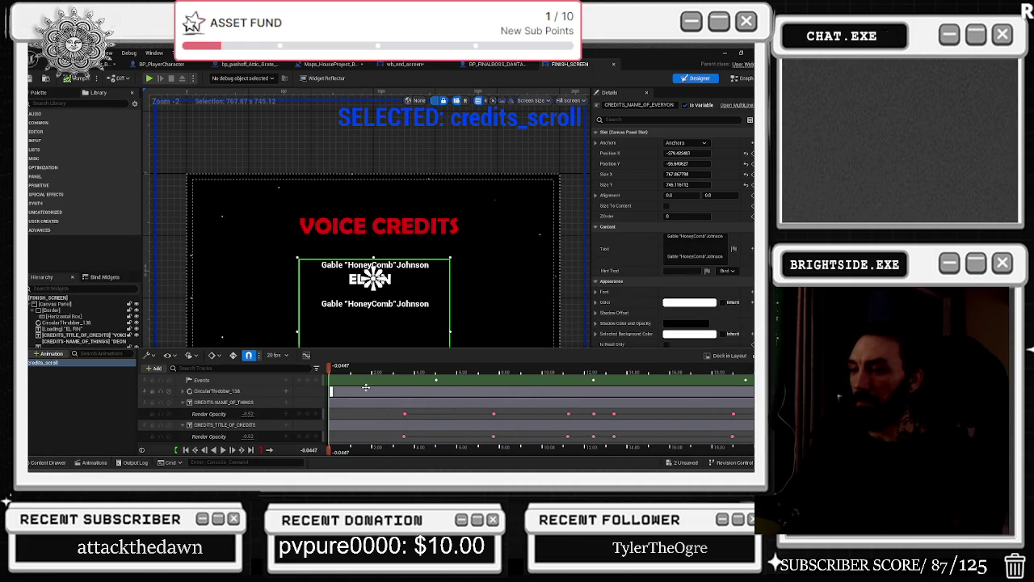
pyautogui.click(391, 373)
pyautogui.moveTo(391, 373)
pyautogui.mouseDown()
pyautogui.moveTo(521, 374)
pyautogui.moveTo(463, 393)
pyautogui.moveTo(401, 388)
pyautogui.moveTo(496, 385)
pyautogui.moveTo(417, 394)
pyautogui.moveTo(447, 389)
pyautogui.mouseUp()
pyautogui.scroll(-2, 275, 425)
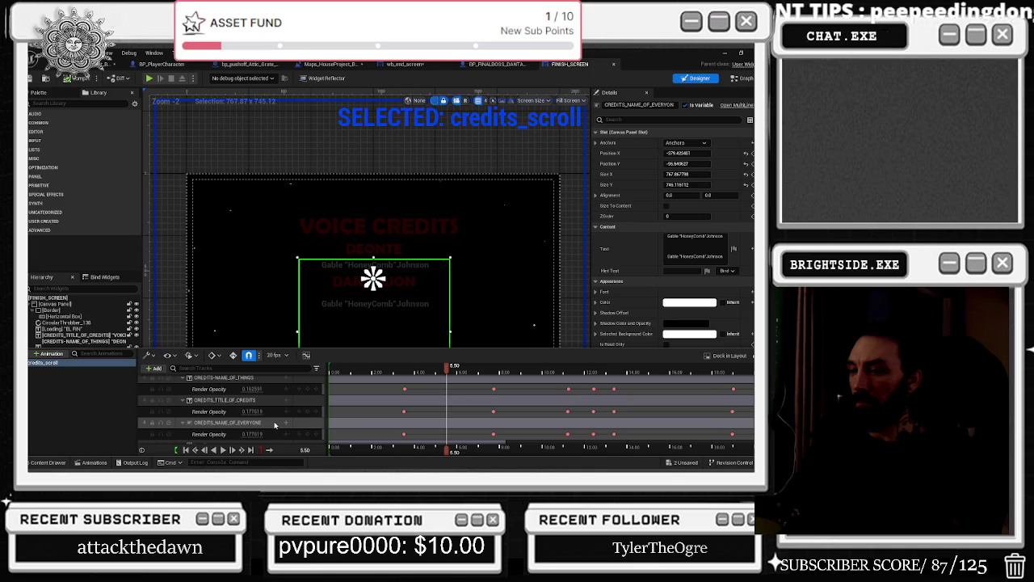
pyautogui.scroll(-2, 275, 425)
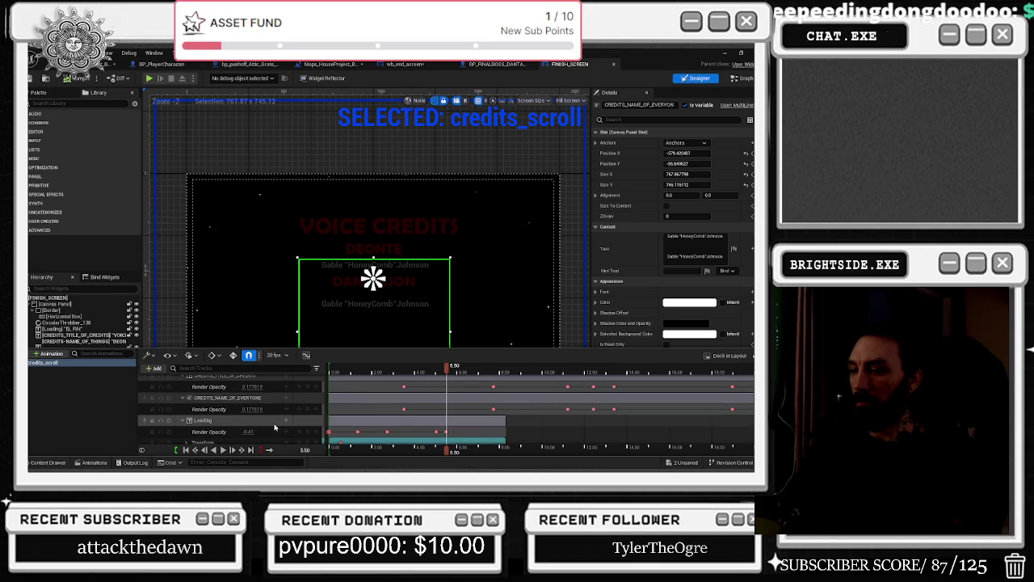
pyautogui.scroll(-1, 274, 426)
pyautogui.click(399, 342)
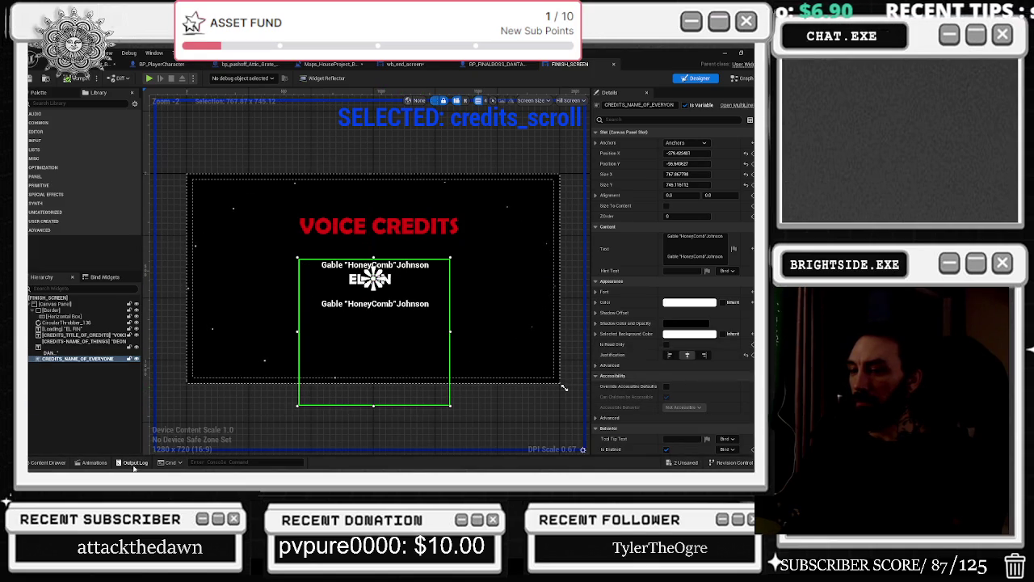
pyautogui.click(93, 462)
pyautogui.moveTo(368, 371)
pyautogui.mouseDown()
pyautogui.moveTo(333, 371)
pyautogui.moveTo(366, 372)
pyautogui.mouseUp()
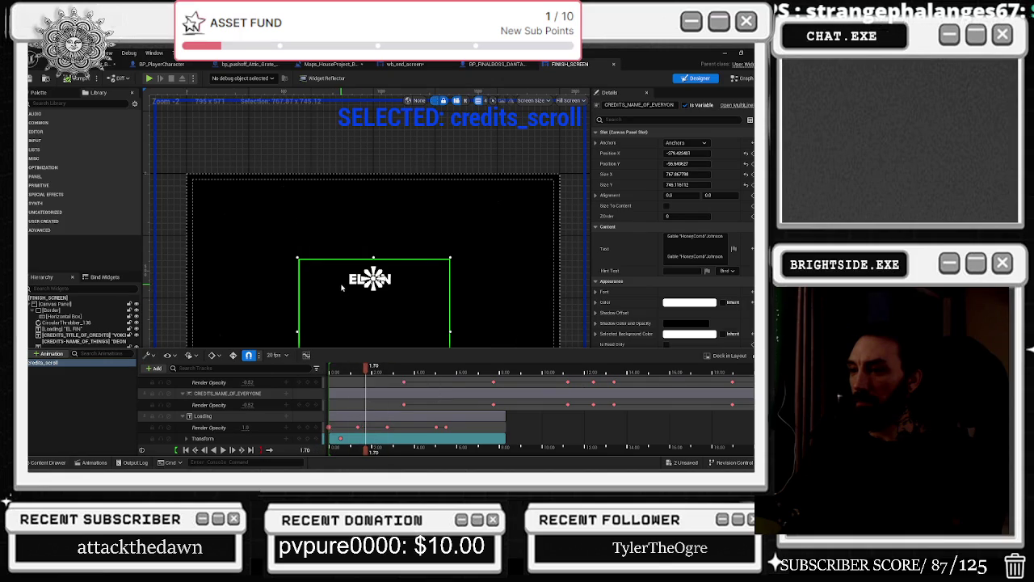
pyautogui.click(341, 287)
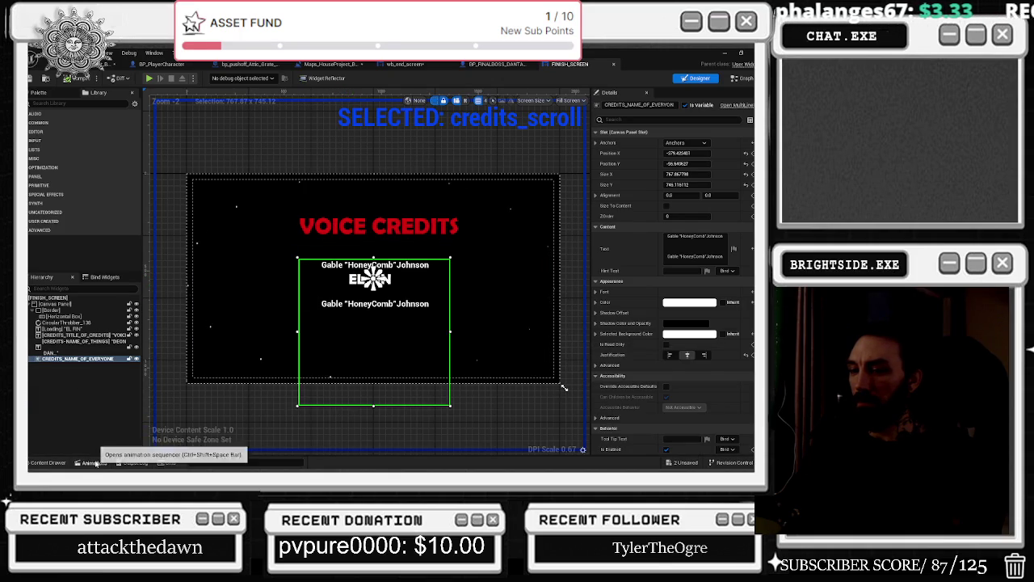
pyautogui.click(94, 462)
pyautogui.moveTo(349, 370); pyautogui.dragTo(353, 370)
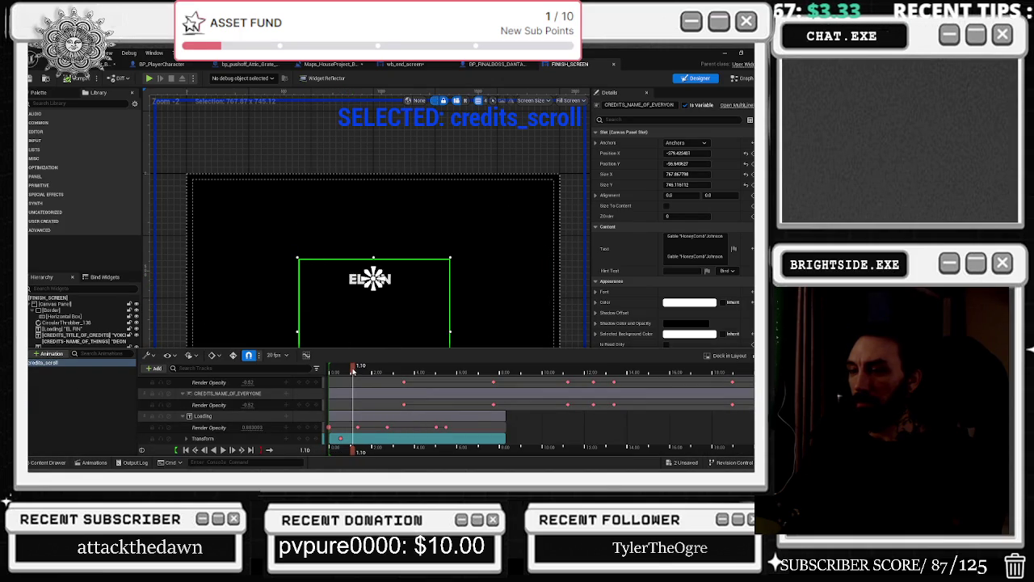
pyautogui.scroll(5, 226, 404)
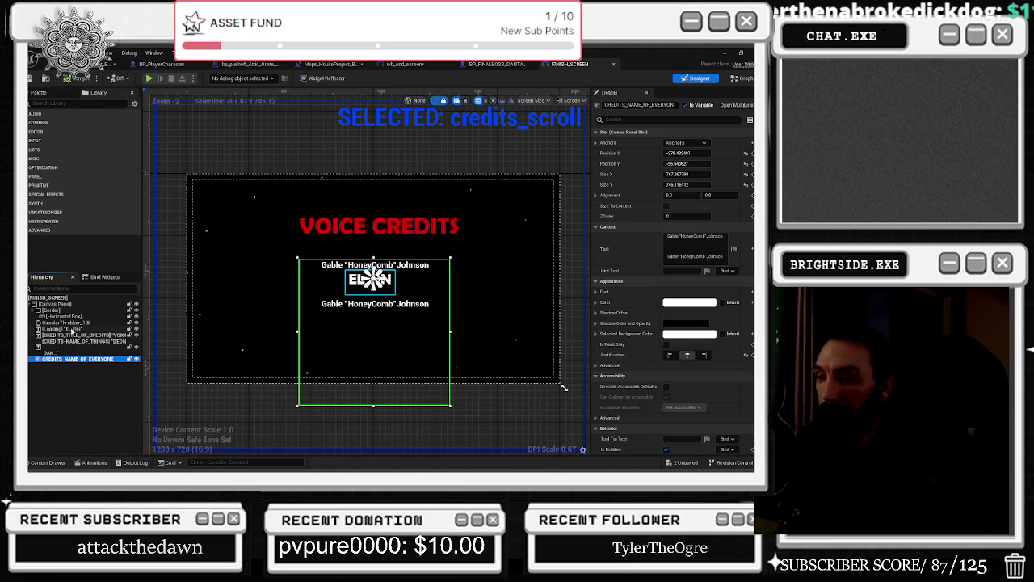
pyautogui.click(78, 460)
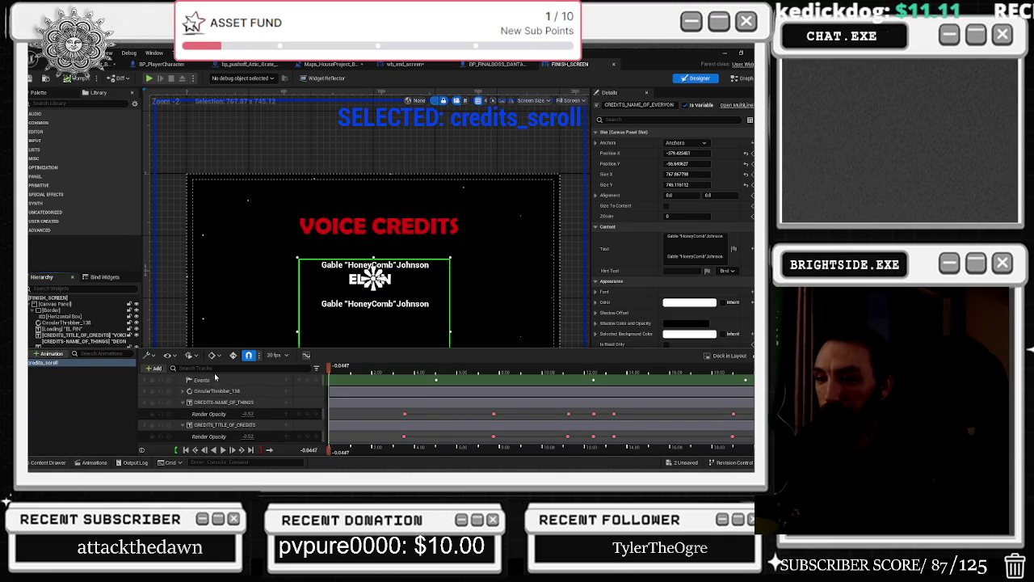
# Filter tracks for 'loading' and change the Loading text from 'EL FIN' to 'The End'.
pyautogui.write('loading')
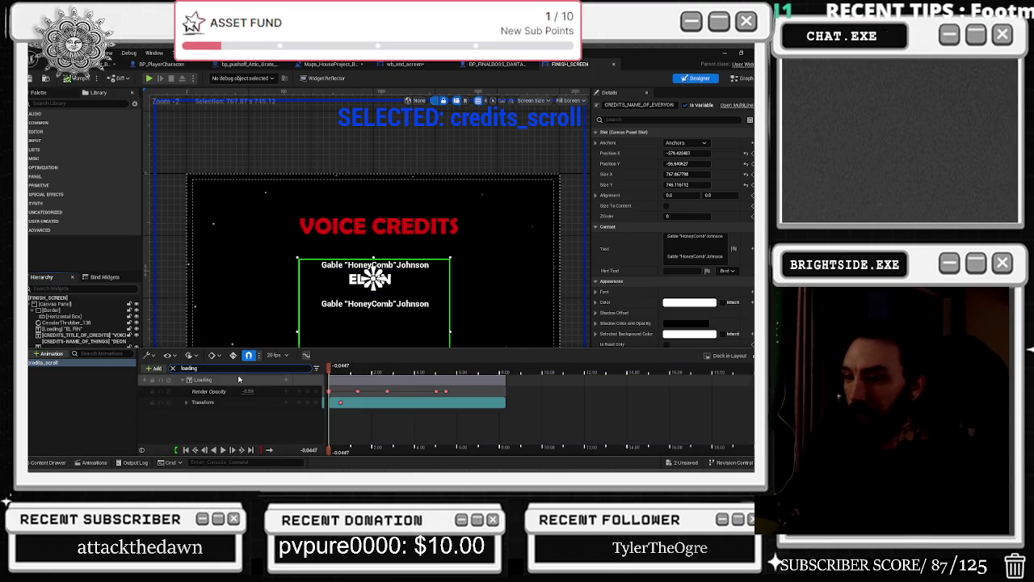
pyautogui.click(348, 378)
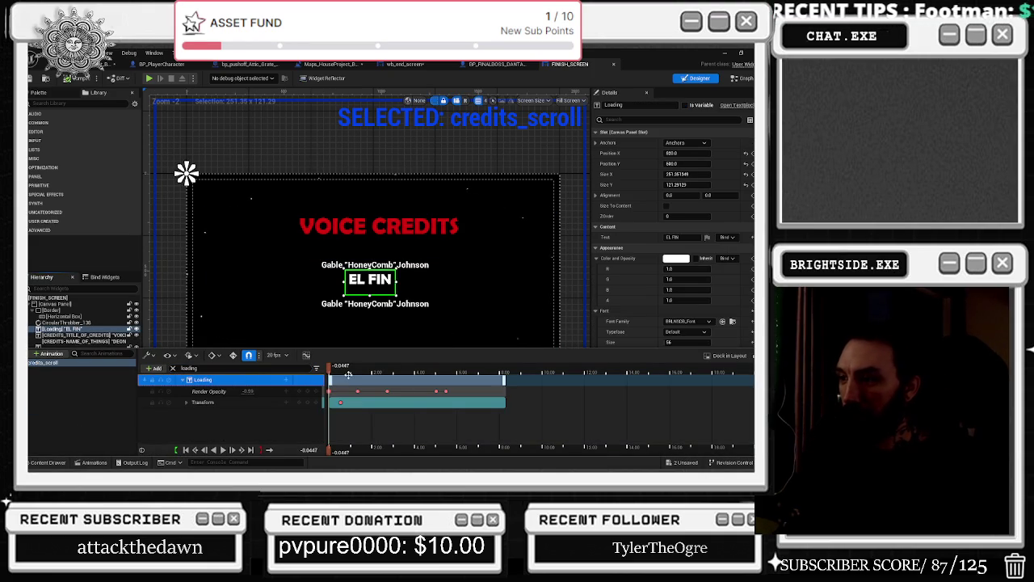
pyautogui.click(613, 237)
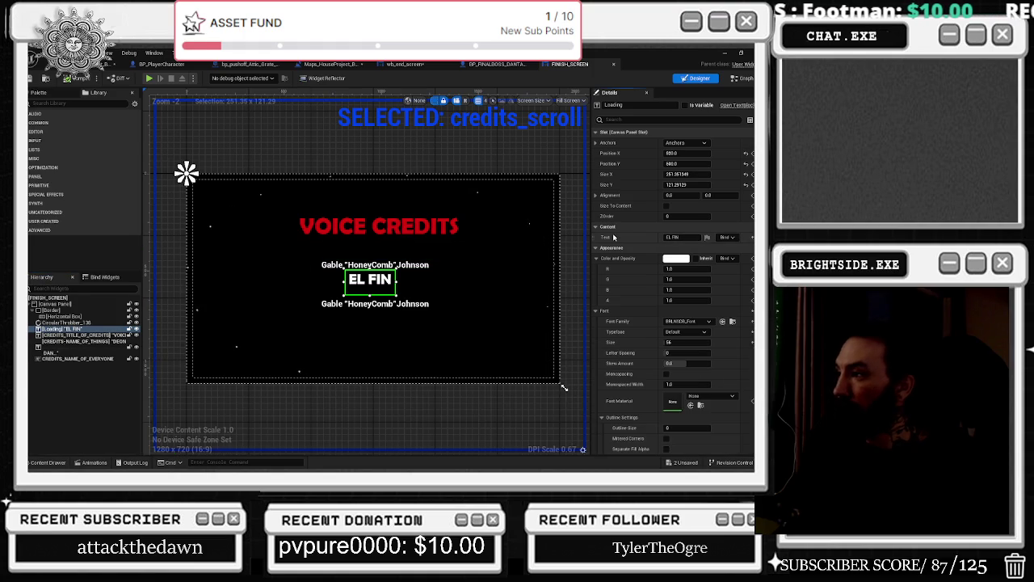
pyautogui.click(682, 236)
pyautogui.write('T')
pyautogui.press('Return')
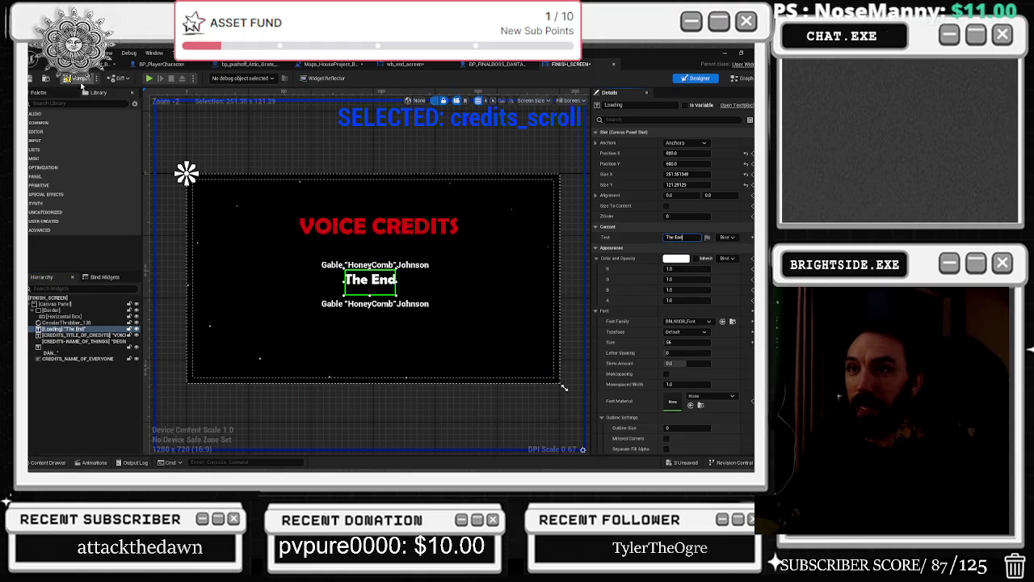
pyautogui.click(94, 462)
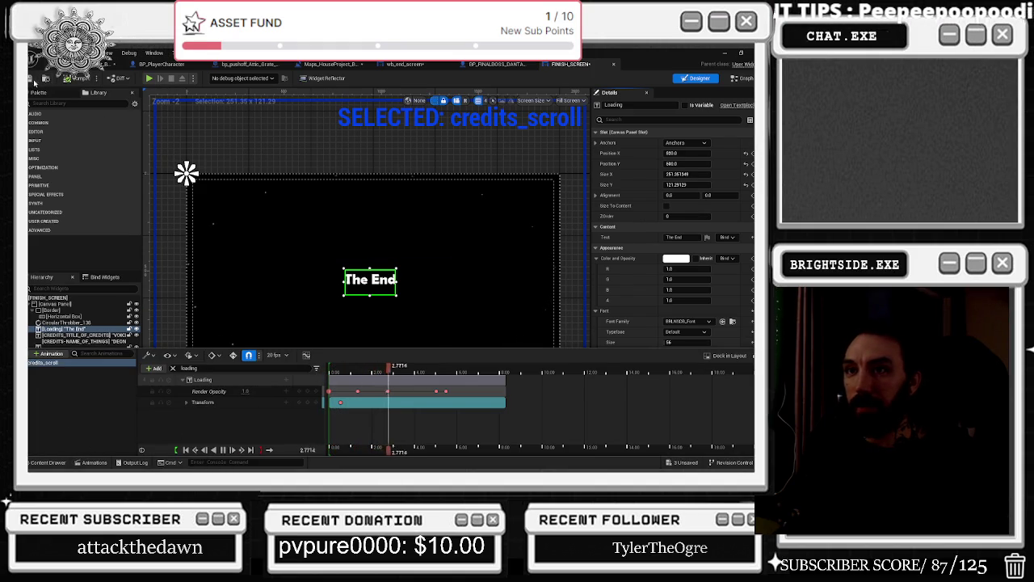
pyautogui.click(533, 292)
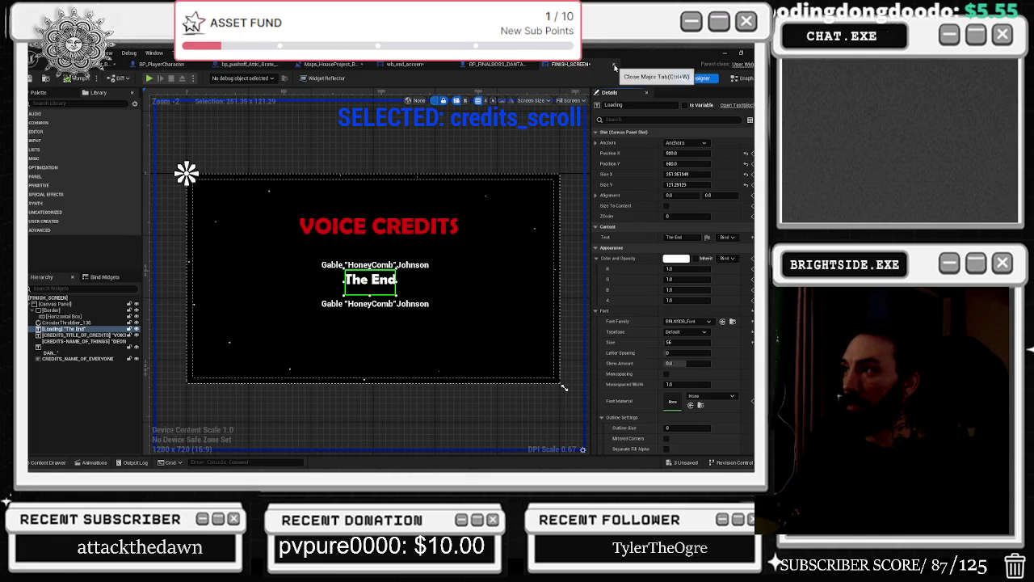
# Close the FINISH_SCREEN and BP_FINALBOSS_DANTALION tabs and open GAME_OVER_SCREEN1 from MainMenu.
pyautogui.hotkey('ctrl', 'w')
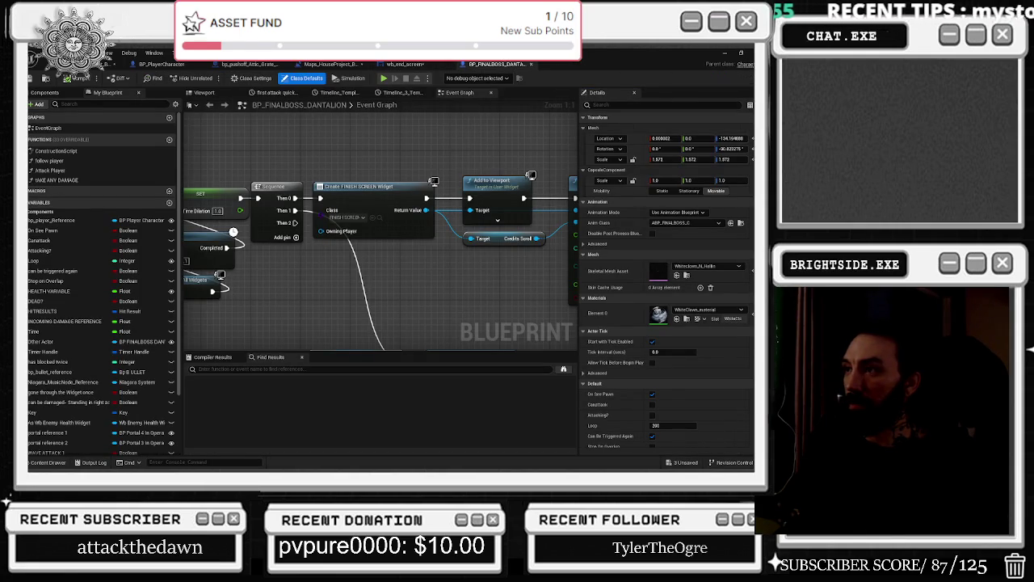
pyautogui.click(531, 64)
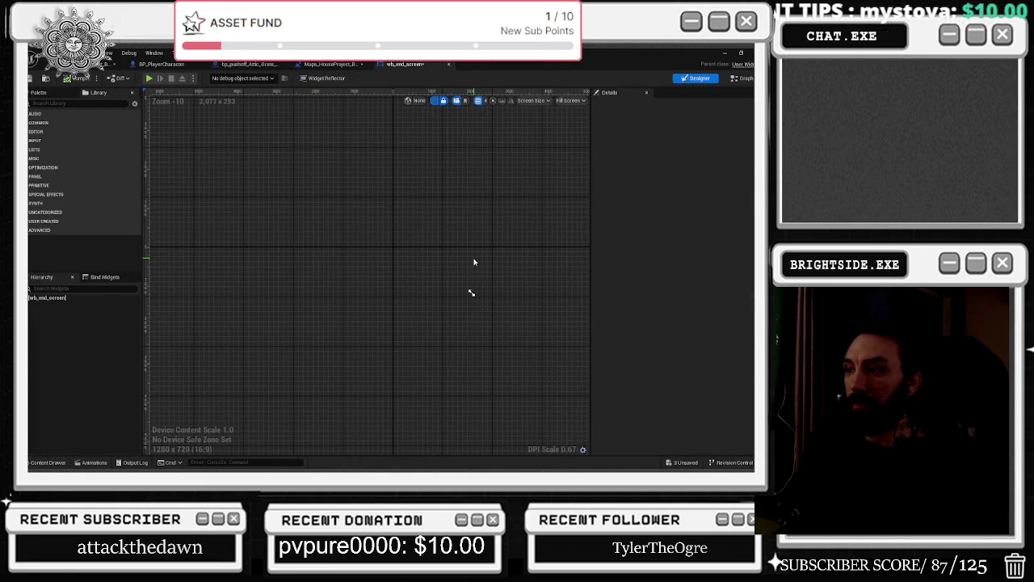
pyautogui.click(50, 462)
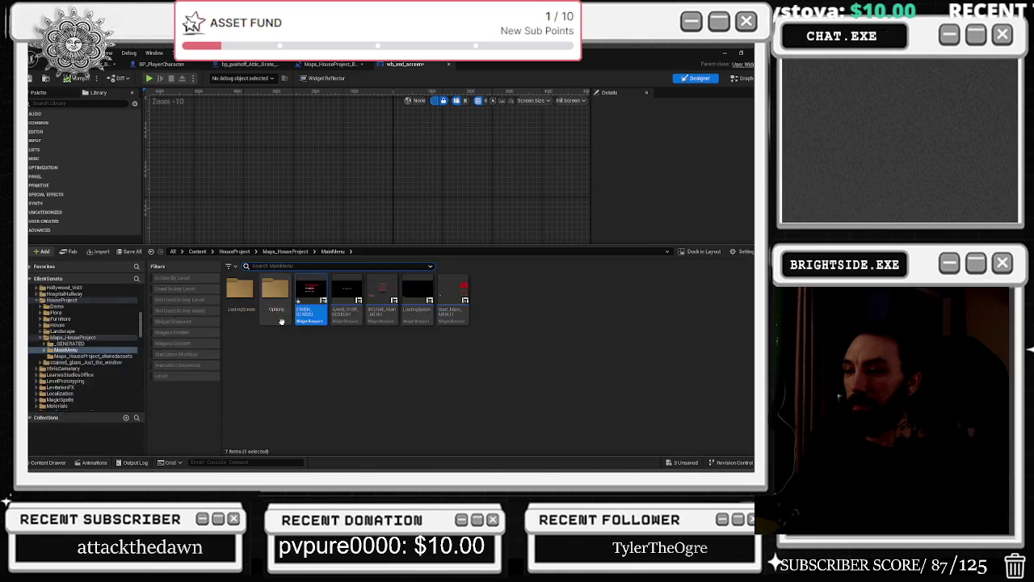
pyautogui.doubleClick(348, 299)
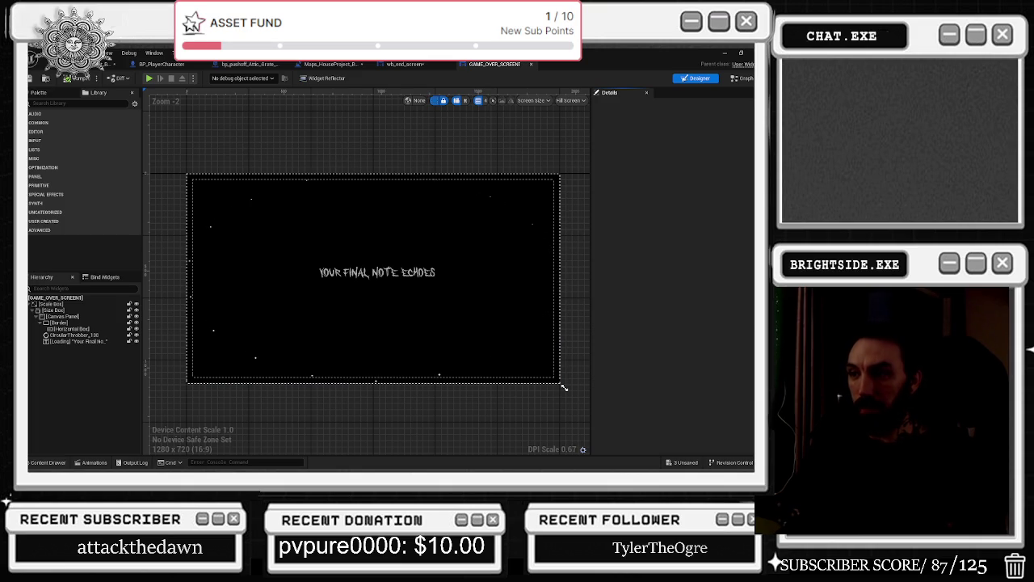
# Select CircularThrobber_138 and expand its Image > Tint settings in Details.
pyautogui.click(93, 340)
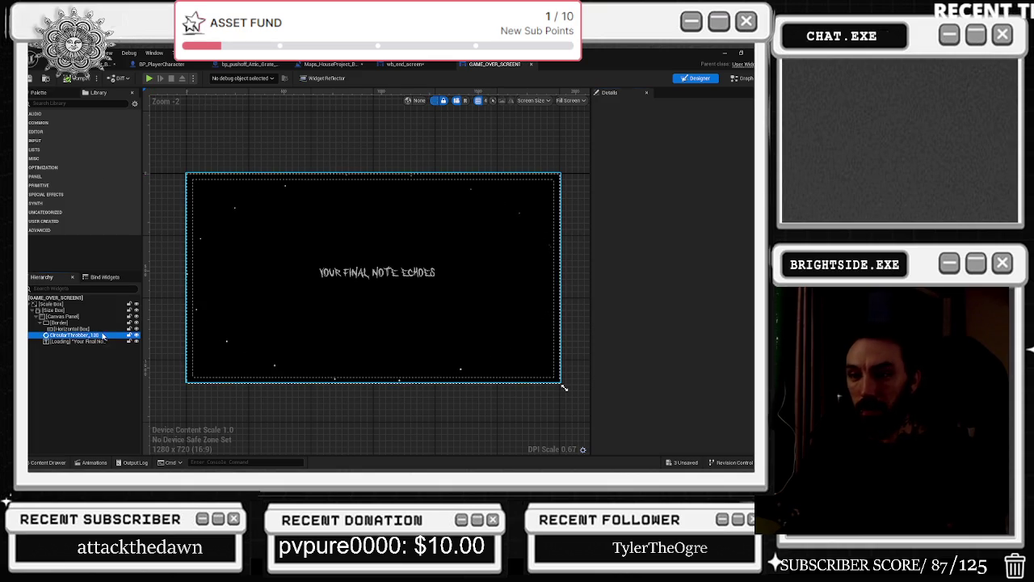
pyautogui.click(78, 322)
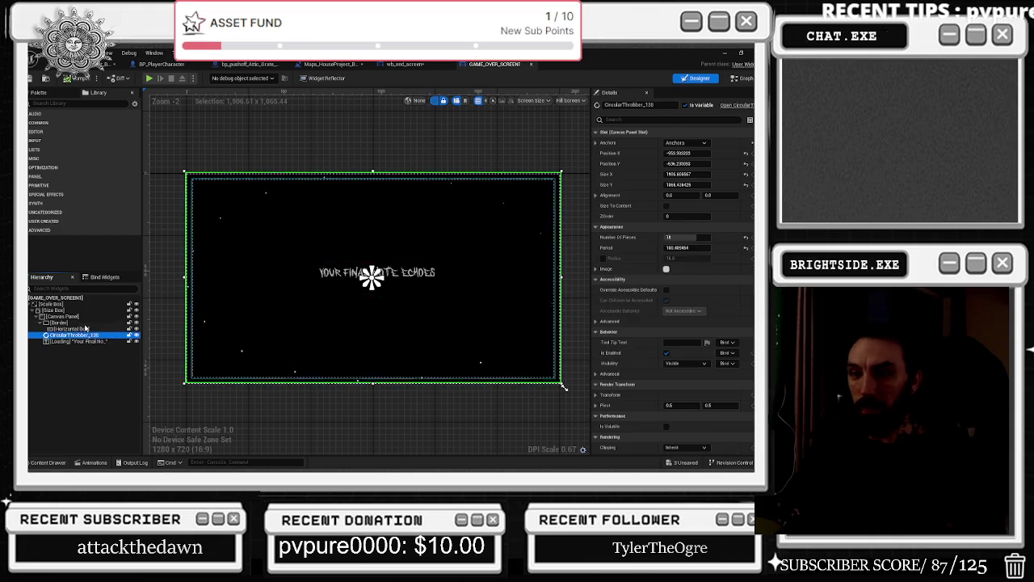
pyautogui.click(76, 335)
pyautogui.click(91, 341)
pyautogui.click(83, 335)
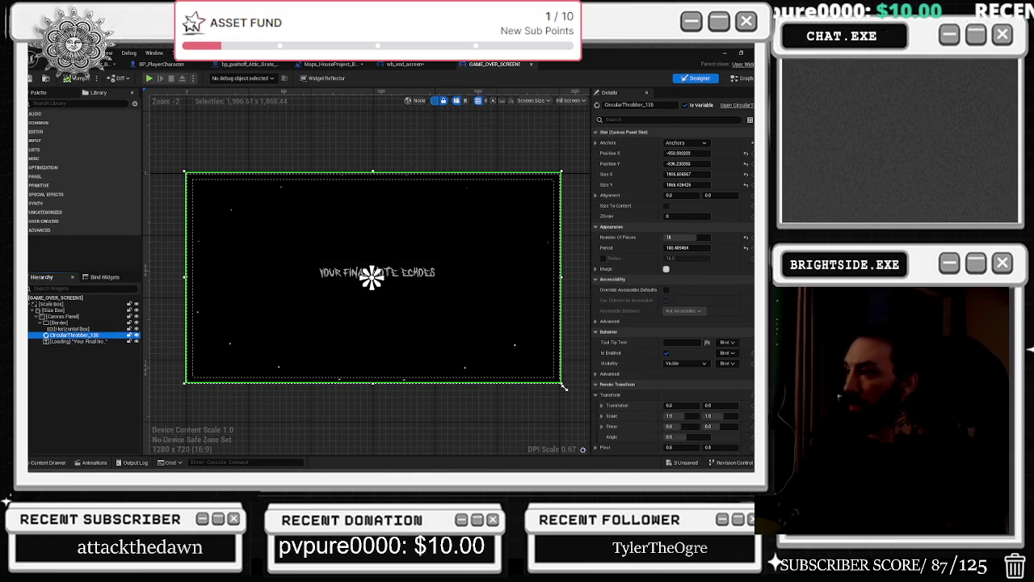
pyautogui.click(602, 268)
pyautogui.click(602, 301)
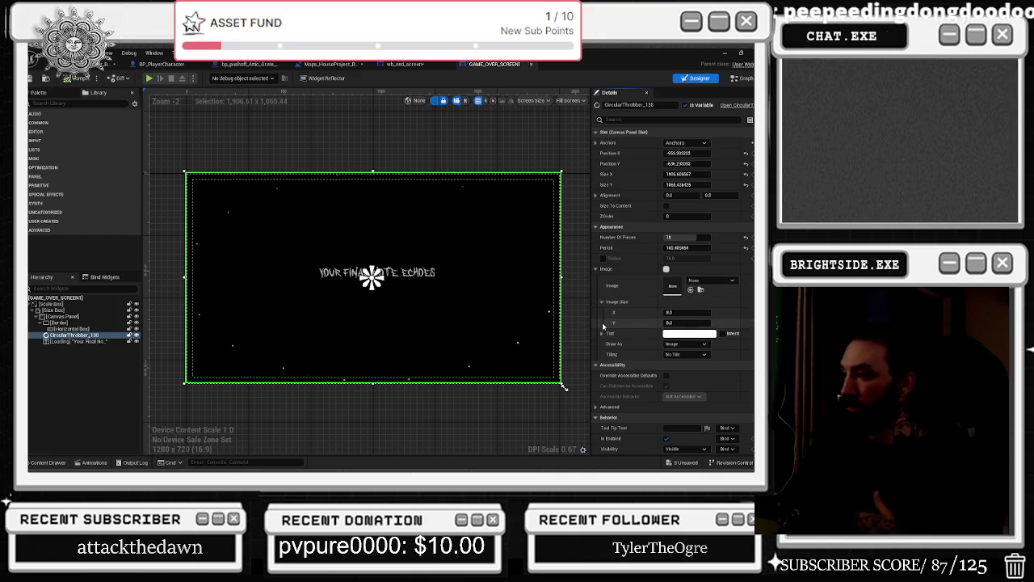
pyautogui.click(602, 332)
# Set the throbber's tint to a bright magenta in the Color Picker and confirm with OK.
pyautogui.click(671, 335)
pyautogui.moveTo(595, 250)
pyautogui.mouseDown()
pyautogui.moveTo(592, 344)
pyautogui.moveTo(589, 331)
pyautogui.mouseUp()
pyautogui.moveTo(488, 267)
pyautogui.mouseDown()
pyautogui.moveTo(475, 279)
pyautogui.moveTo(479, 345)
pyautogui.mouseUp()
pyautogui.moveTo(506, 301)
pyautogui.mouseDown()
pyautogui.moveTo(484, 267)
pyautogui.moveTo(540, 234)
pyautogui.moveTo(558, 279)
pyautogui.mouseUp()
pyautogui.moveTo(601, 325)
pyautogui.mouseDown()
pyautogui.moveTo(602, 299)
pyautogui.moveTo(602, 314)
pyautogui.mouseUp()
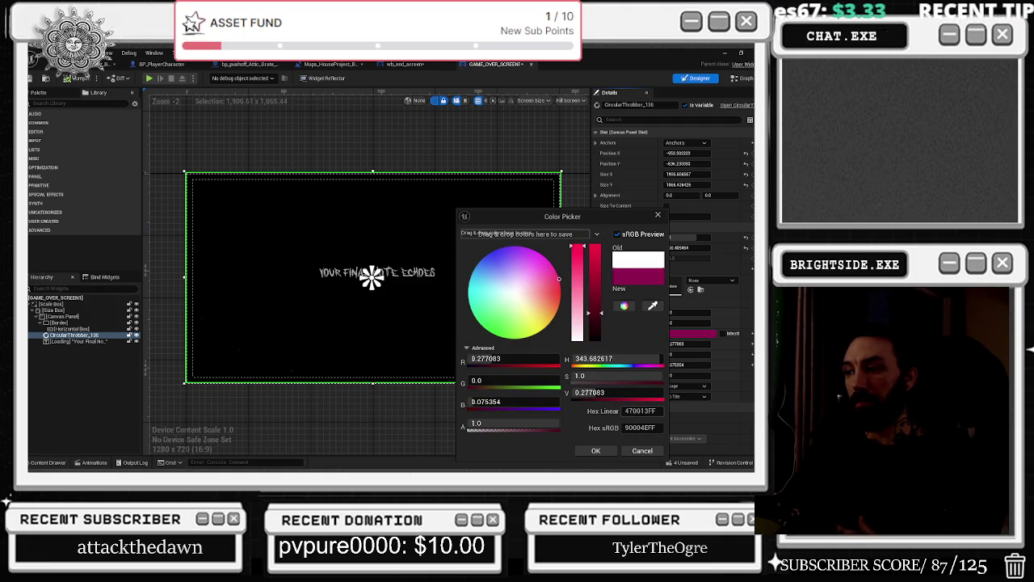
pyautogui.click(595, 450)
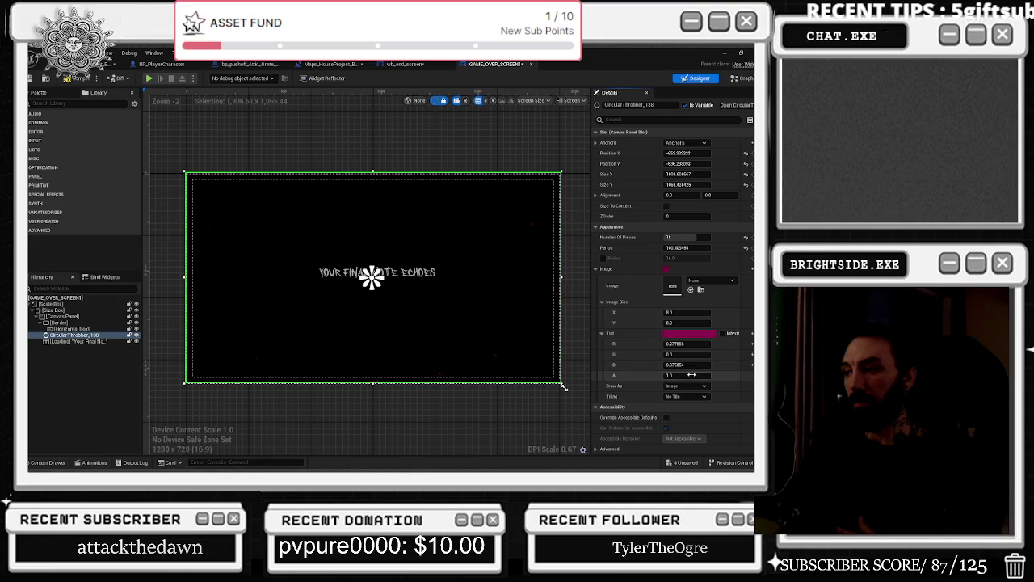
pyautogui.scroll(-5, 695, 386)
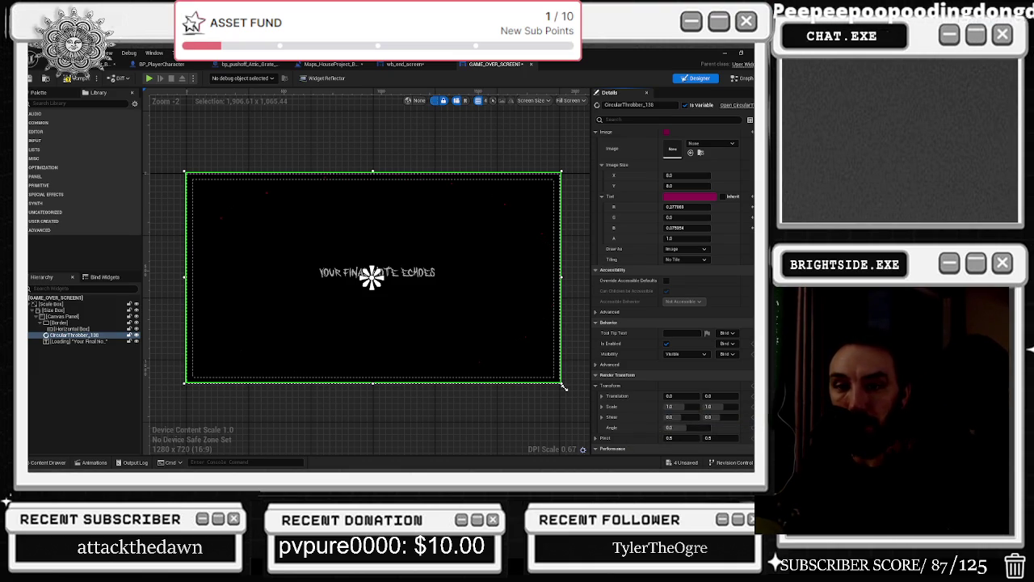
pyautogui.click(421, 275)
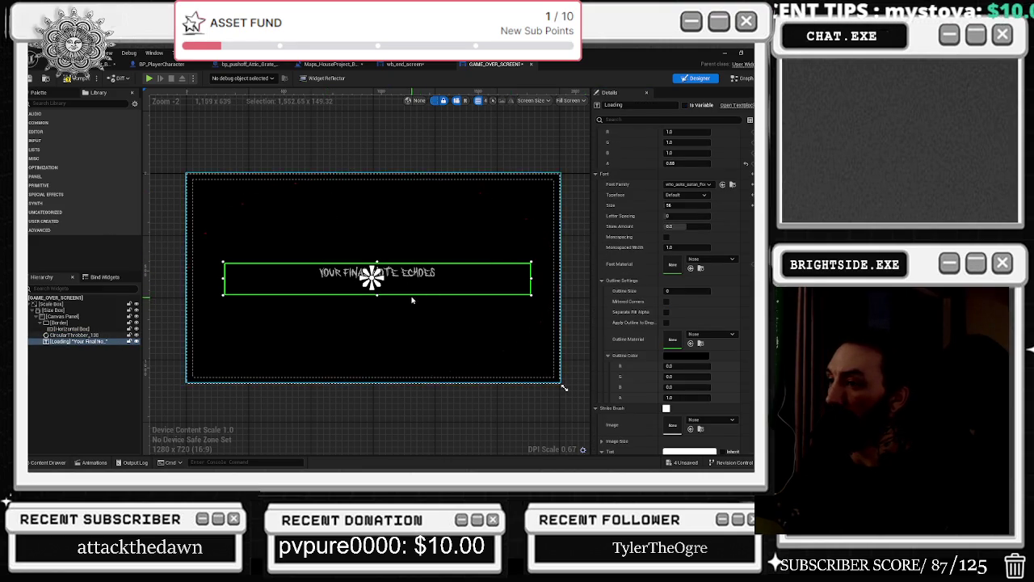
# Duplicate the 'Your Final Note Echoes' text below the original and reword the copy to 'Try Again'.
pyautogui.scroll(3, 412, 305)
pyautogui.scroll(5, 704, 244)
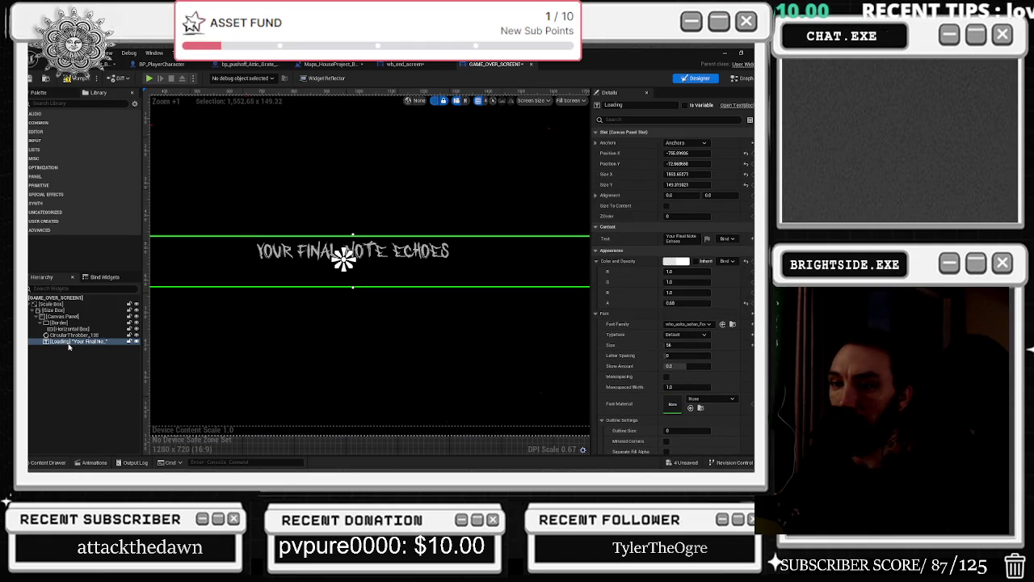
pyautogui.hotkey('ctrl', 'd')
pyautogui.moveTo(342, 261)
pyautogui.mouseDown()
pyautogui.moveTo(316, 278)
pyautogui.moveTo(436, 275)
pyautogui.mouseUp()
pyautogui.click(685, 143)
pyautogui.click(705, 199)
pyautogui.click(683, 238)
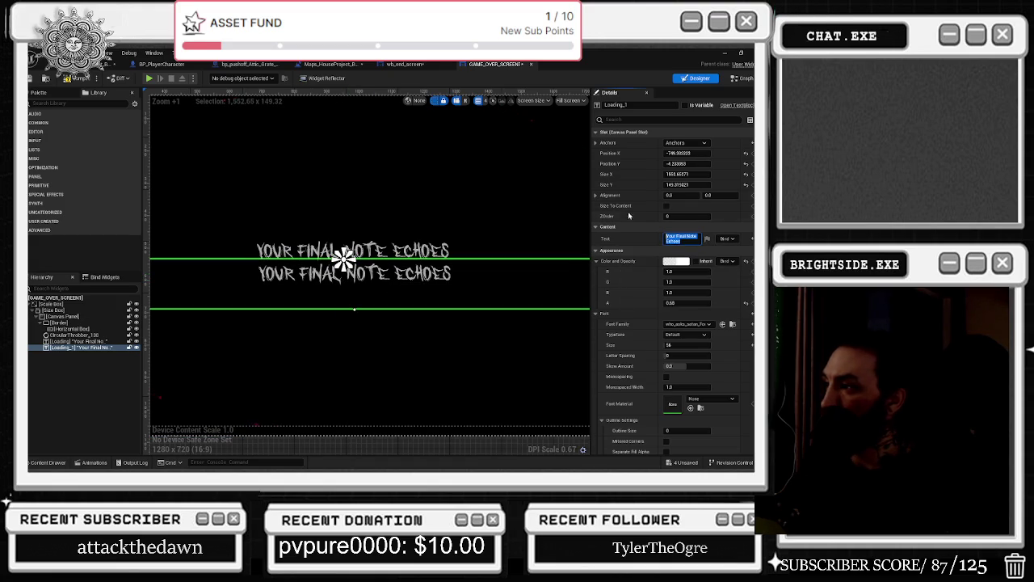
pyautogui.press('BackSpace')
pyautogui.write('H')
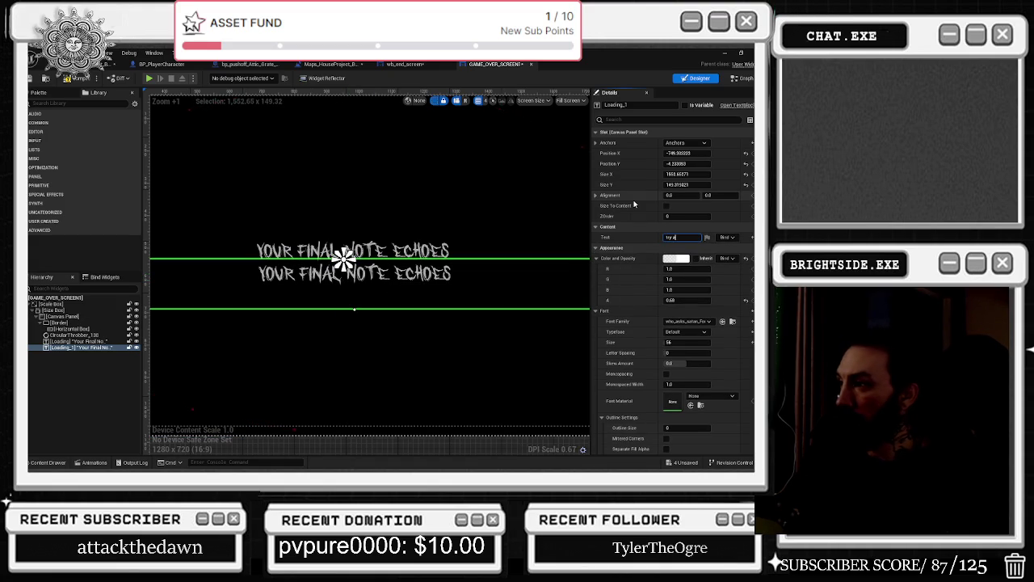
pyautogui.write('Te')
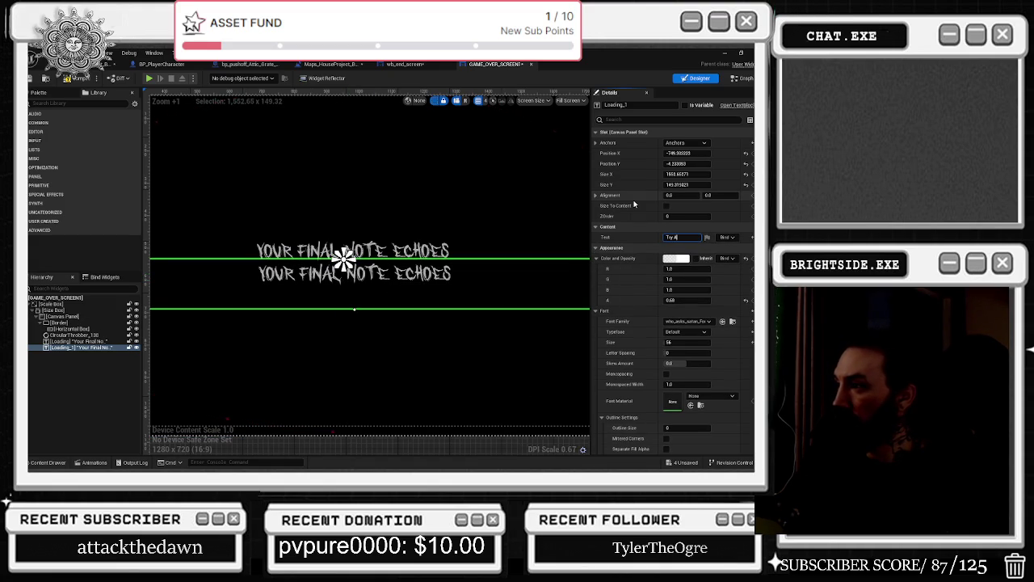
pyautogui.press('Return')
# Enlarge the Try Again text box, position it under the title, and save all changes.
pyautogui.scroll(-1, 417, 285)
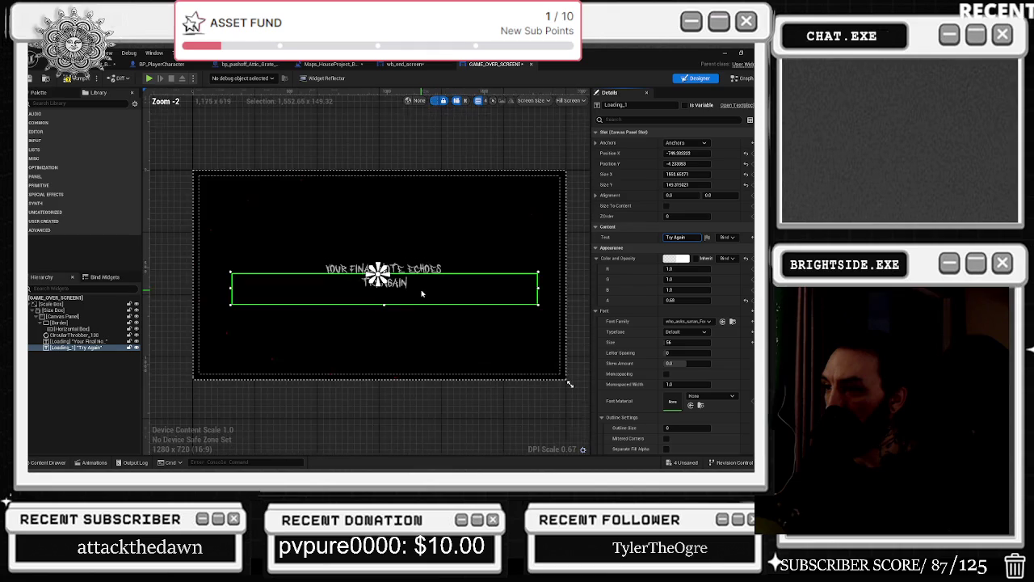
pyautogui.scroll(-1, 418, 285)
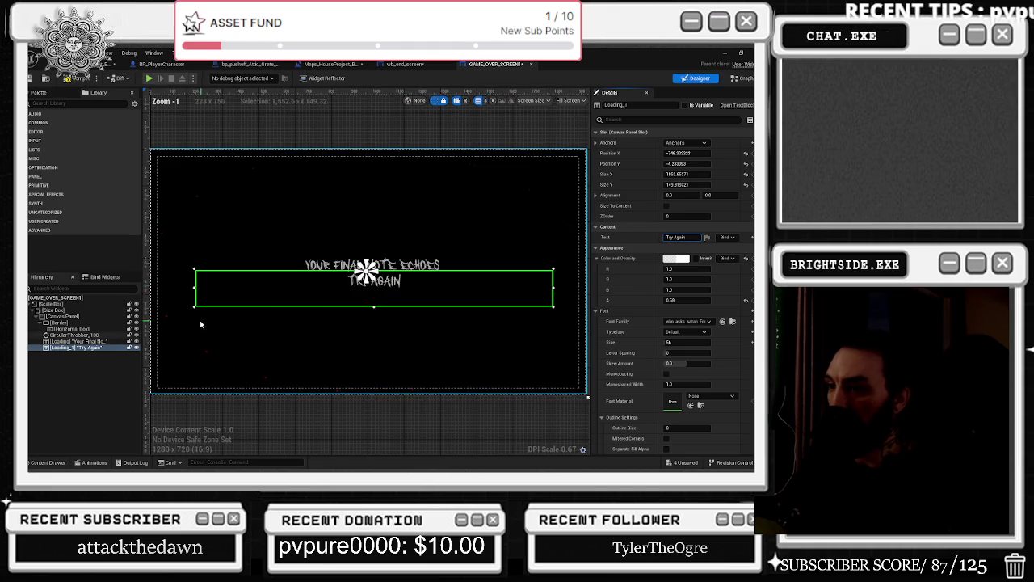
pyautogui.moveTo(193, 307); pyautogui.dragTo(187, 316)
pyautogui.moveTo(391, 287); pyautogui.dragTo(393, 287)
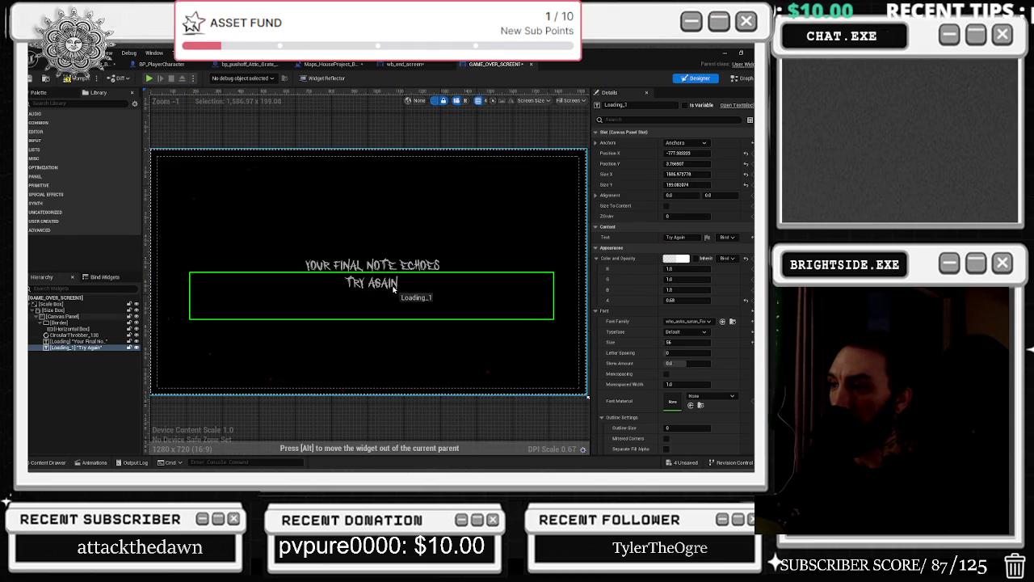
pyautogui.moveTo(394, 287); pyautogui.dragTo(393, 287)
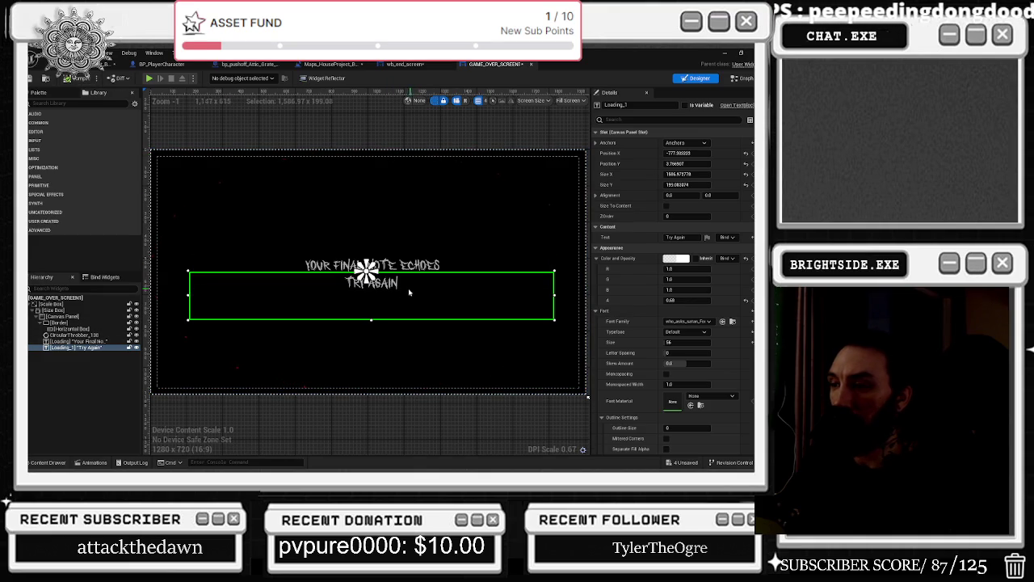
pyautogui.click(409, 268)
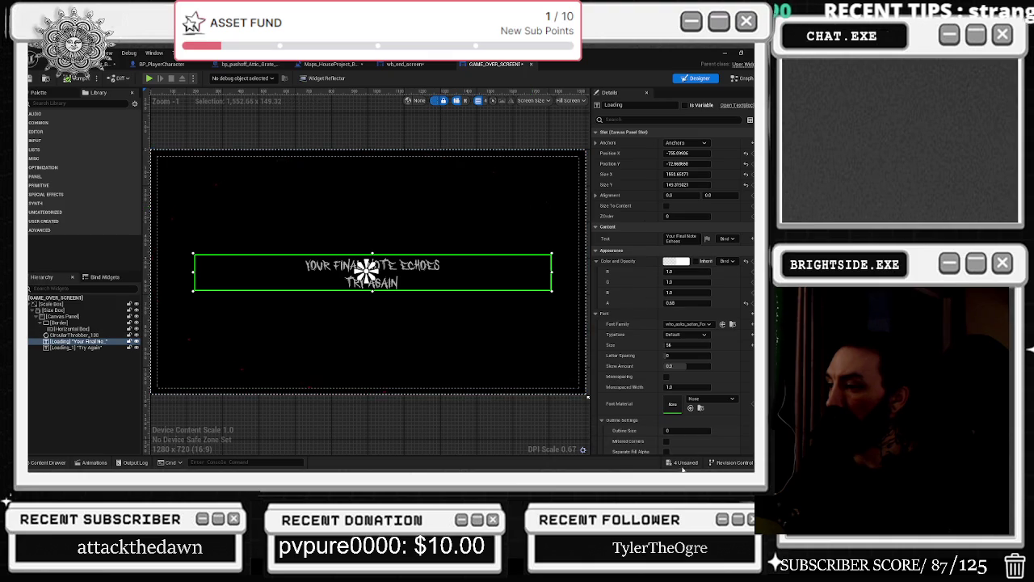
pyautogui.hotkey('ctrl', 'shift', 's')
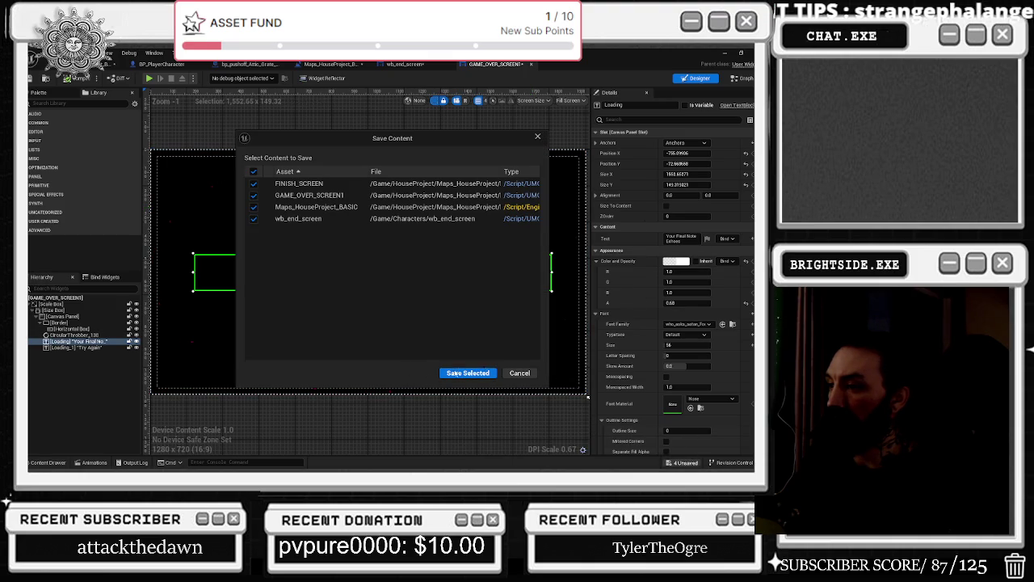
# Save the four modified assets and close the GAME_OVER_SCREEN tab.
pyautogui.click(454, 373)
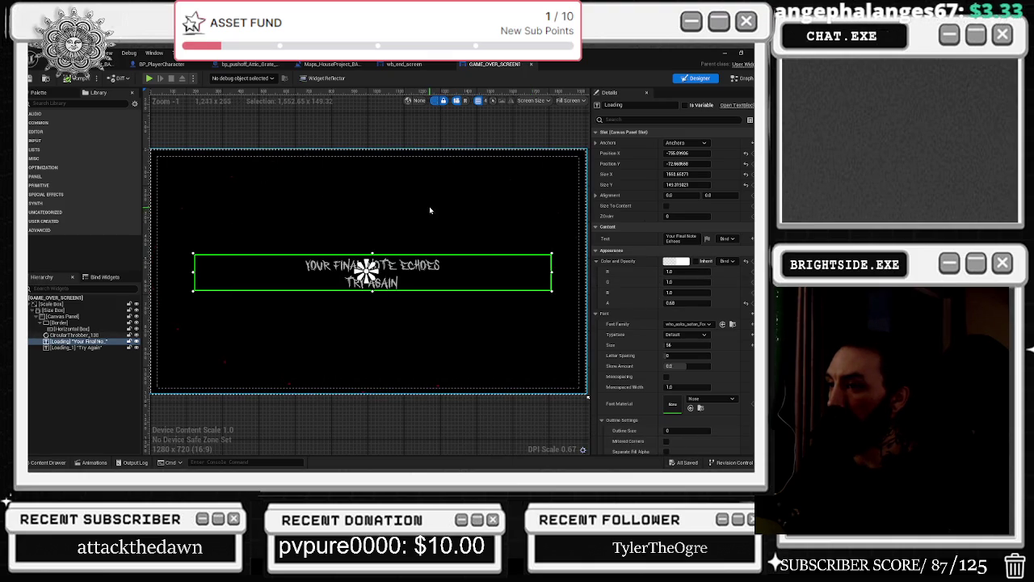
pyautogui.click(377, 137)
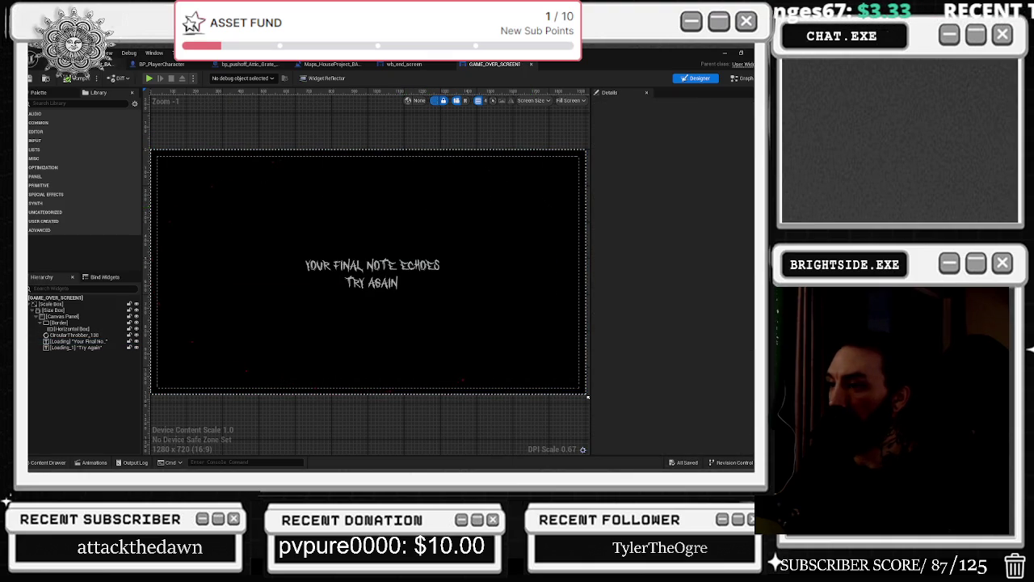
pyautogui.click(530, 65)
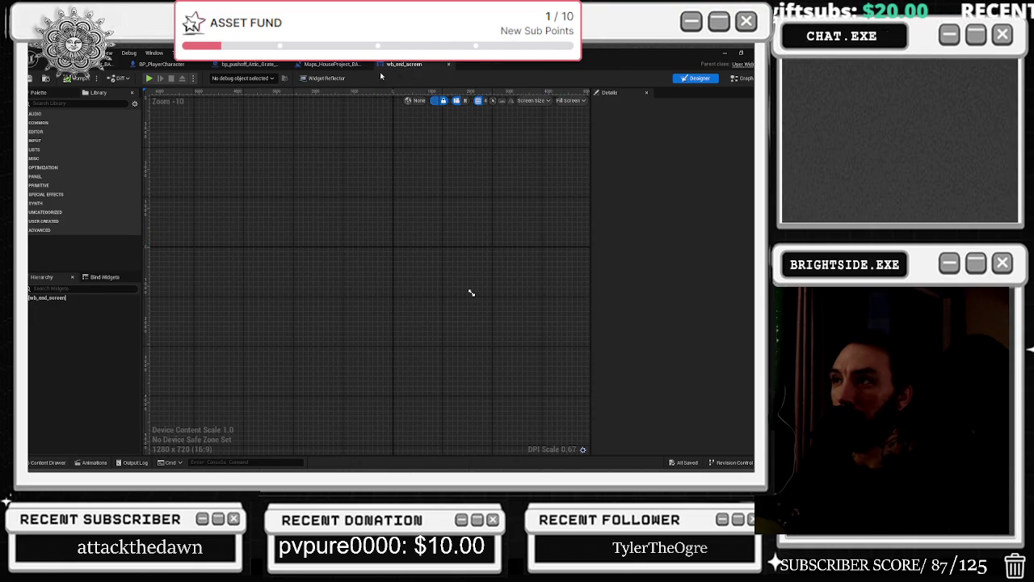
# Reopen GAME_OVER_SCREEN from the Content Drawer, select the title text, and add a new animation.
pyautogui.hotkey('ctrl', 'space')
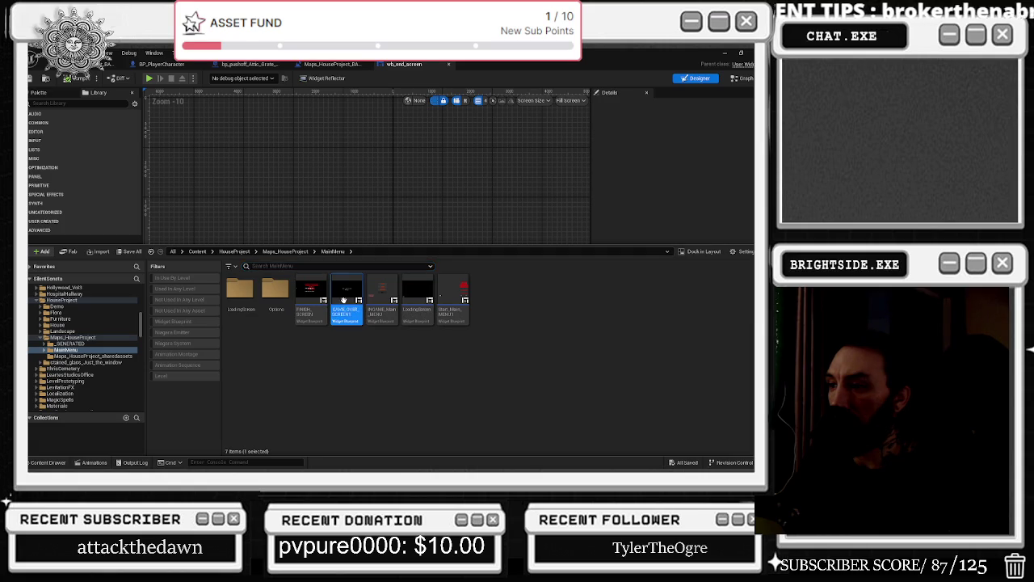
pyautogui.doubleClick(342, 300)
pyautogui.click(359, 283)
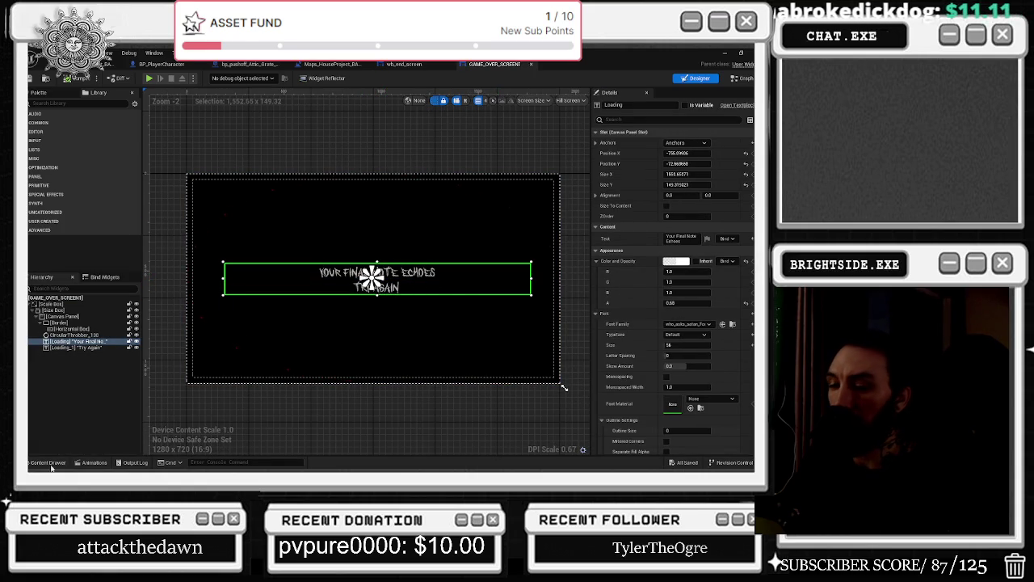
pyautogui.click(78, 462)
pyautogui.click(48, 353)
pyautogui.write('Fina')
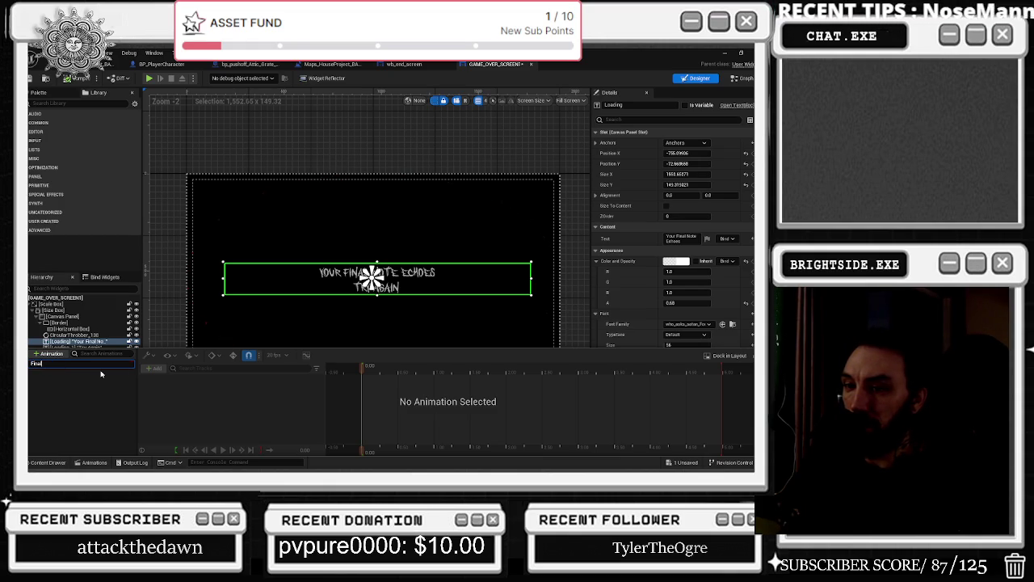
# Name the new animation final_note, deleting the extra NewAnimation_1 entry.
pyautogui.write('NewAnimatio')
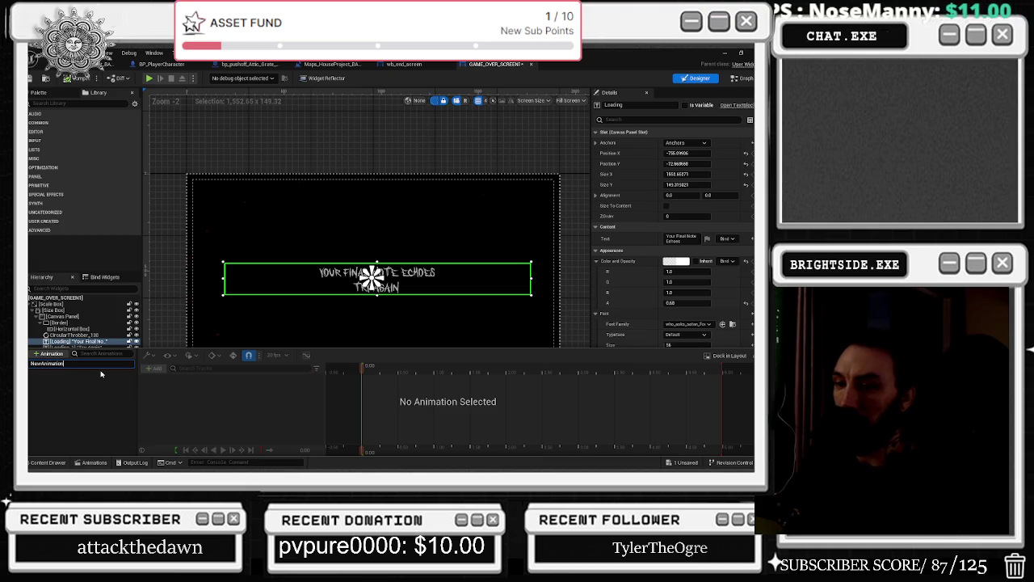
pyautogui.click(51, 355)
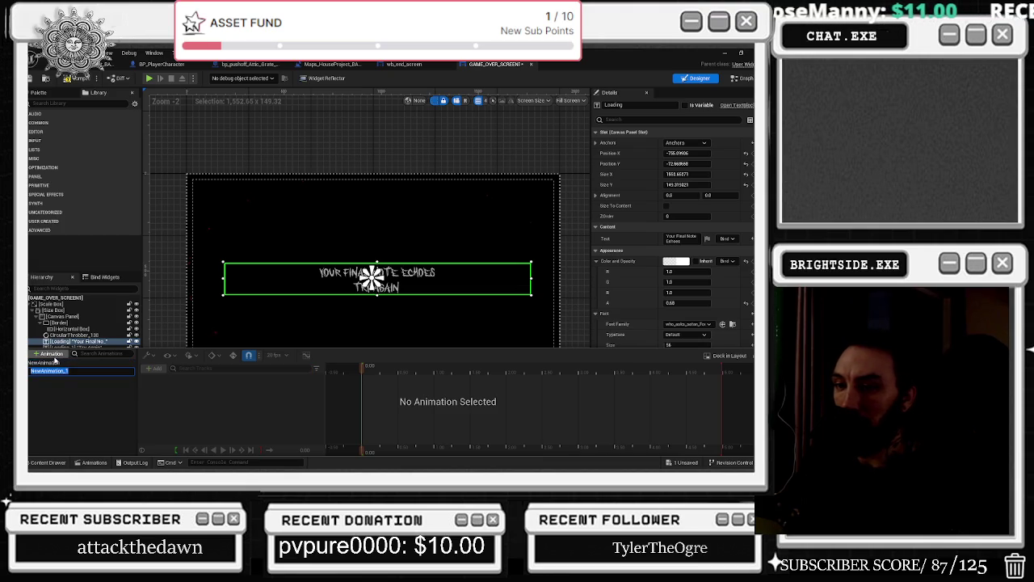
pyautogui.click(57, 371)
pyautogui.press('Delete')
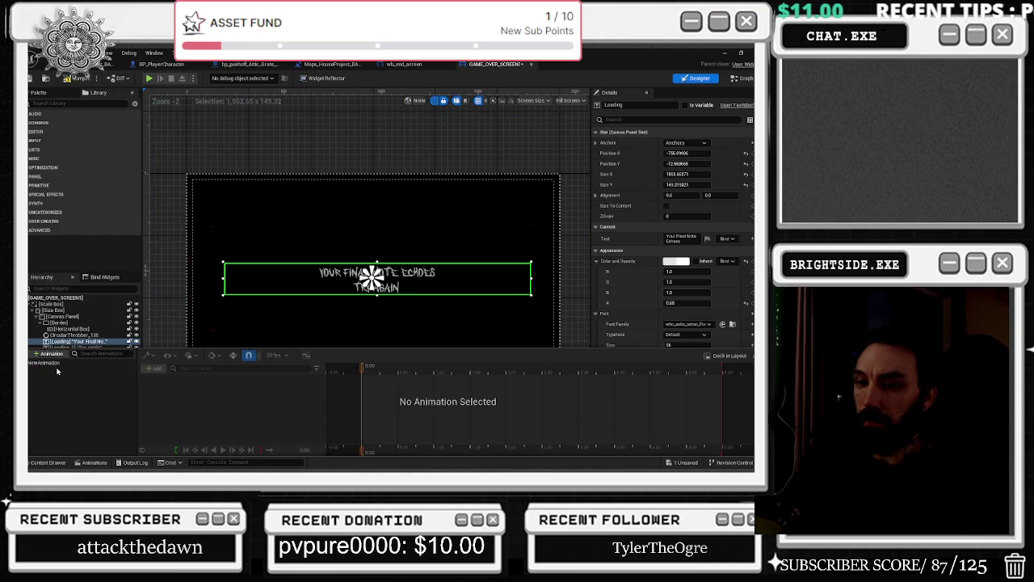
pyautogui.click(66, 363)
pyautogui.click(66, 363)
pyautogui.write('final')
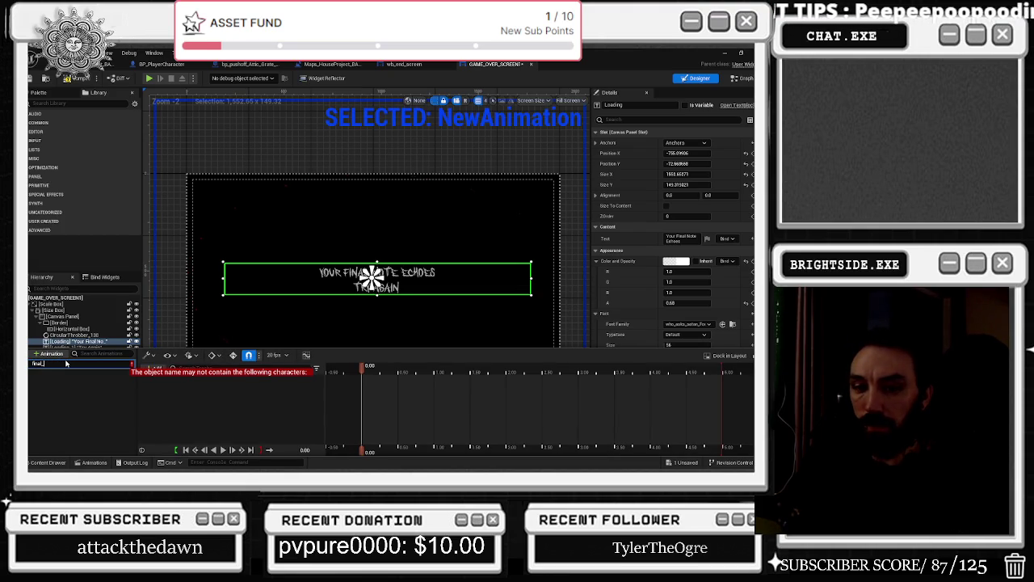
pyautogui.press('Escape')
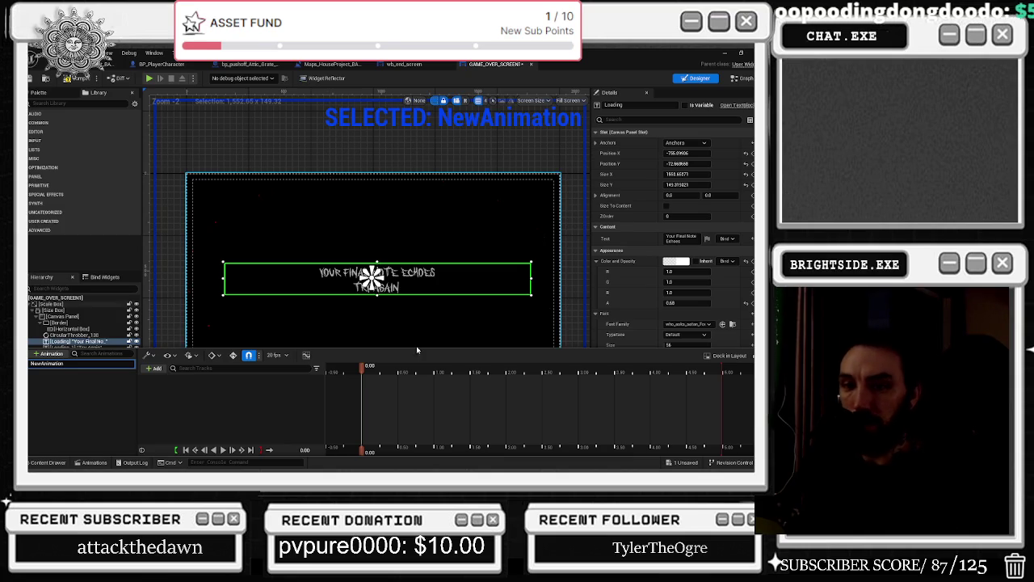
pyautogui.click(105, 386)
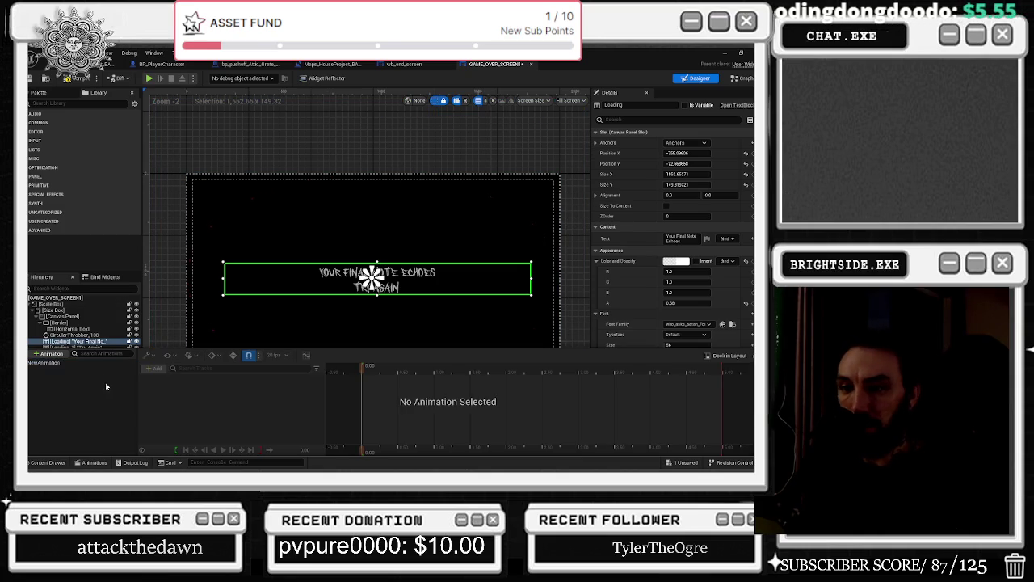
pyautogui.doubleClick(46, 364)
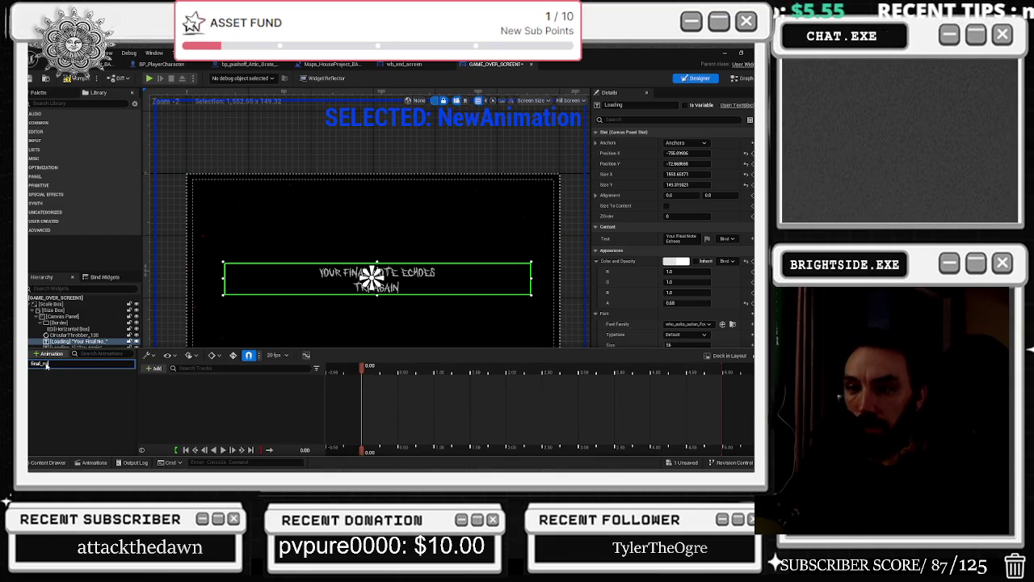
pyautogui.write('ote')
pyautogui.press('Return')
# Add a track for the Loading text widget to final_note.
pyautogui.click(154, 367)
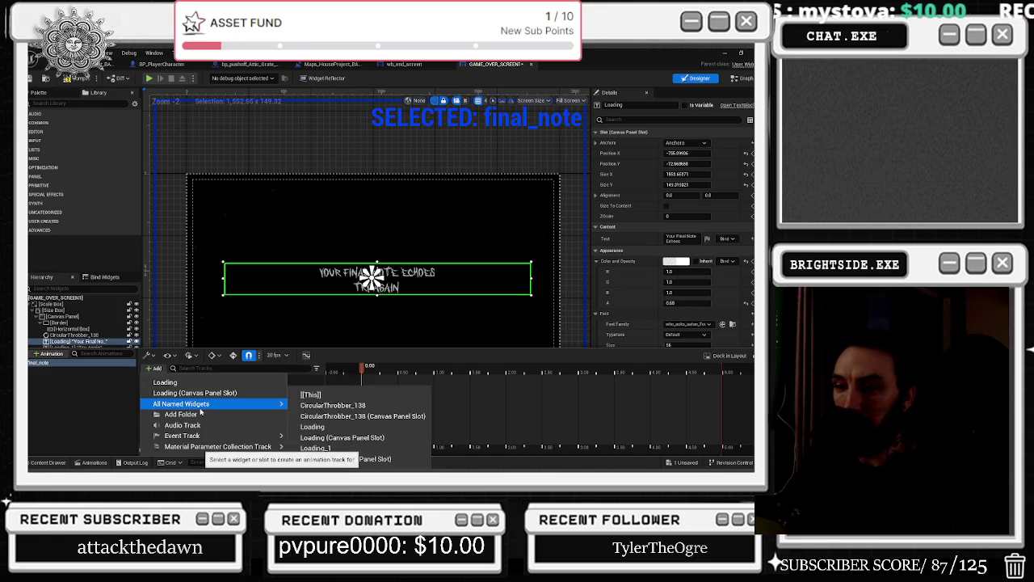
pyautogui.moveTo(202, 403)
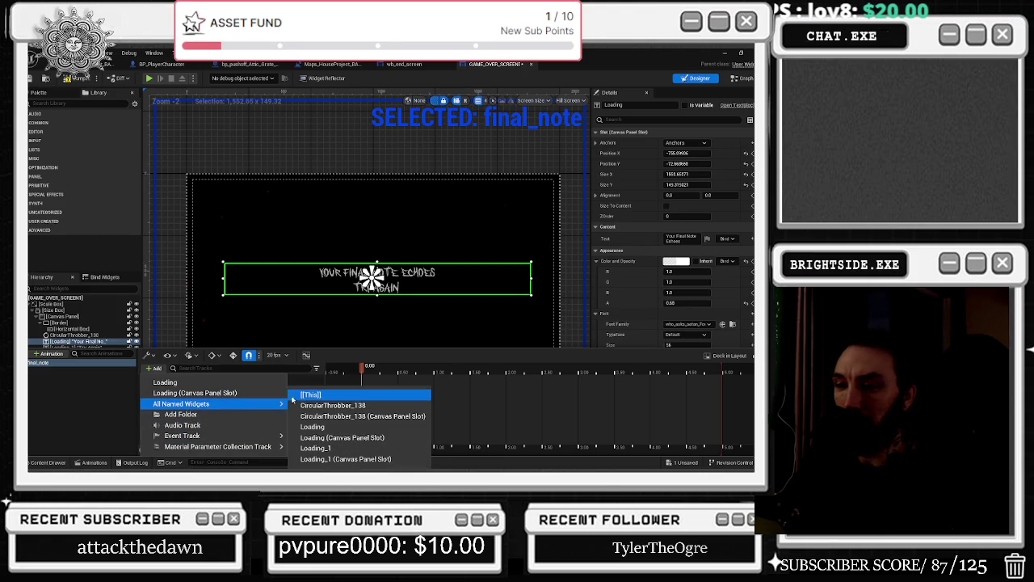
pyautogui.moveTo(243, 403)
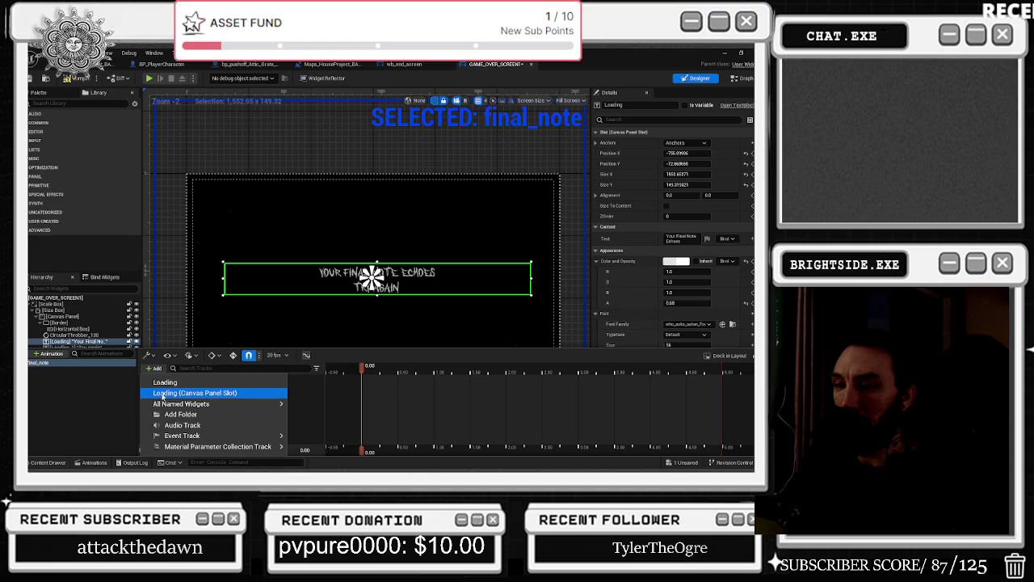
pyautogui.click(184, 383)
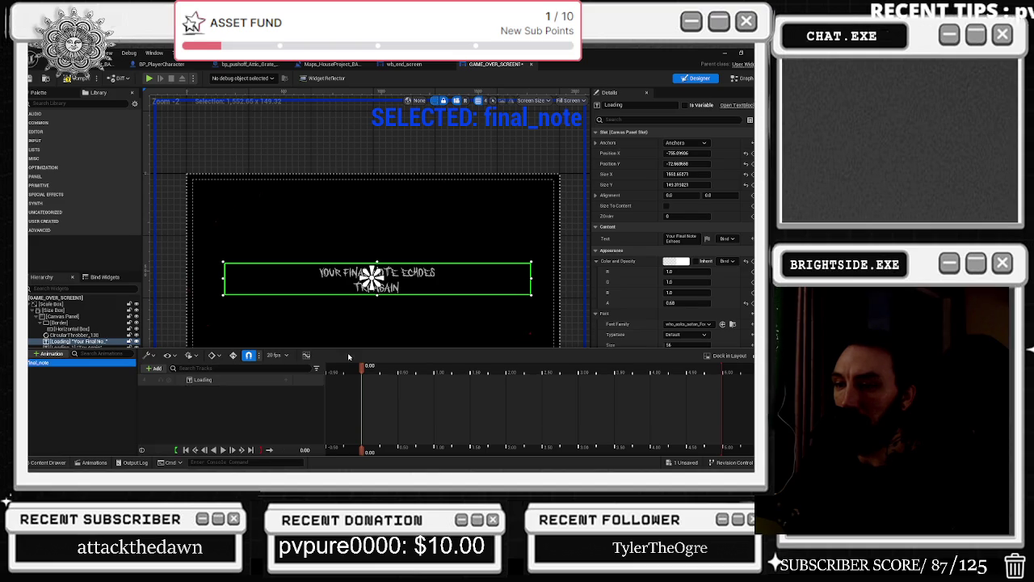
# Add a Render Opacity track to Loading and key it 0, 1, 0 at 0.05, 0.10 and 0.20.
pyautogui.click(287, 380)
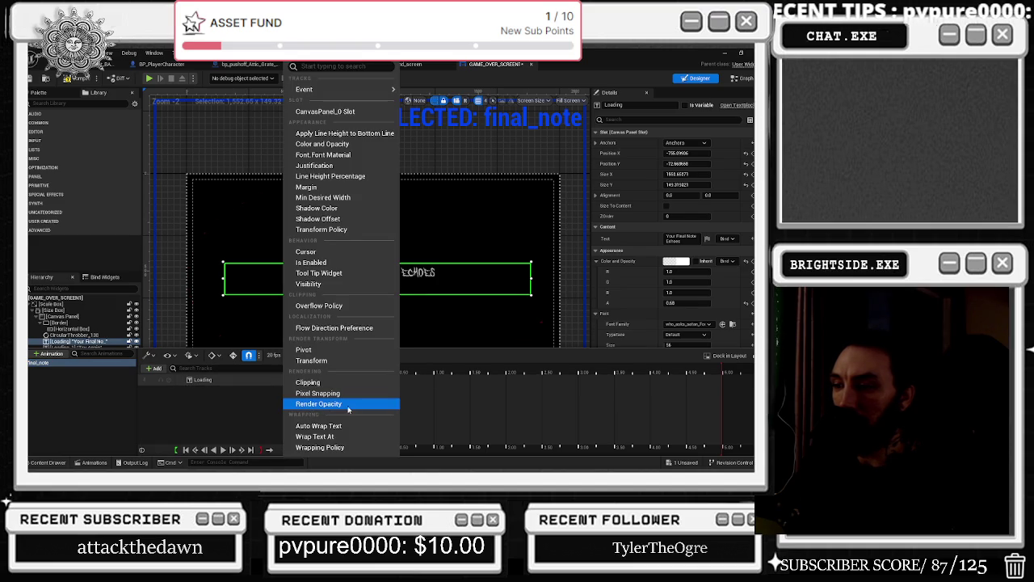
pyautogui.click(353, 406)
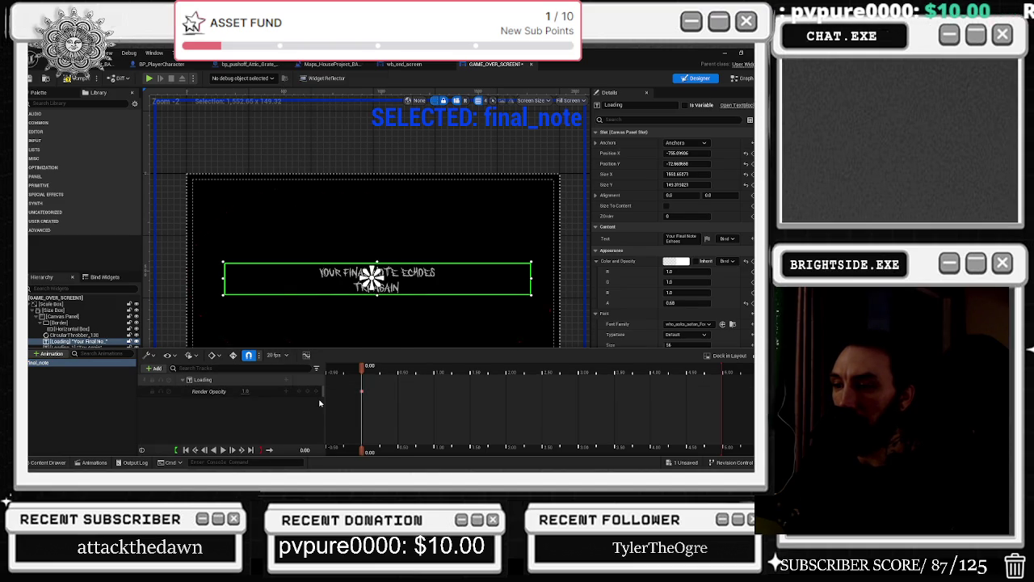
pyautogui.scroll(5, 362, 361)
pyautogui.click(369, 371)
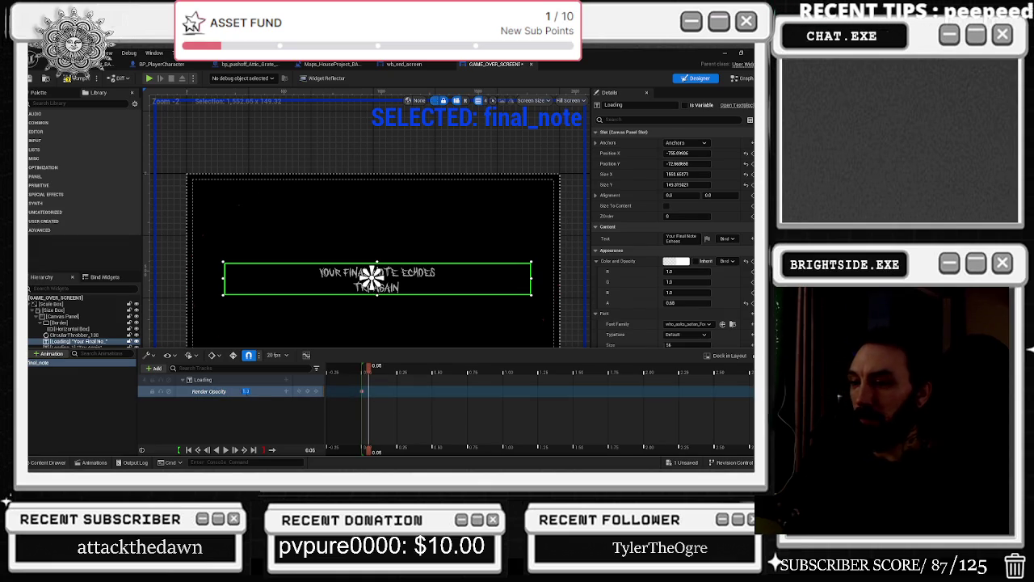
pyautogui.moveTo(245, 391); pyautogui.dragTo(218, 391)
pyautogui.moveTo(368, 371); pyautogui.dragTo(374, 373)
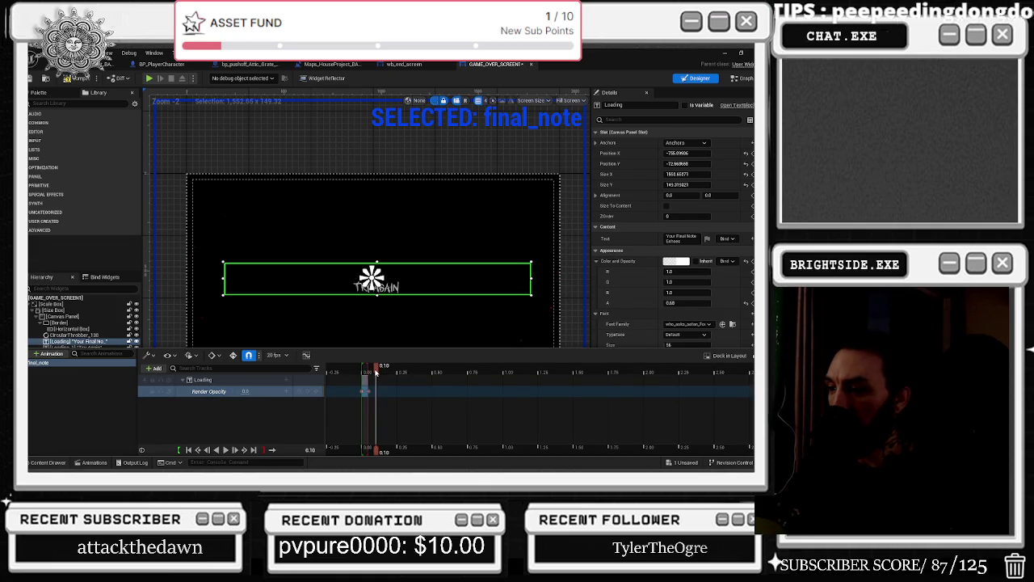
pyautogui.click(248, 391)
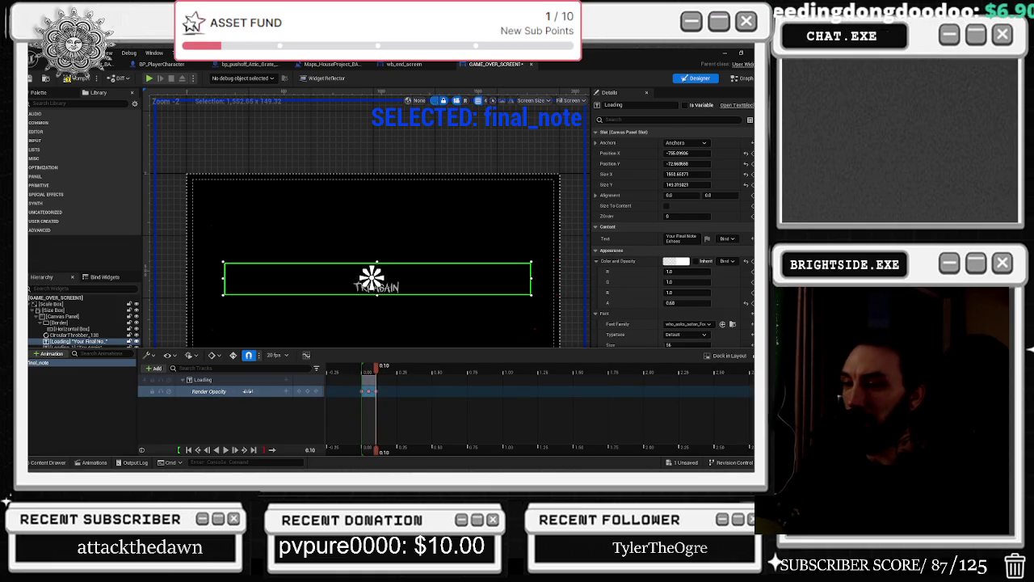
pyautogui.write('1')
pyautogui.press('Return')
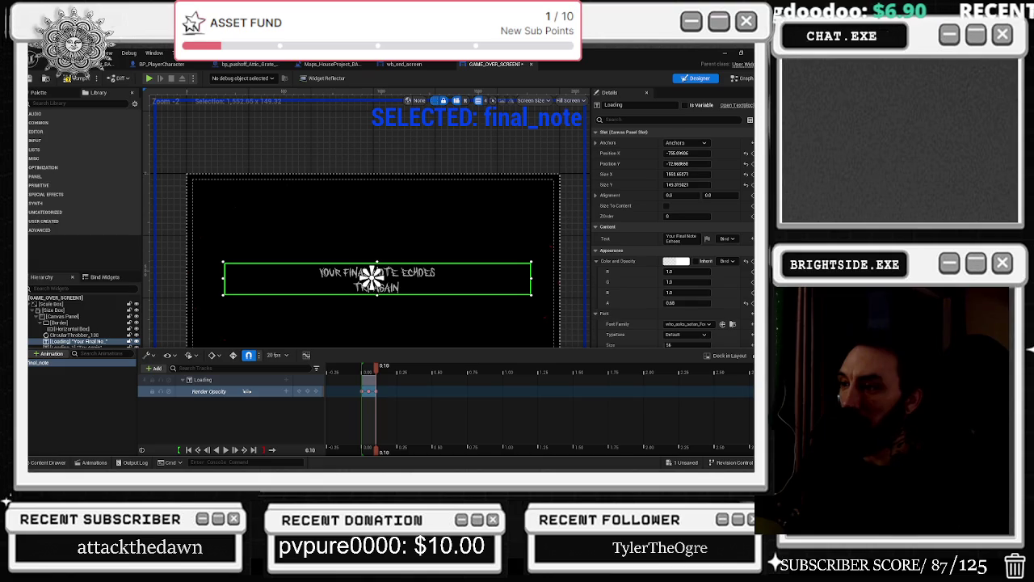
pyautogui.moveTo(377, 375); pyautogui.dragTo(388, 372)
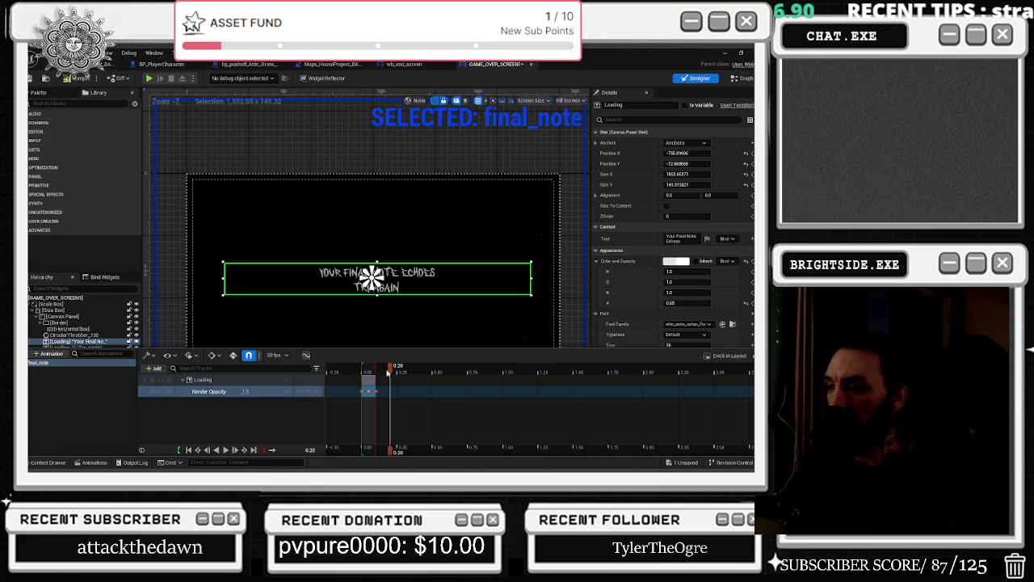
pyautogui.click(245, 391)
pyautogui.write('0')
pyautogui.press('Return')
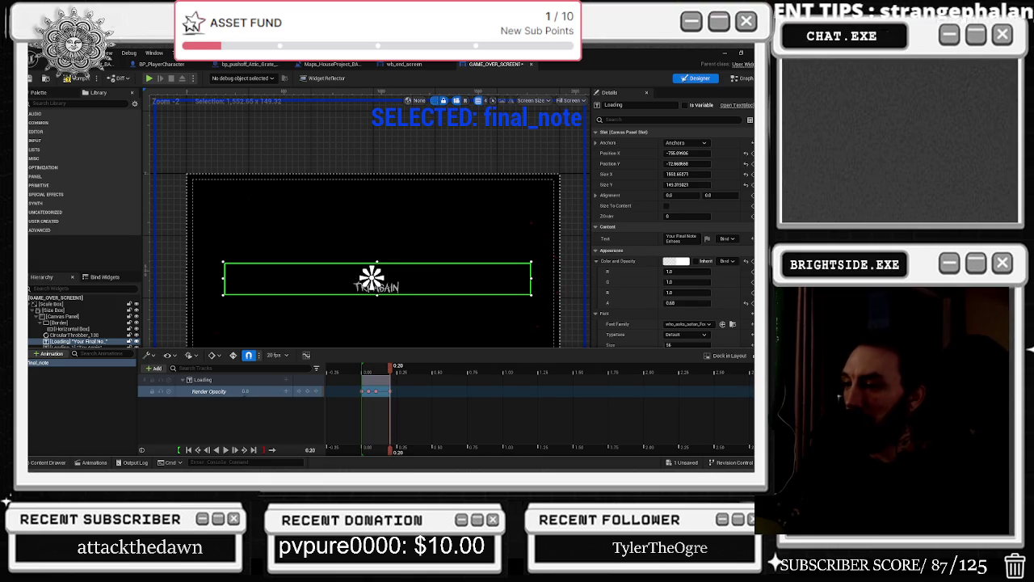
# Select the opacity keys, lower the 0.70 key, preview, and paste the key block at 0.70.
pyautogui.moveTo(381, 395)
pyautogui.mouseDown()
pyautogui.moveTo(399, 370)
pyautogui.moveTo(422, 371)
pyautogui.mouseUp()
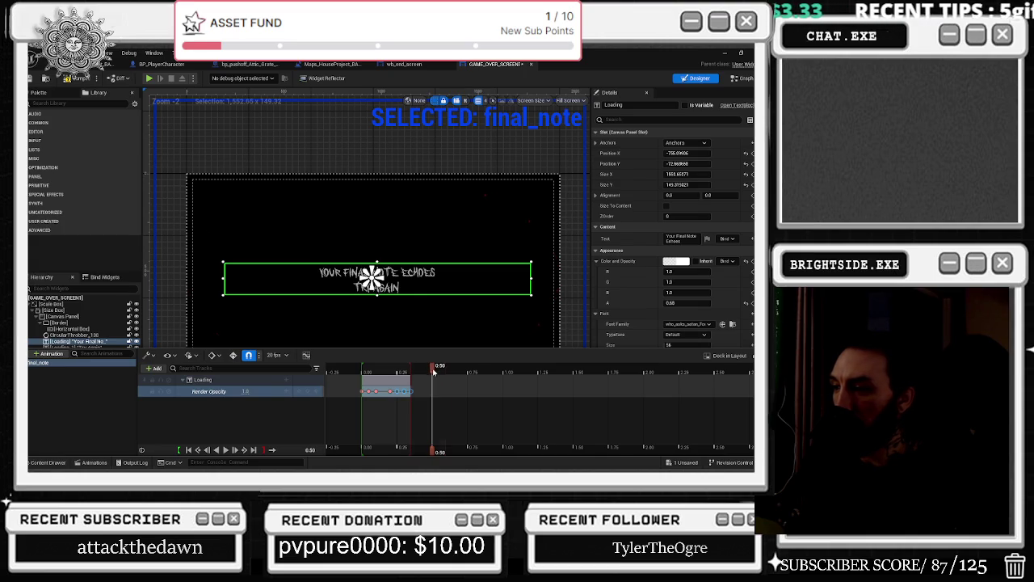
pyautogui.press('Return')
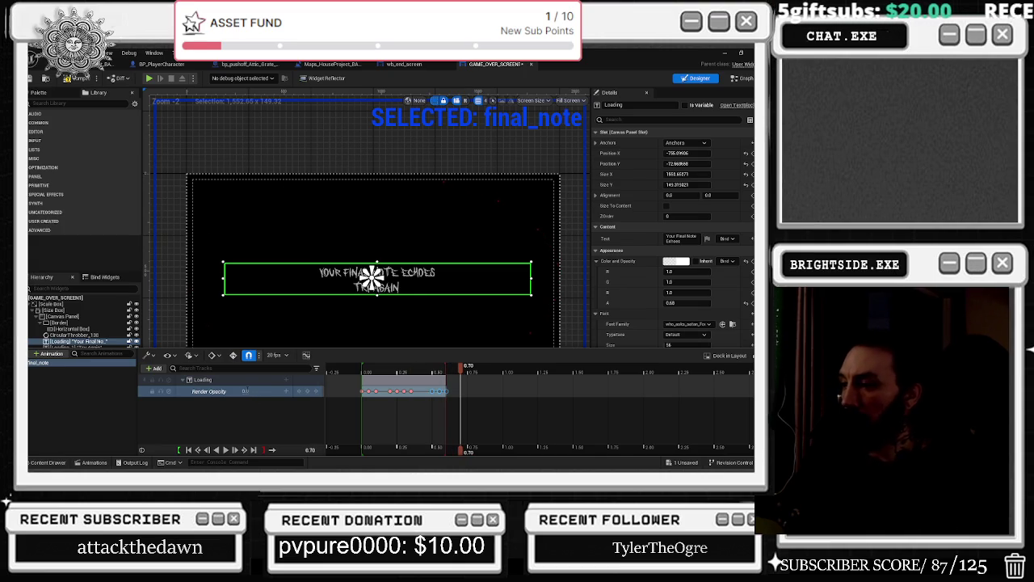
pyautogui.click(319, 391)
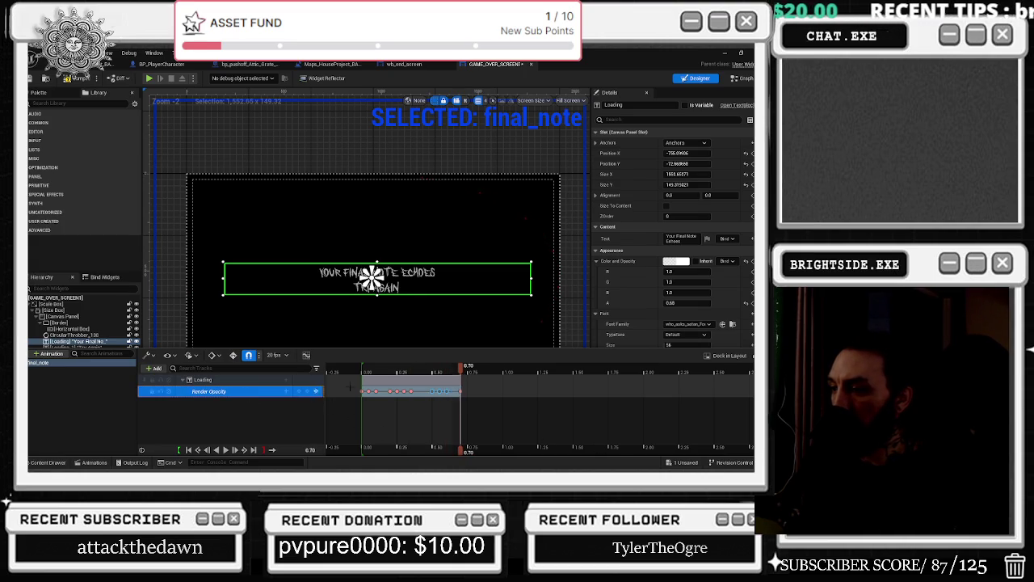
pyautogui.click(473, 368)
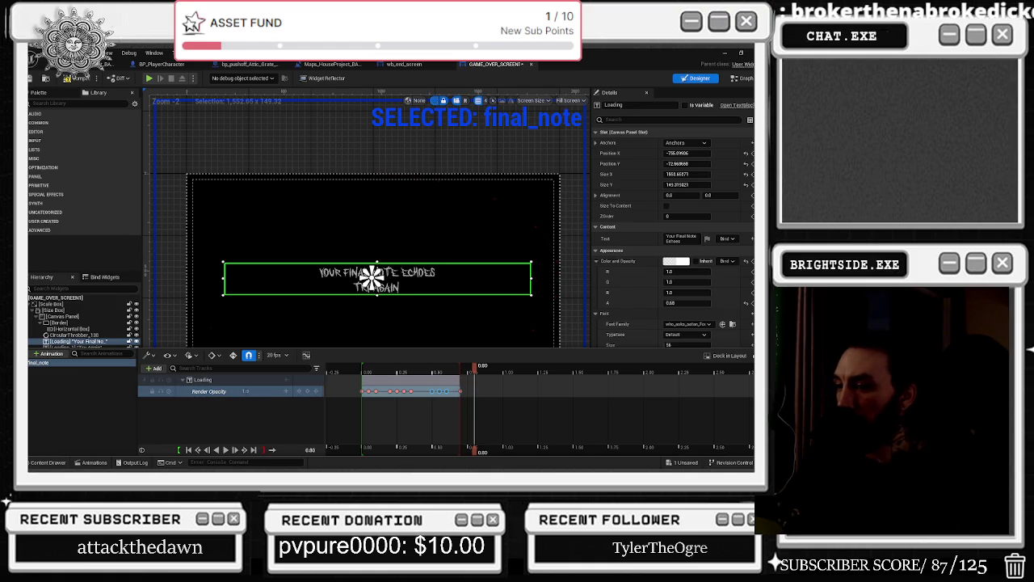
pyautogui.click(262, 412)
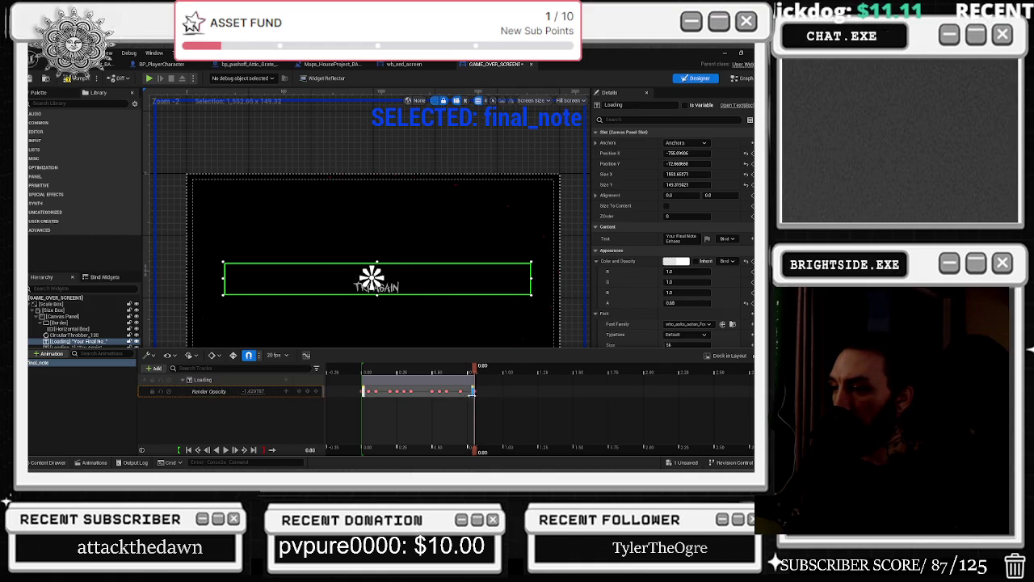
pyautogui.click(461, 391)
pyautogui.moveTo(246, 391); pyautogui.dragTo(338, 391)
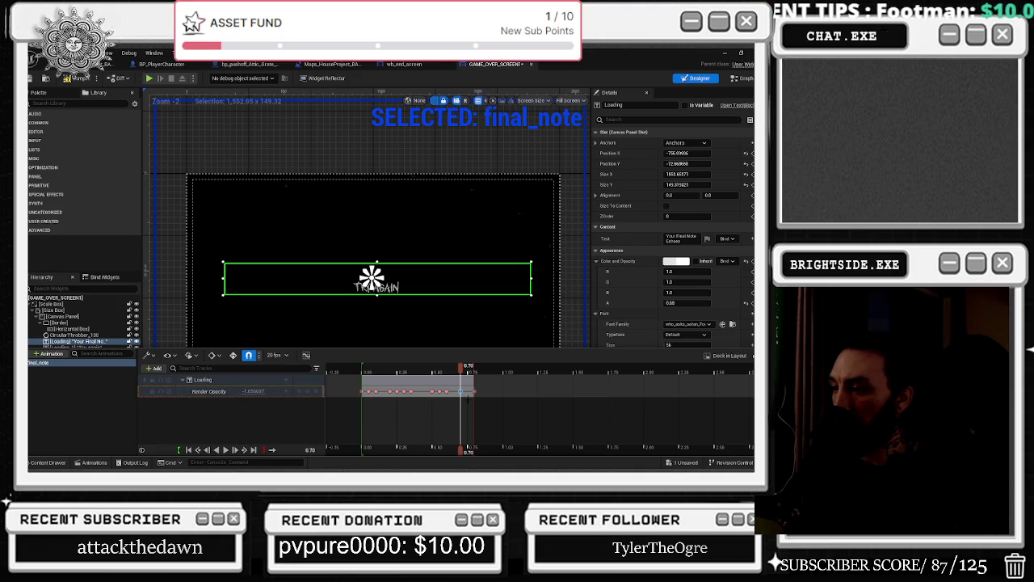
pyautogui.press('space')
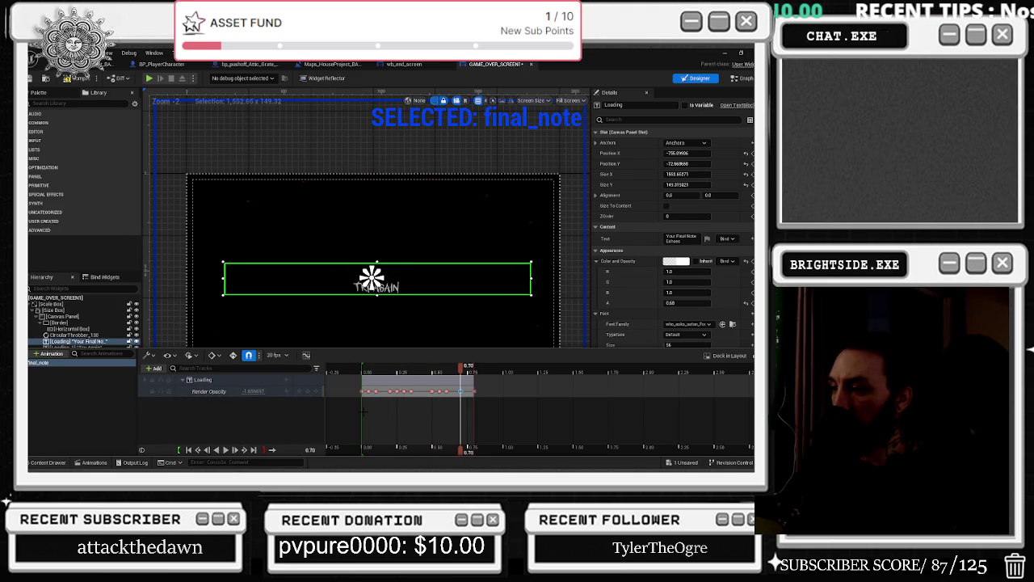
pyautogui.hotkey('ctrl', 'v')
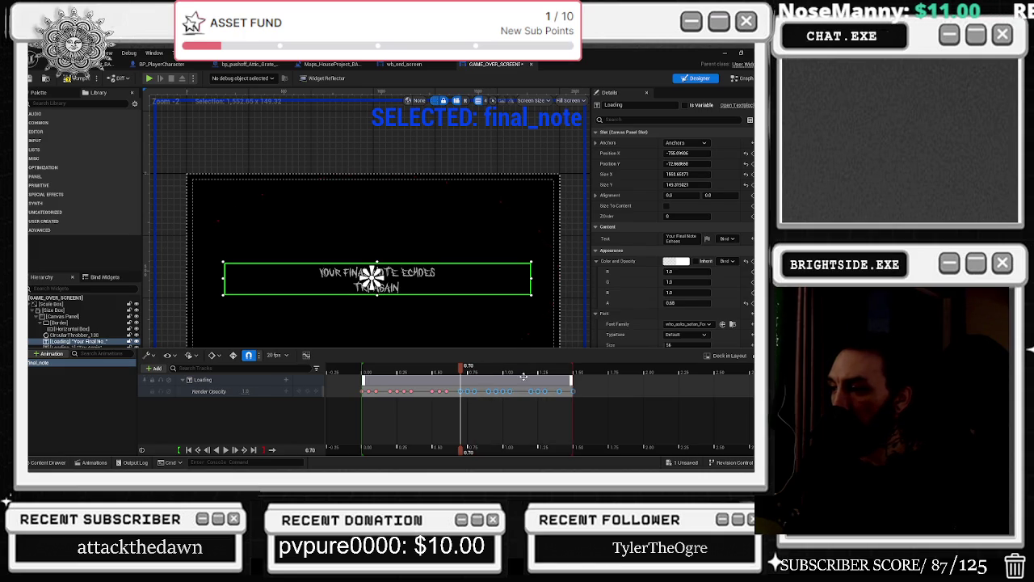
# Paste the flicker keys again at 1.70, delete unwanted keys, and shift the later keys right.
pyautogui.click(604, 370)
pyautogui.hotkey('ctrl', 'v')
pyautogui.moveTo(574, 369); pyautogui.dragTo(355, 371)
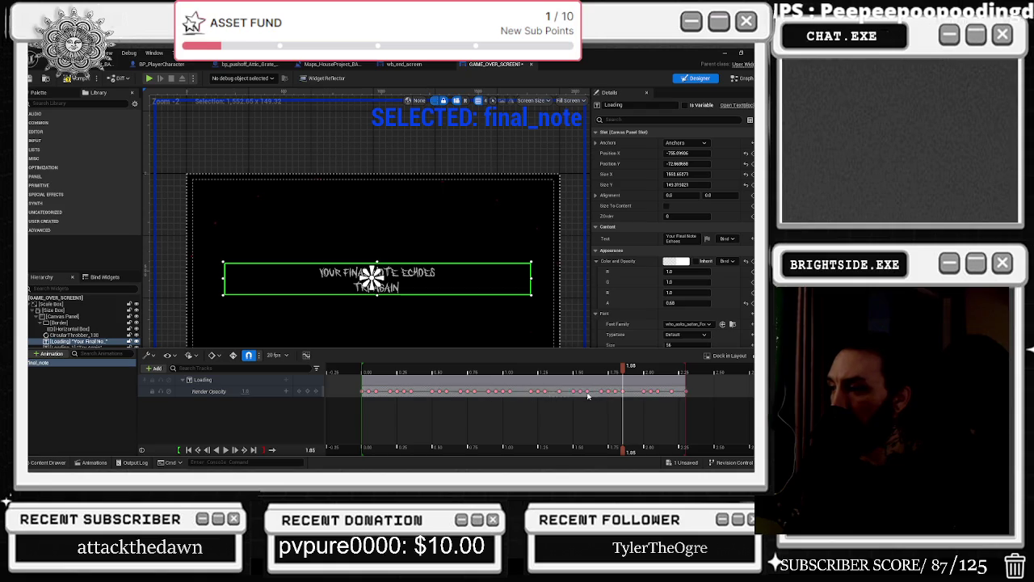
pyautogui.press('Delete')
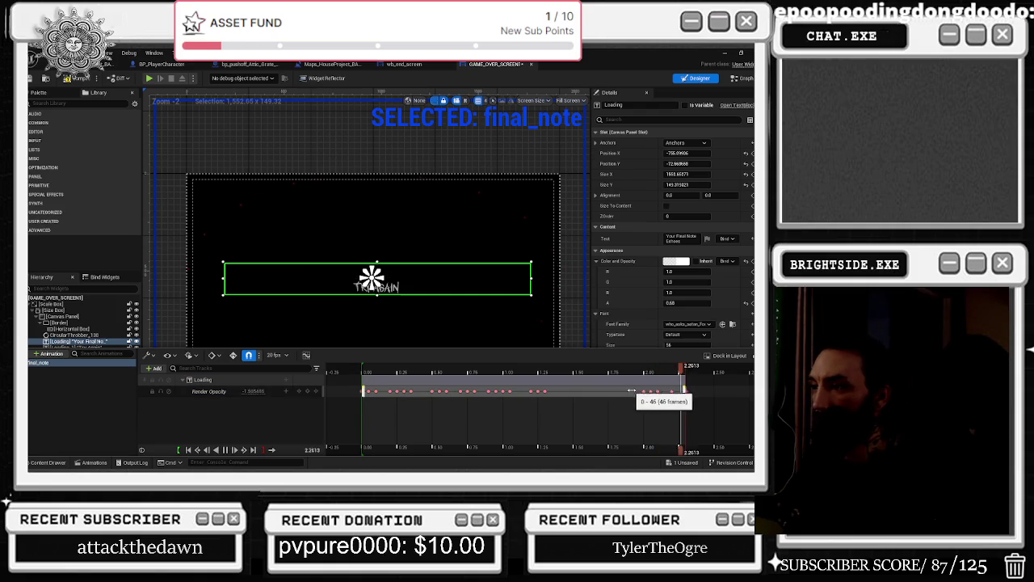
pyautogui.click(544, 391)
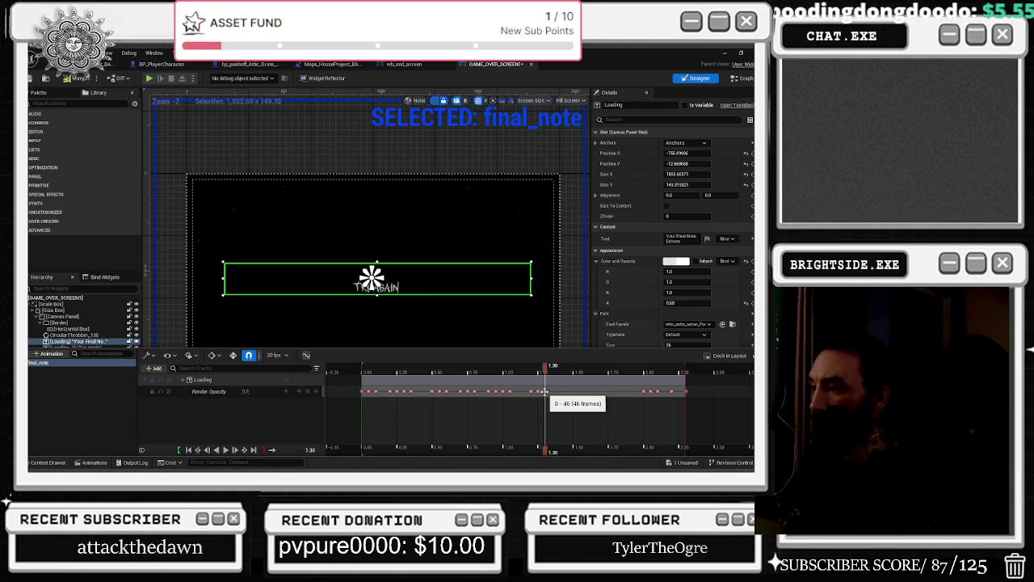
pyautogui.click(245, 391)
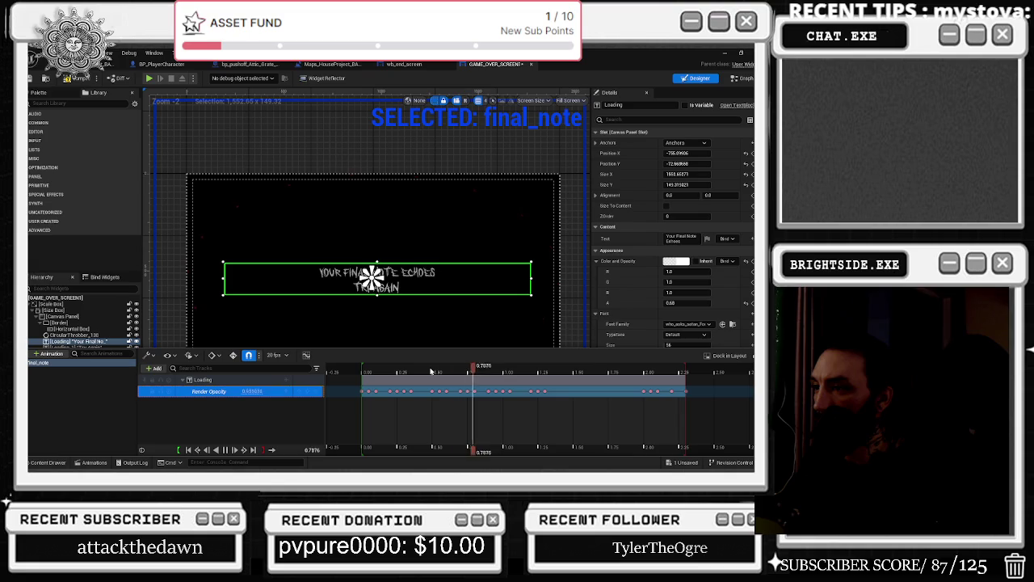
pyautogui.click(555, 402)
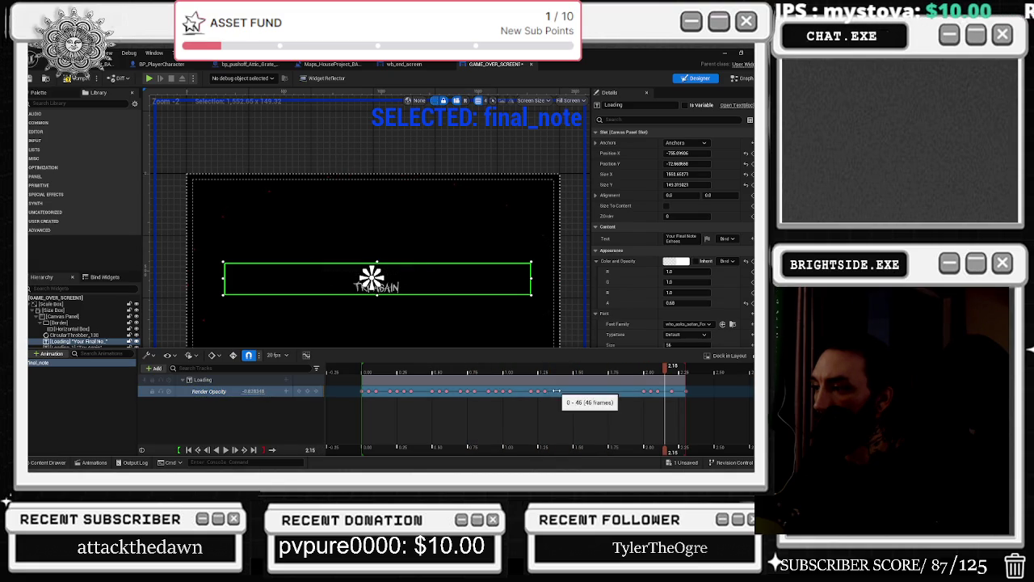
pyautogui.click(550, 390)
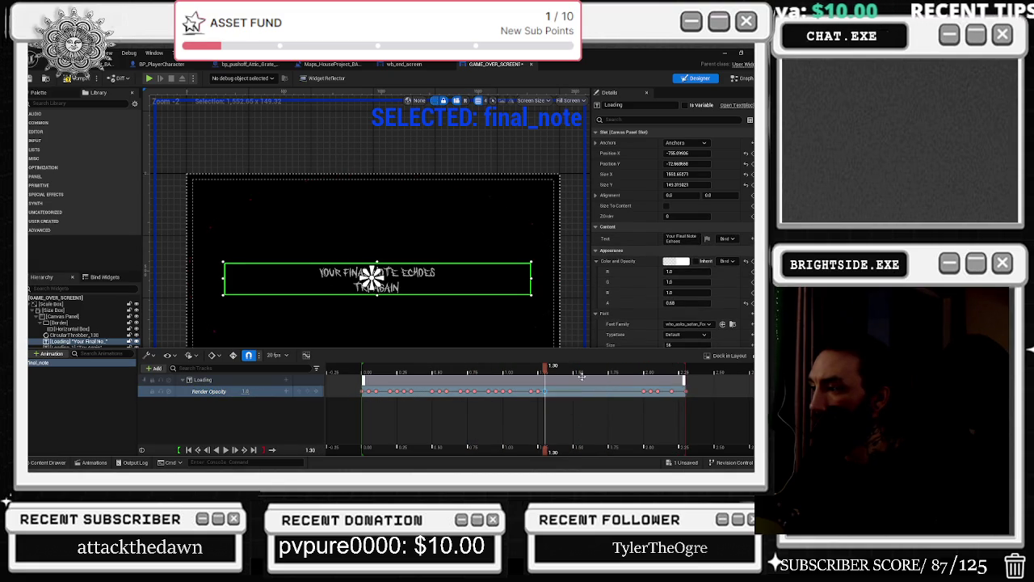
pyautogui.click(553, 392)
pyautogui.moveTo(552, 375); pyautogui.dragTo(711, 385)
pyautogui.hotkey('ctrl', 'z')
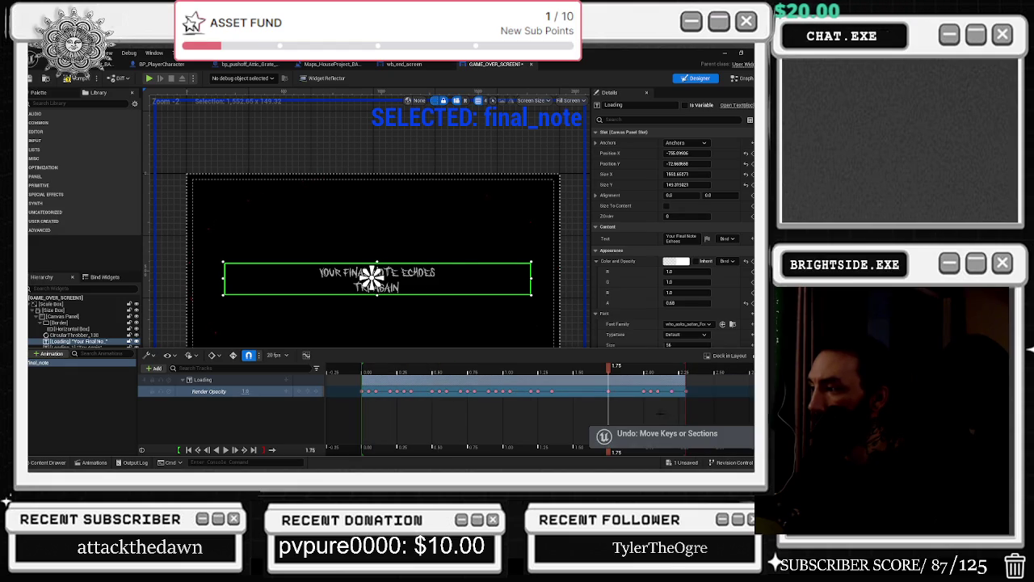
pyautogui.moveTo(650, 391); pyautogui.dragTo(729, 391)
# Preview final_note playback, checking the flicker around 2.00 and 2.25 seconds.
pyautogui.click(643, 370)
pyautogui.press('space')
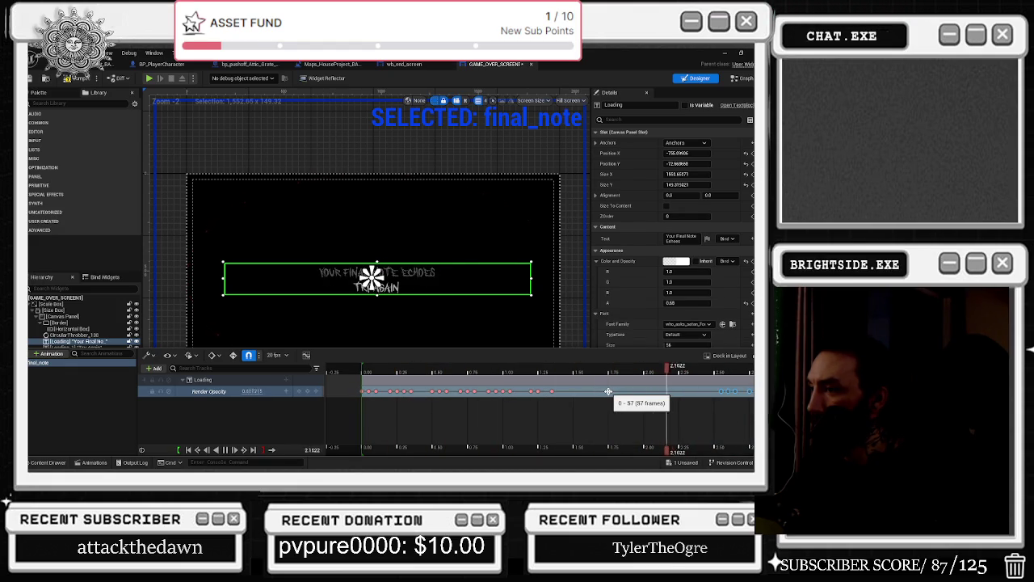
pyautogui.scroll(-4, 611, 404)
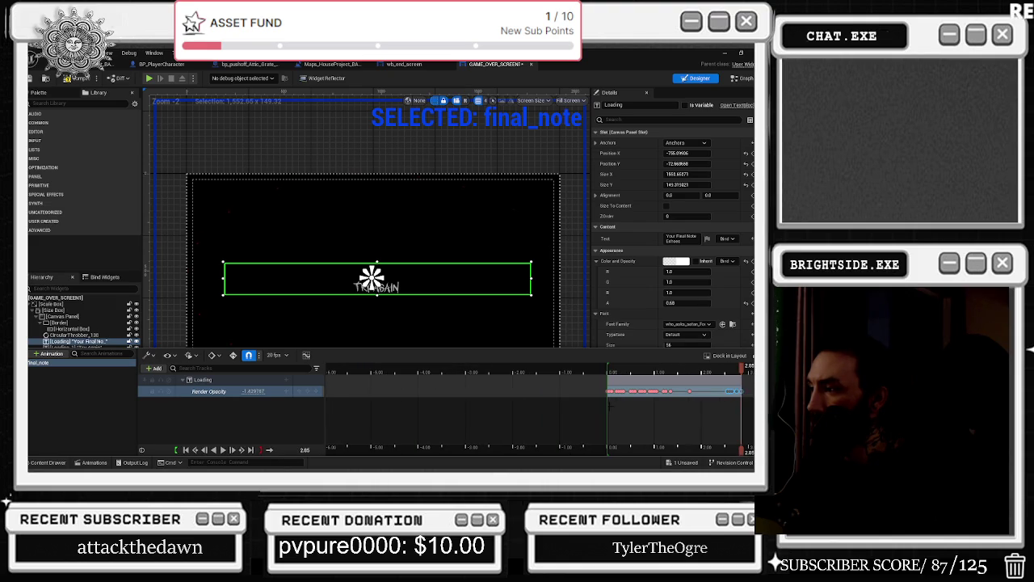
pyautogui.press('space')
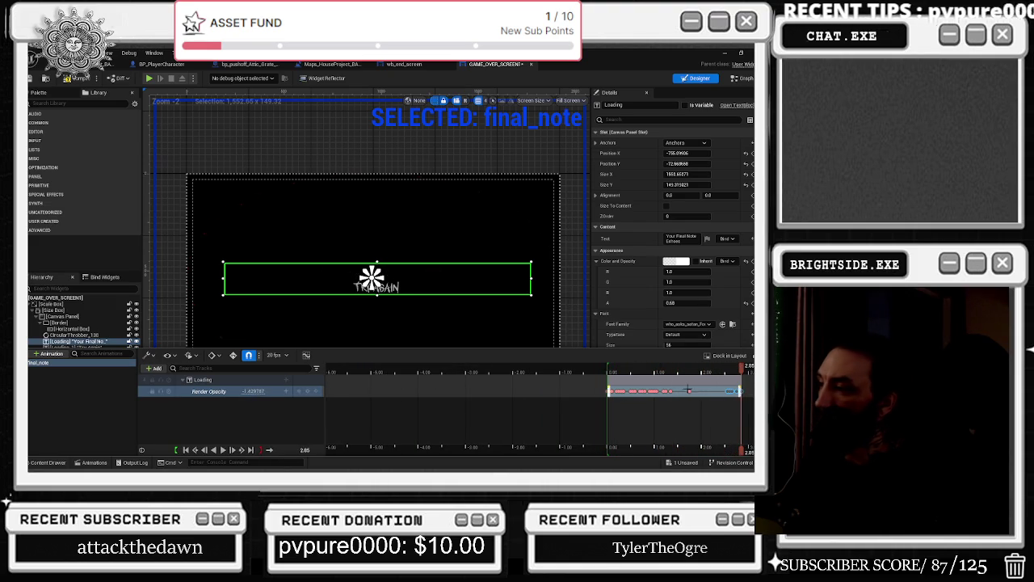
pyautogui.moveTo(697, 370)
pyautogui.mouseDown()
pyautogui.moveTo(750, 391)
pyautogui.moveTo(611, 370)
pyautogui.moveTo(653, 370)
pyautogui.mouseUp()
pyautogui.press('space')
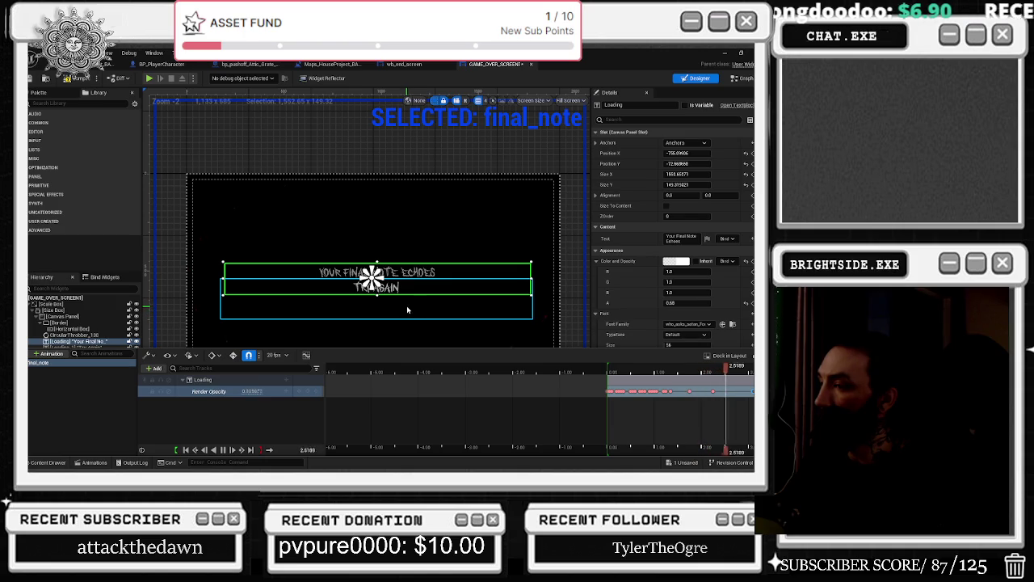
# Select the Try Again text and open final_note, discarding the accidentally created animation.
pyautogui.click(76, 348)
pyautogui.click(90, 462)
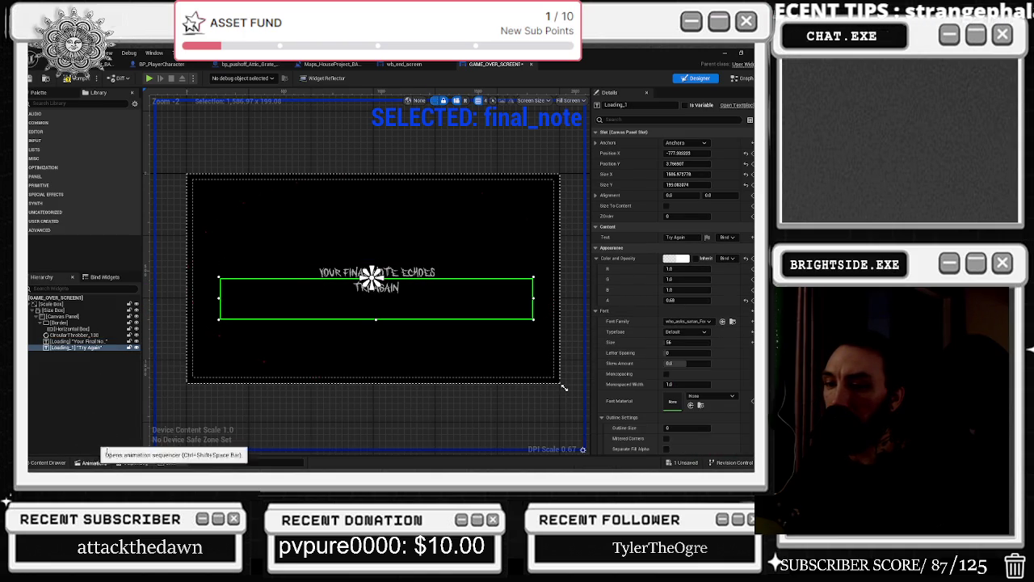
pyautogui.click(91, 462)
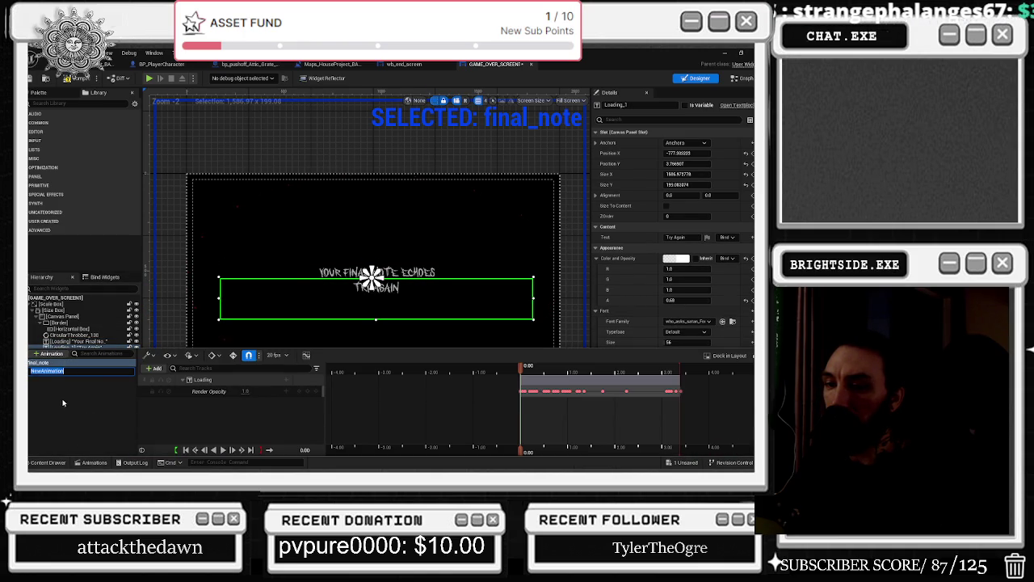
pyautogui.click(63, 403)
pyautogui.click(44, 363)
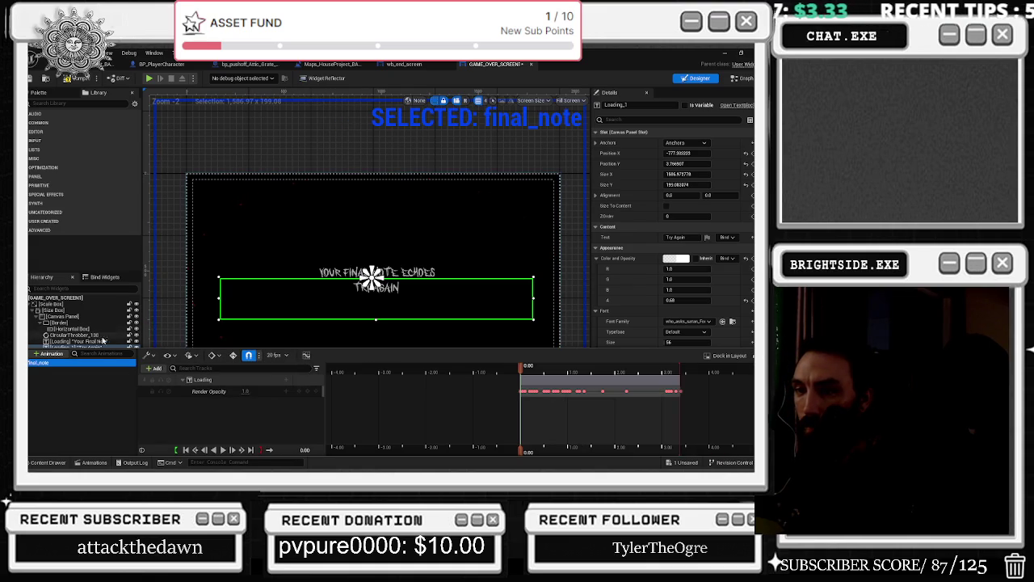
pyautogui.moveTo(95, 349); pyautogui.dragTo(92, 360)
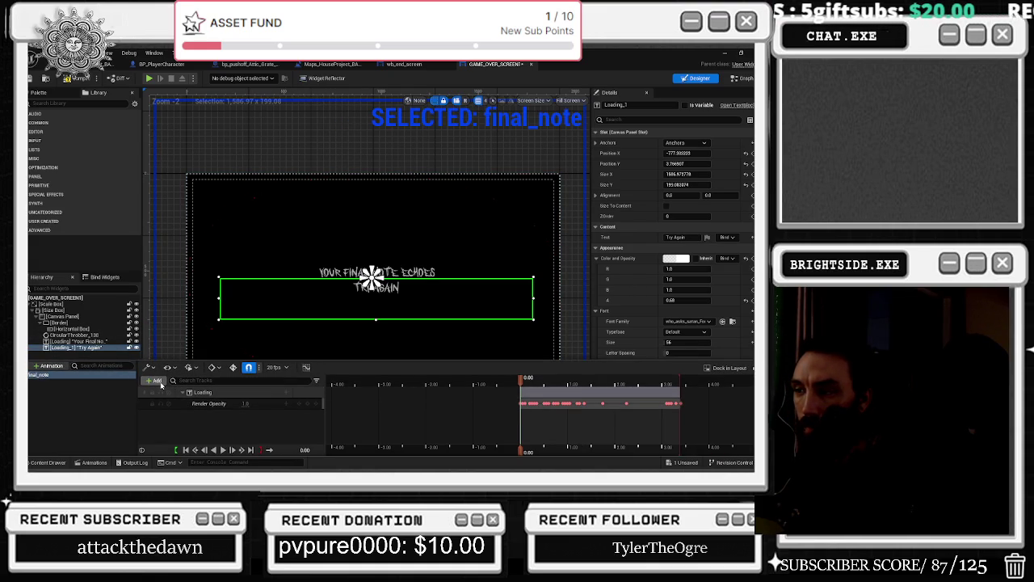
# Add Try Again to final_note with a Render Opacity track set below zero.
pyautogui.click(160, 385)
pyautogui.click(167, 395)
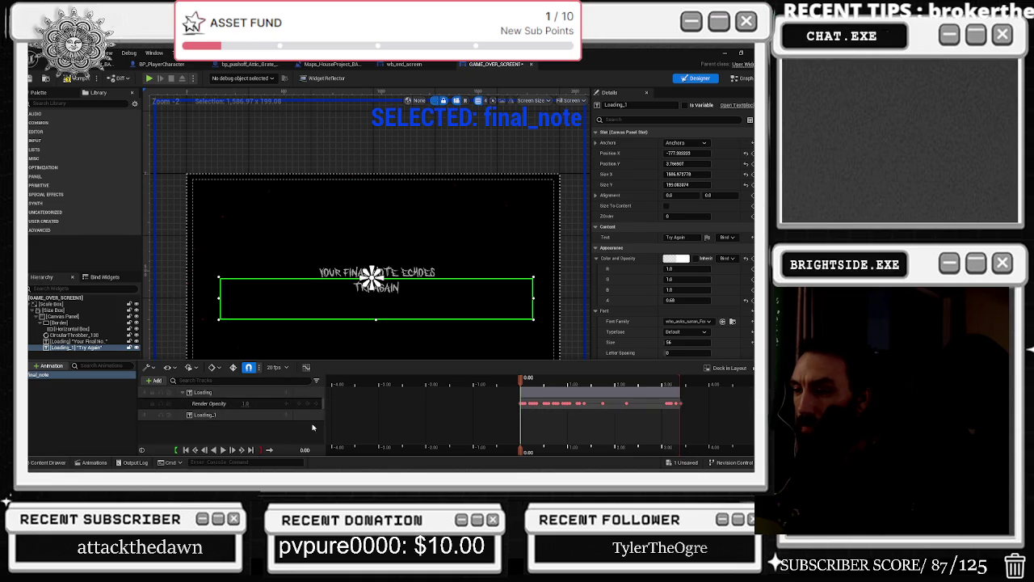
pyautogui.click(289, 414)
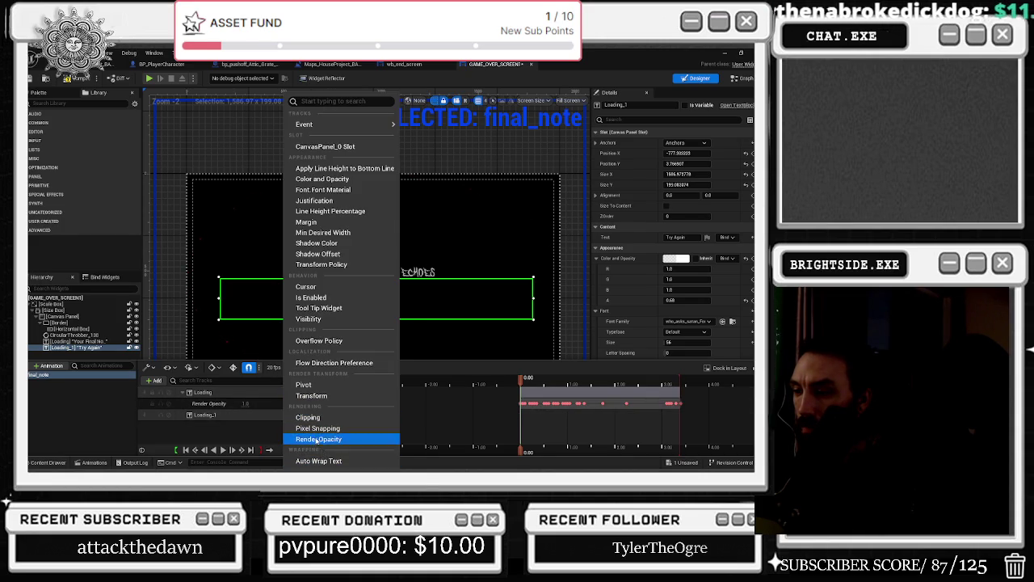
pyautogui.click(322, 438)
pyautogui.moveTo(246, 426); pyautogui.dragTo(234, 426)
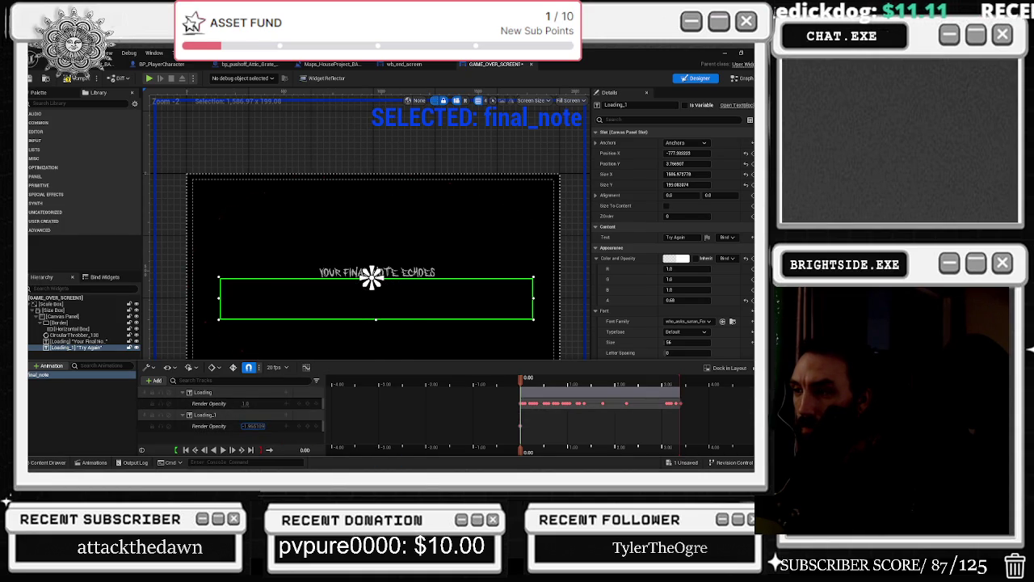
# Key Try Again's opacity at 0.70 and 1.35, extend its section later, and preview.
pyautogui.click(553, 378)
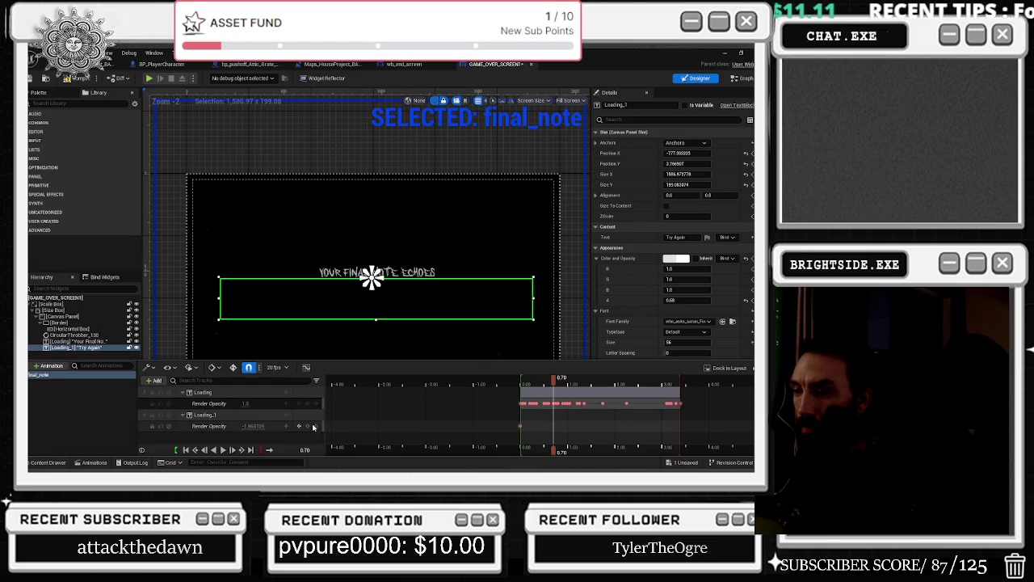
pyautogui.click(307, 427)
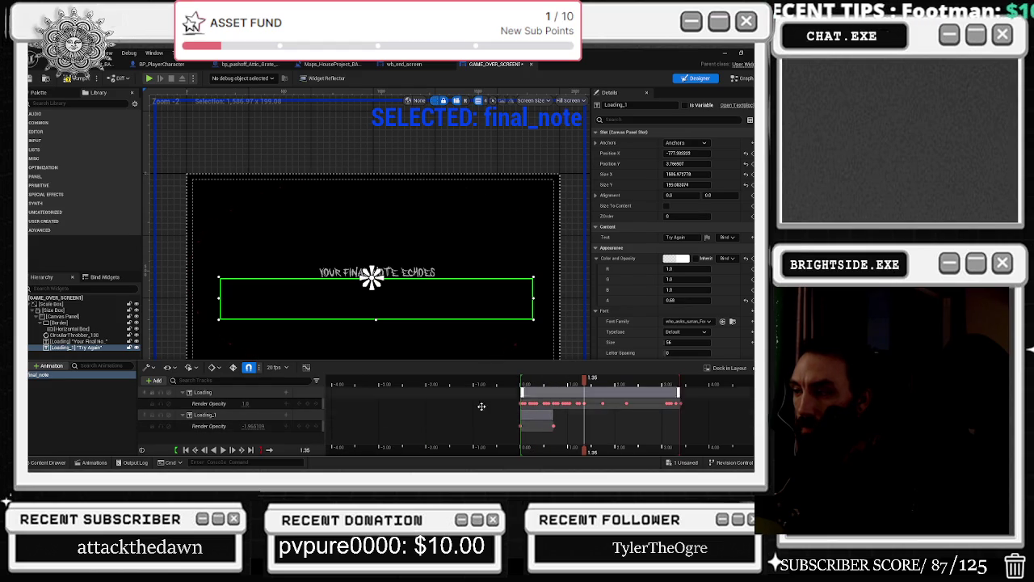
pyautogui.click(584, 378)
pyautogui.moveTo(252, 425); pyautogui.dragTo(263, 426)
pyautogui.press('space')
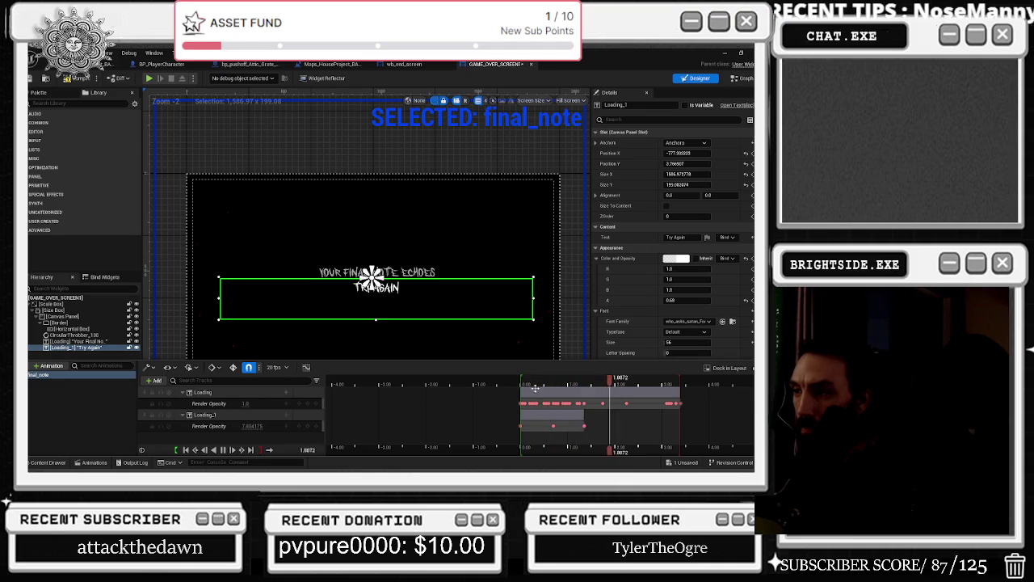
pyautogui.press('space')
pyautogui.moveTo(582, 426); pyautogui.dragTo(626, 426)
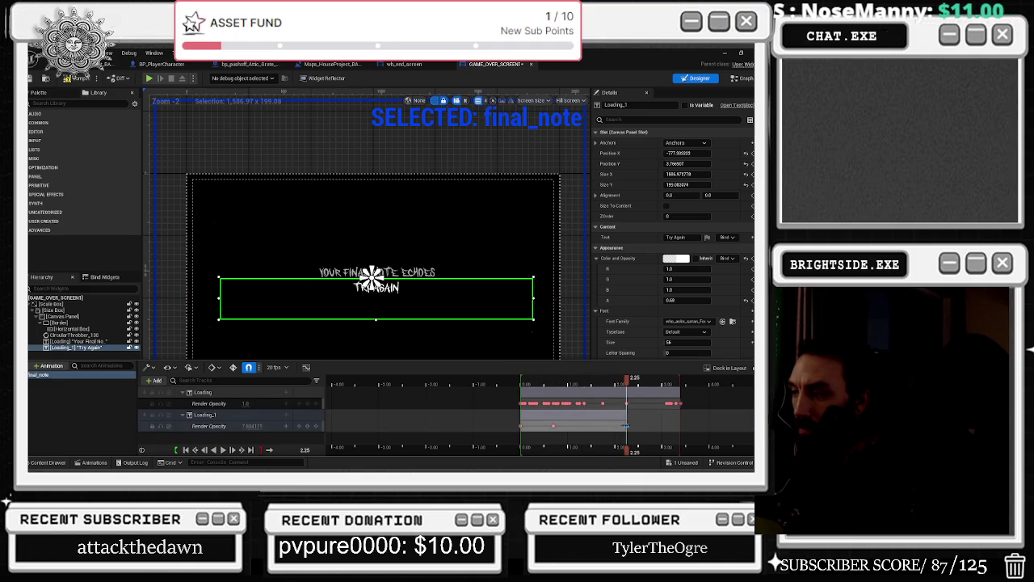
pyautogui.click(269, 429)
pyautogui.moveTo(626, 379); pyautogui.dragTo(594, 390)
pyautogui.press('space')
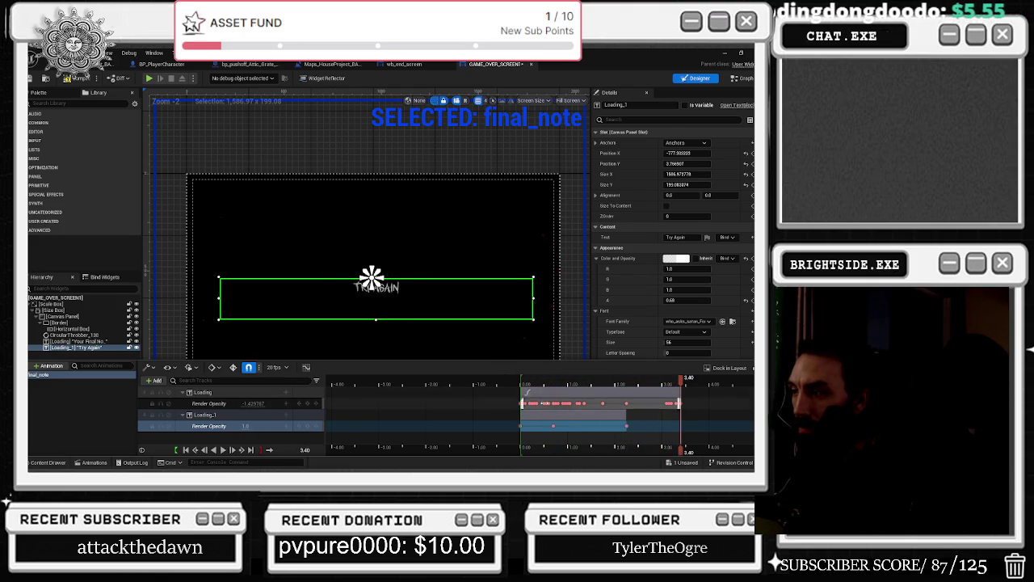
# Adjust Try Again's Render Opacity, add a keyframe at 5.05, and play final_note back.
pyautogui.scroll(-4, 678, 391)
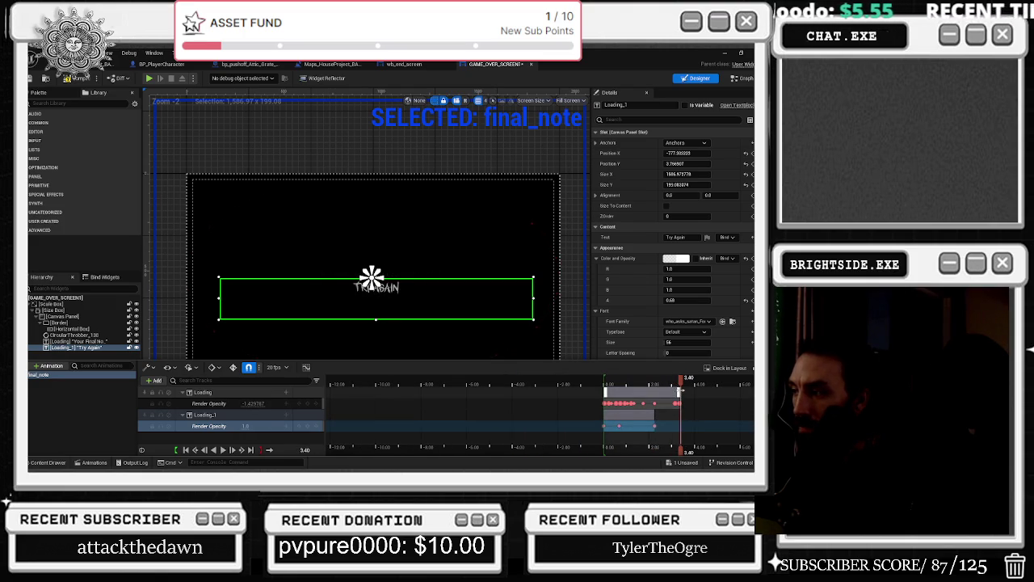
pyautogui.moveTo(681, 391); pyautogui.dragTo(724, 389)
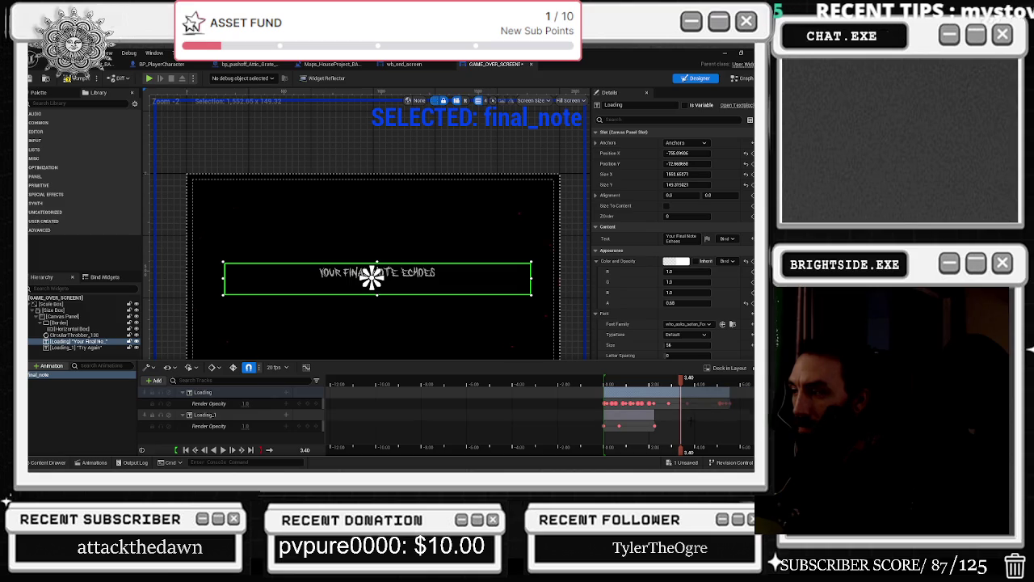
pyautogui.hotkey('ctrl', 'z')
pyautogui.click(693, 417)
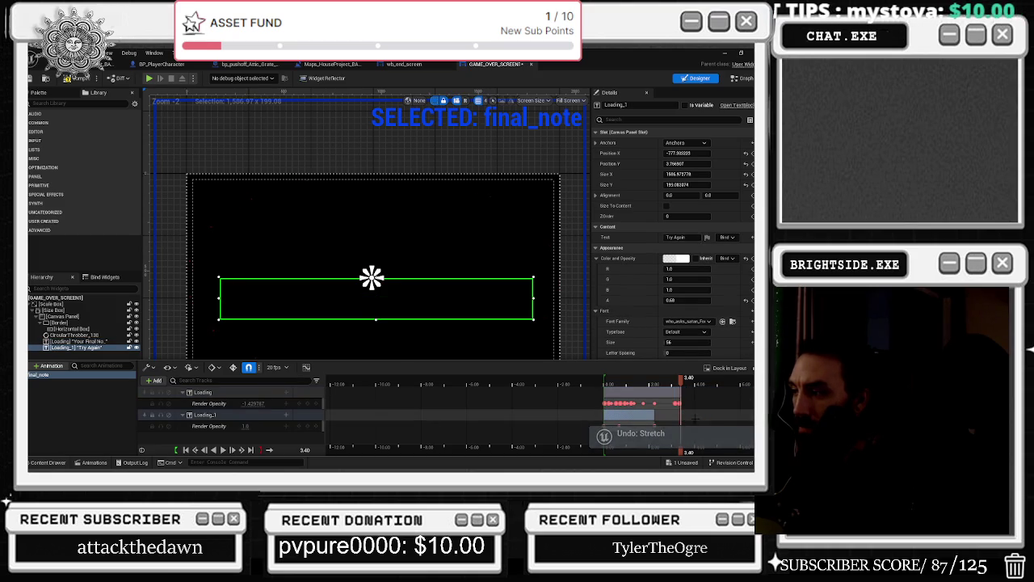
pyautogui.click(692, 414)
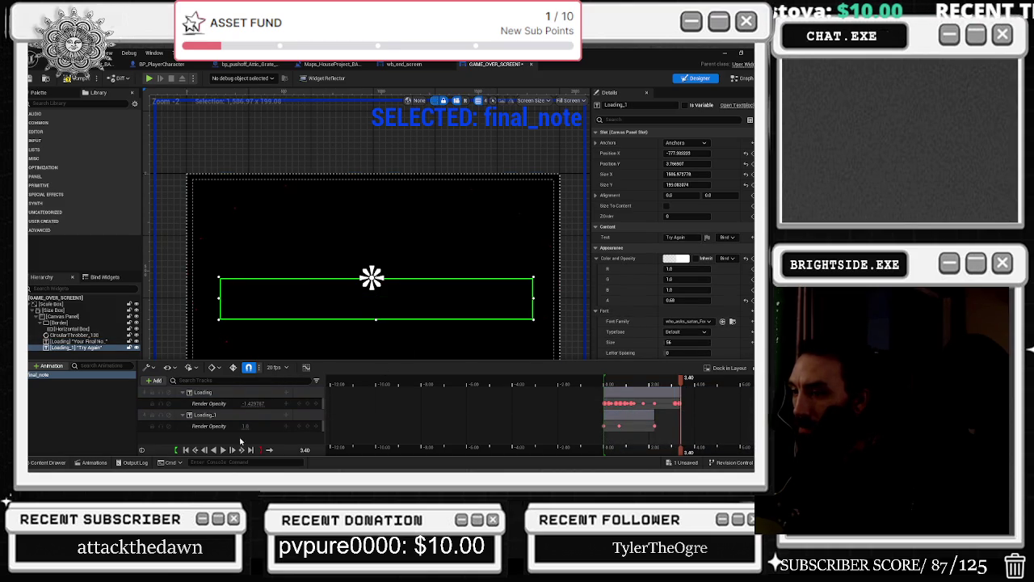
pyautogui.moveTo(251, 426); pyautogui.dragTo(297, 428)
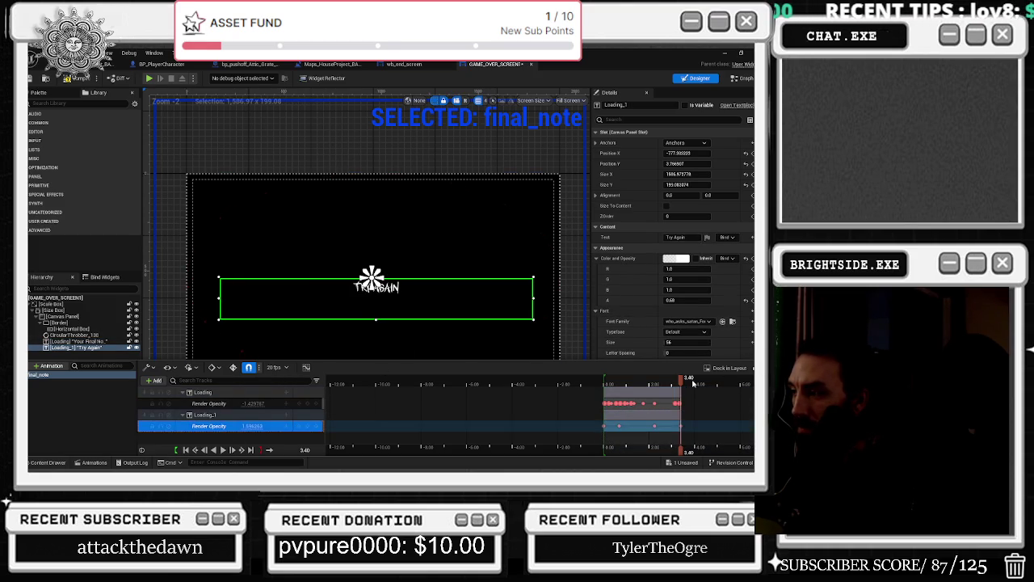
pyautogui.moveTo(683, 380)
pyautogui.mouseDown()
pyautogui.moveTo(662, 379)
pyautogui.moveTo(716, 385)
pyautogui.mouseUp()
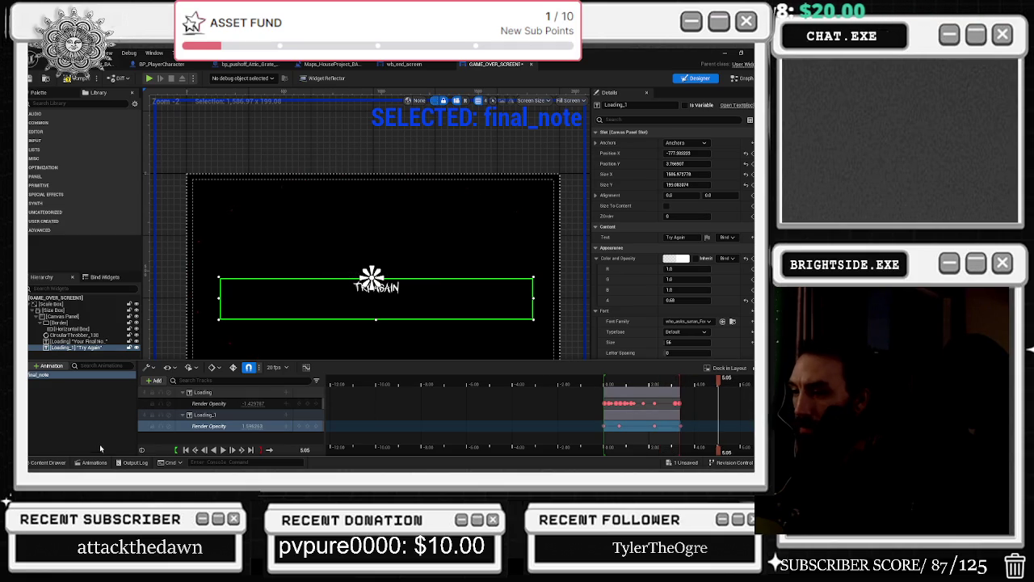
pyautogui.click(286, 426)
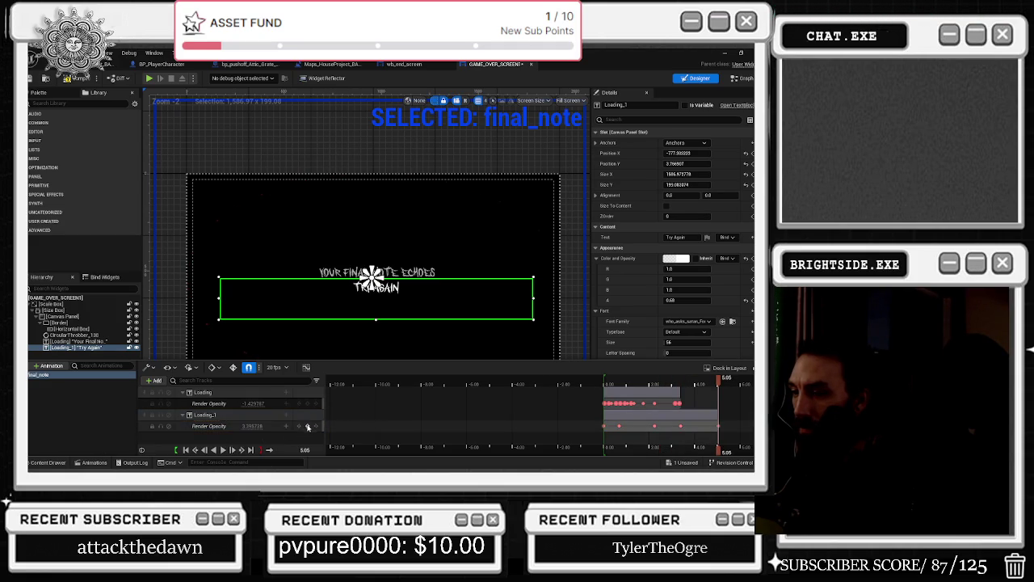
pyautogui.press('space')
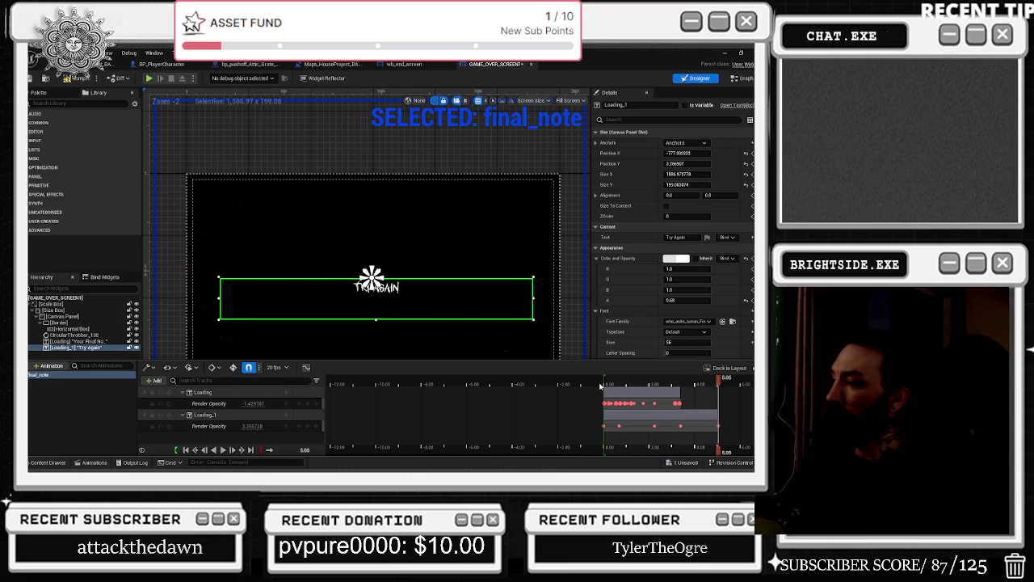
pyautogui.press('space')
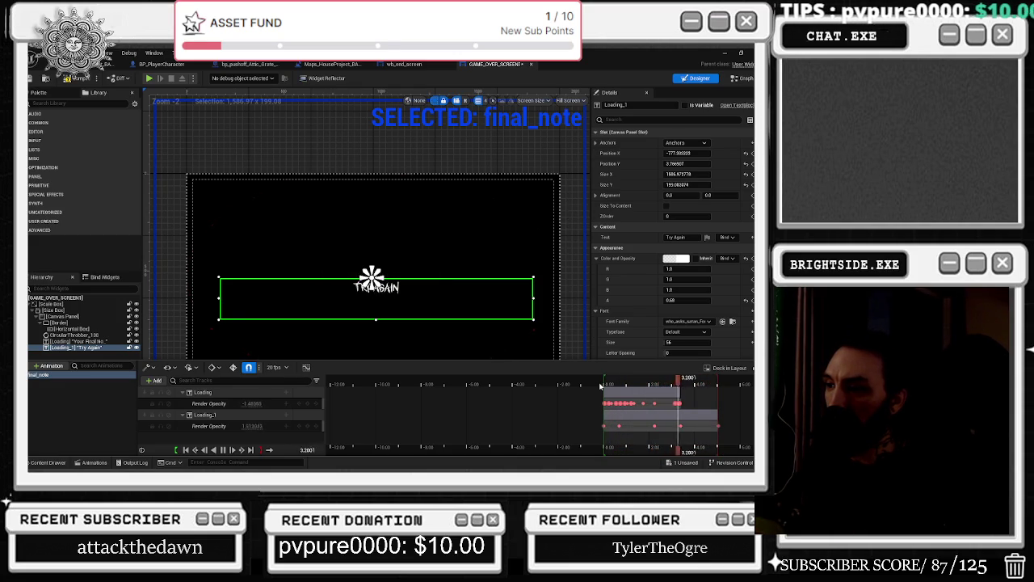
pyautogui.scroll(3, 709, 426)
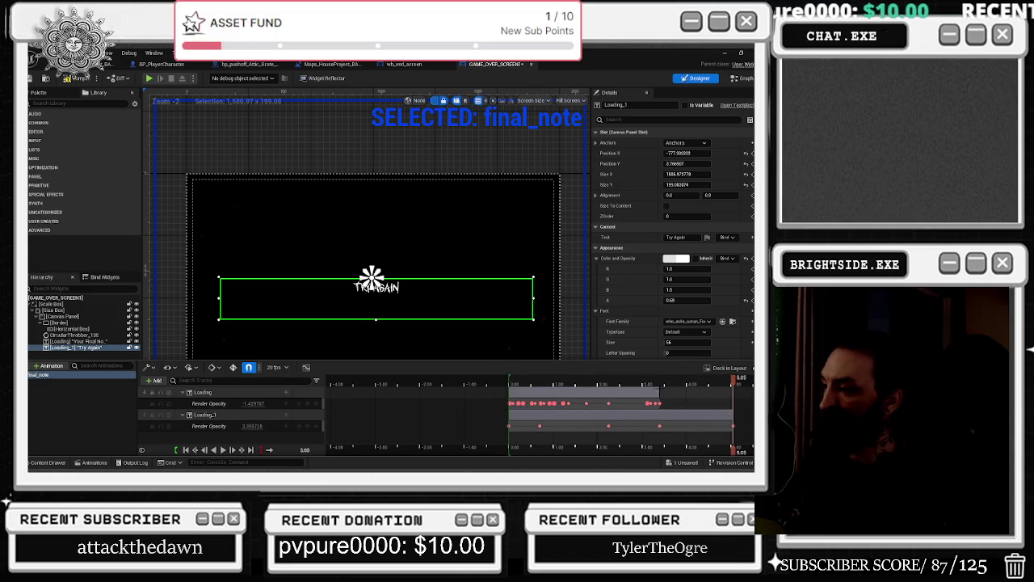
# Extend the Try Again section to about 5.77 s and stretch the Your Final Note Echoes flicker to 5.05 s.
pyautogui.click(656, 391)
pyautogui.hscroll(4, 721, 417)
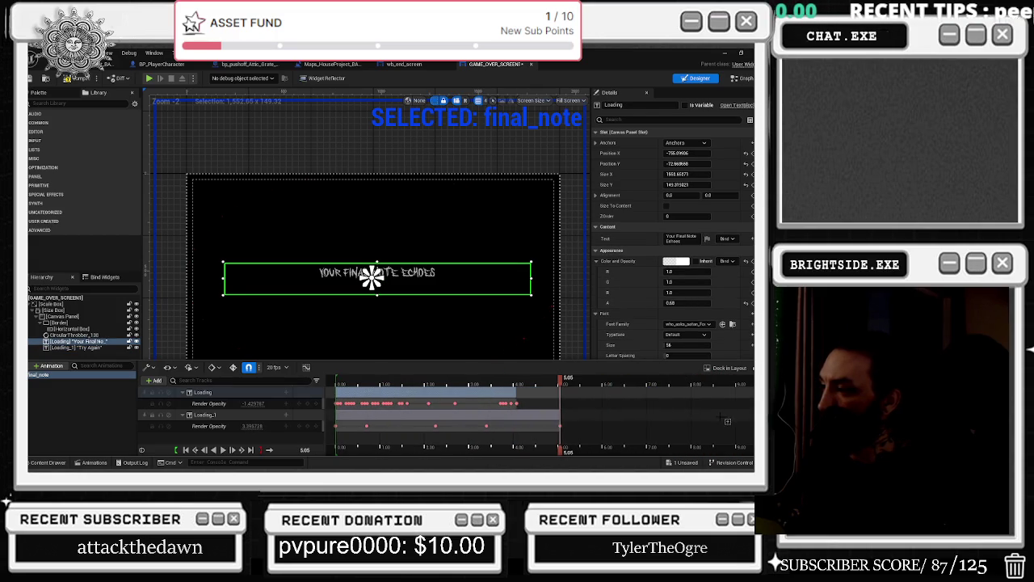
pyautogui.moveTo(557, 415); pyautogui.dragTo(637, 413)
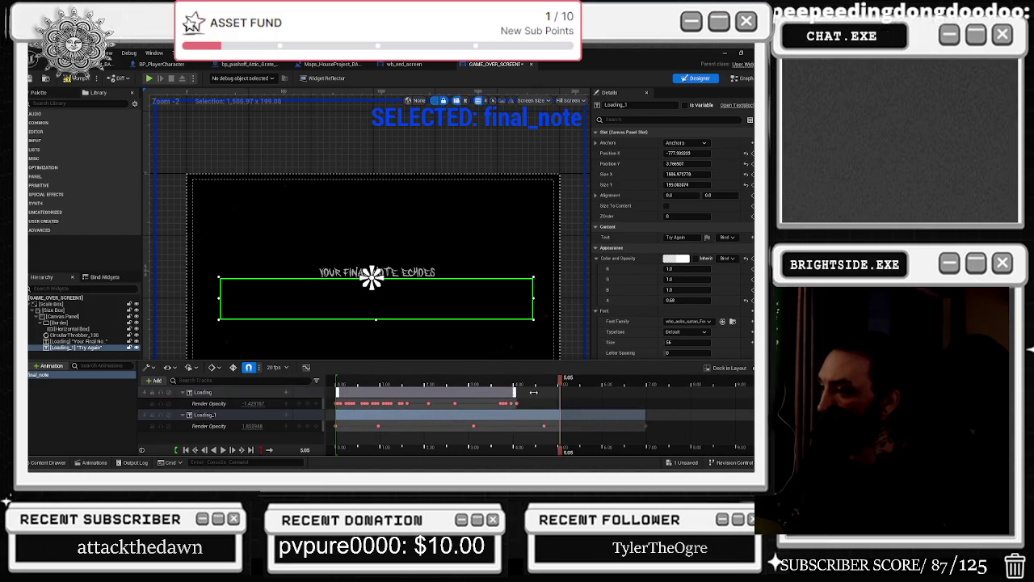
pyautogui.moveTo(533, 392); pyautogui.dragTo(559, 391)
# Preview the final_note animation from the start, then again from 4.25 seconds.
pyautogui.click(186, 450)
pyautogui.click(223, 450)
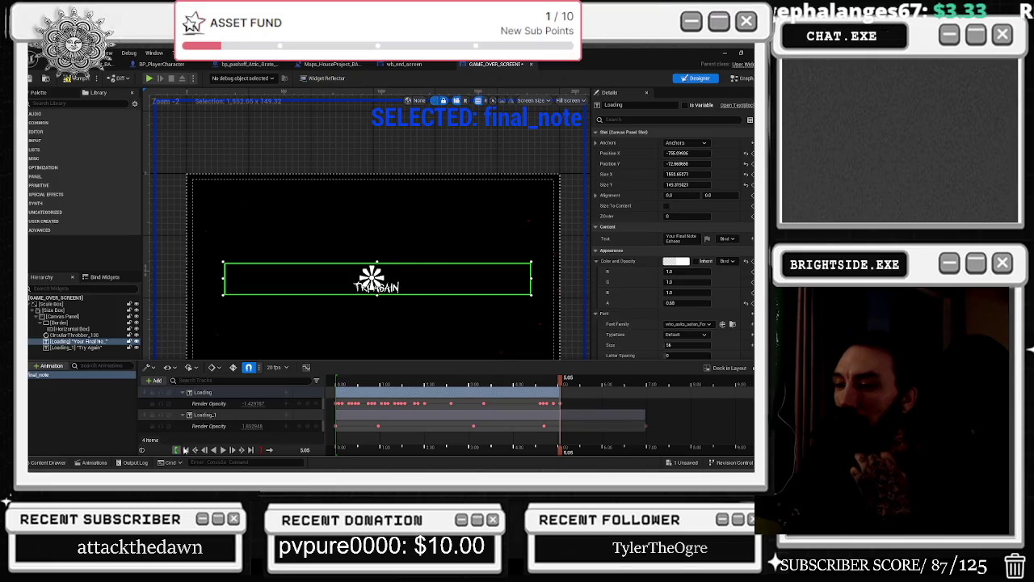
pyautogui.click(186, 450)
pyautogui.click(223, 450)
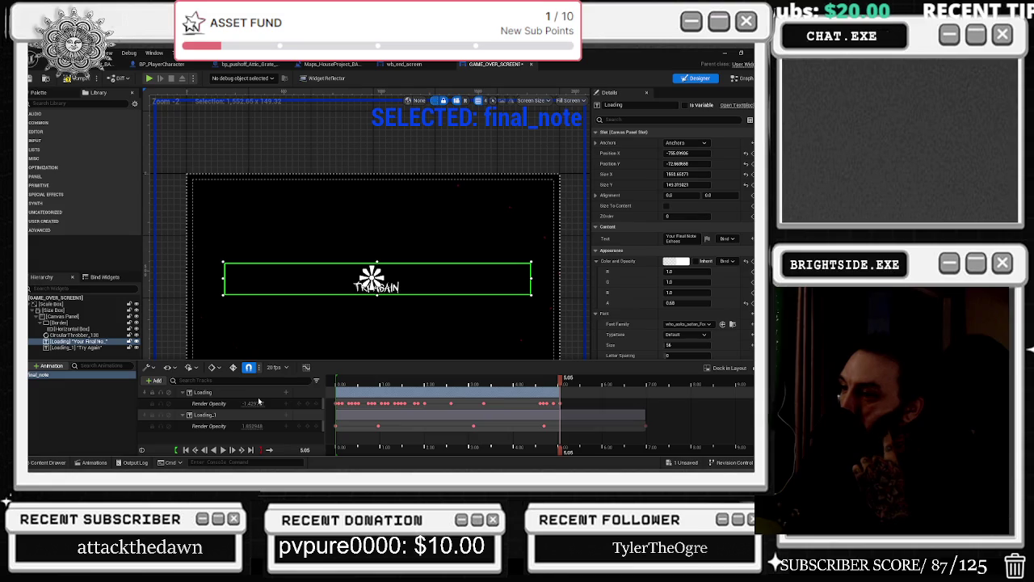
pyautogui.moveTo(560, 378)
pyautogui.mouseDown()
pyautogui.moveTo(547, 385)
pyautogui.moveTo(625, 385)
pyautogui.mouseUp()
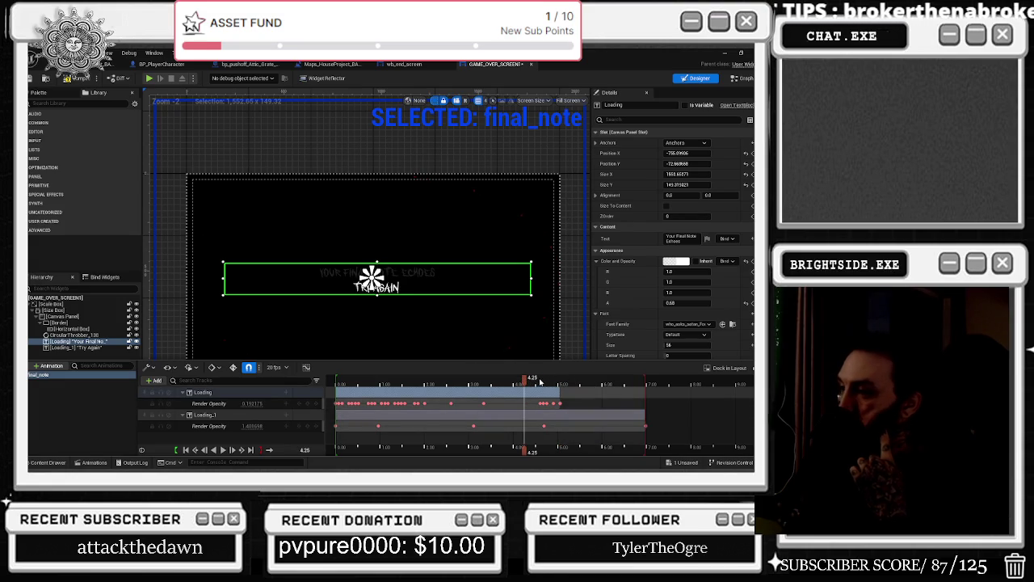
pyautogui.press('space')
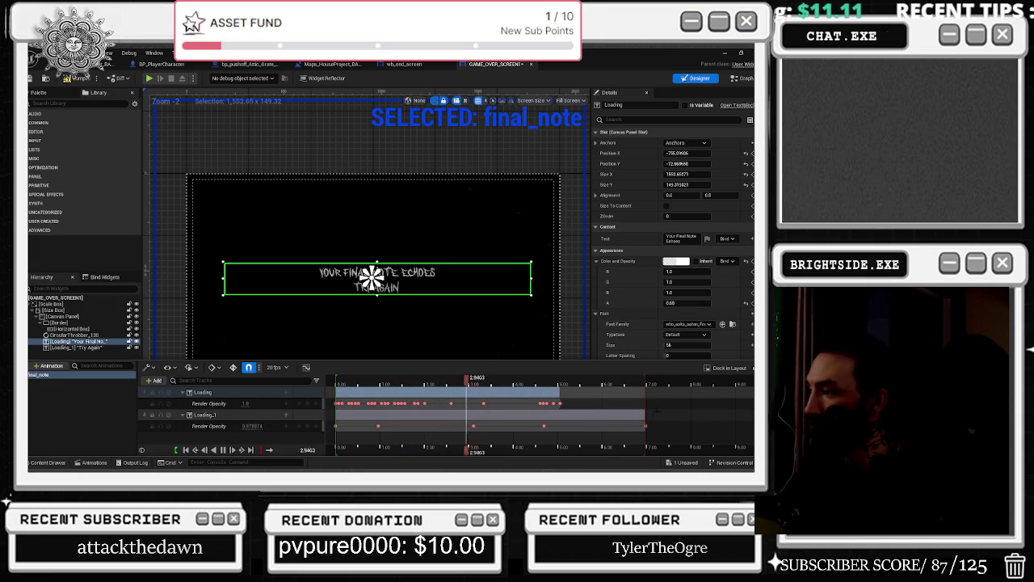
# Lengthen Try Again's Render Opacity section to about 8 seconds and preview it from 7.30 s.
pyautogui.moveTo(644, 414)
pyautogui.mouseDown()
pyautogui.moveTo(707, 414)
pyautogui.moveTo(679, 414)
pyautogui.moveTo(689, 415)
pyautogui.mouseUp()
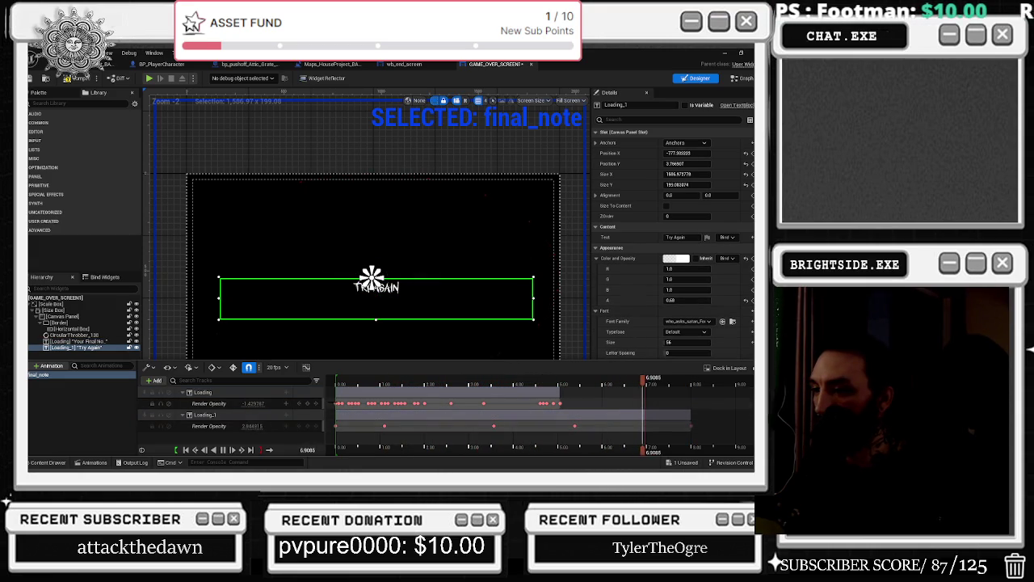
pyautogui.click(348, 423)
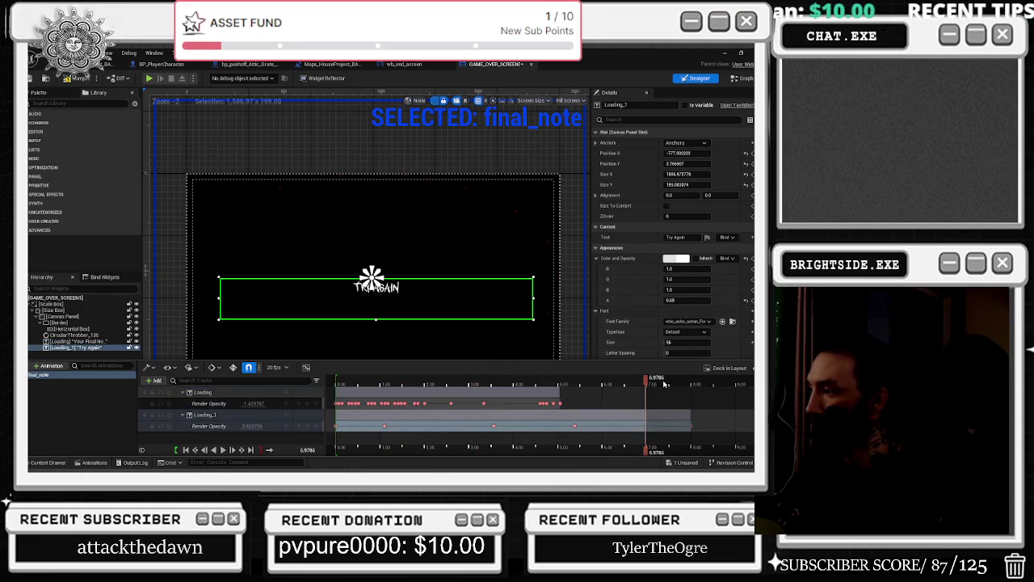
pyautogui.moveTo(644, 377); pyautogui.dragTo(663, 381)
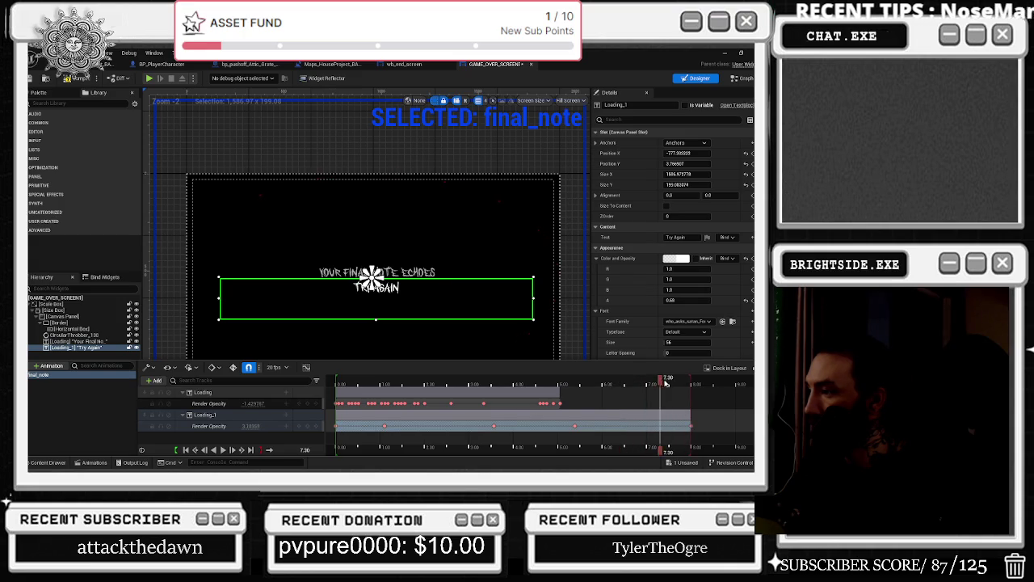
pyautogui.press('space')
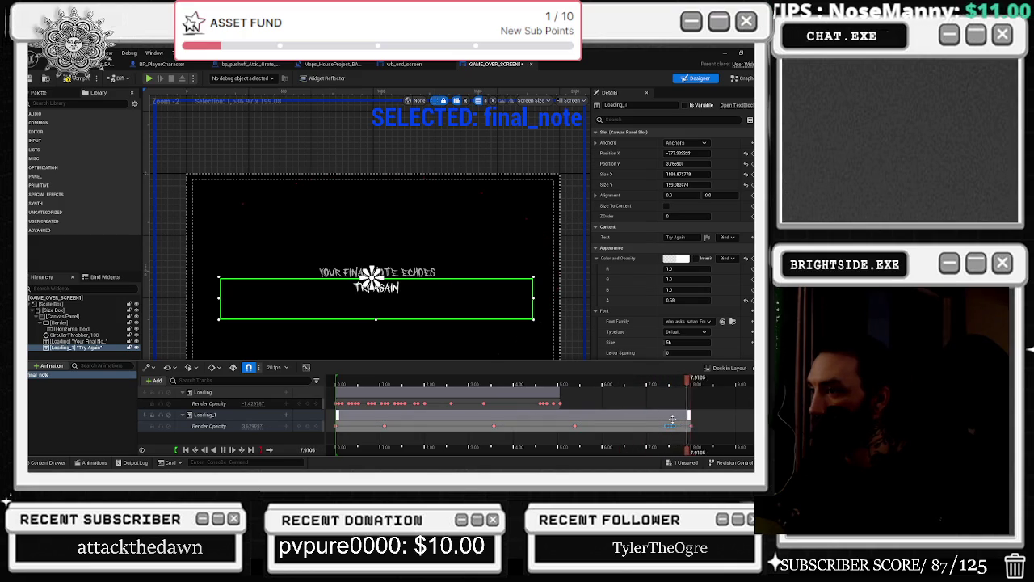
# Try pasting the Your Final Note Echoes opacity keys, then undo the paste.
pyautogui.click(373, 403)
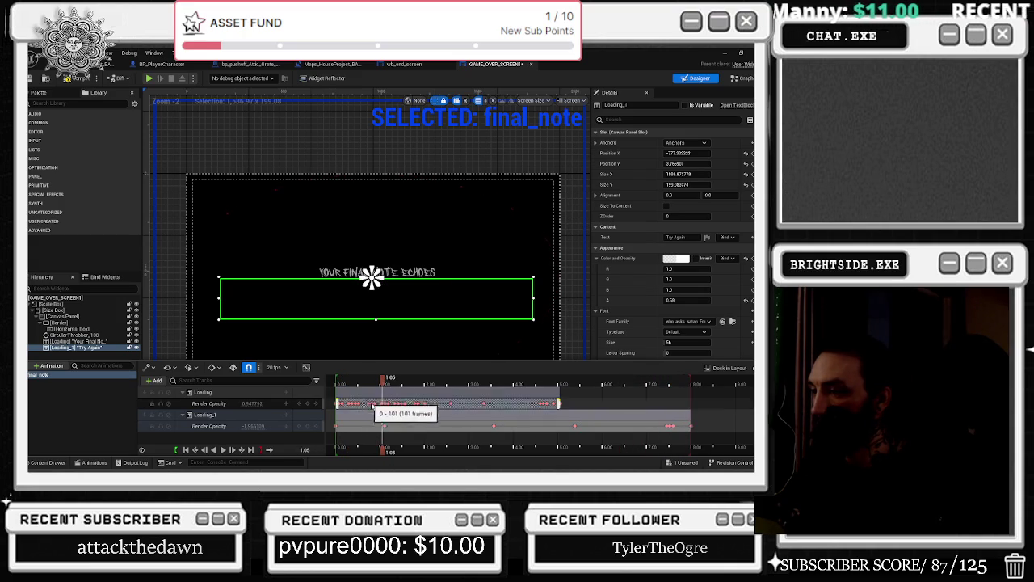
pyautogui.click(372, 404)
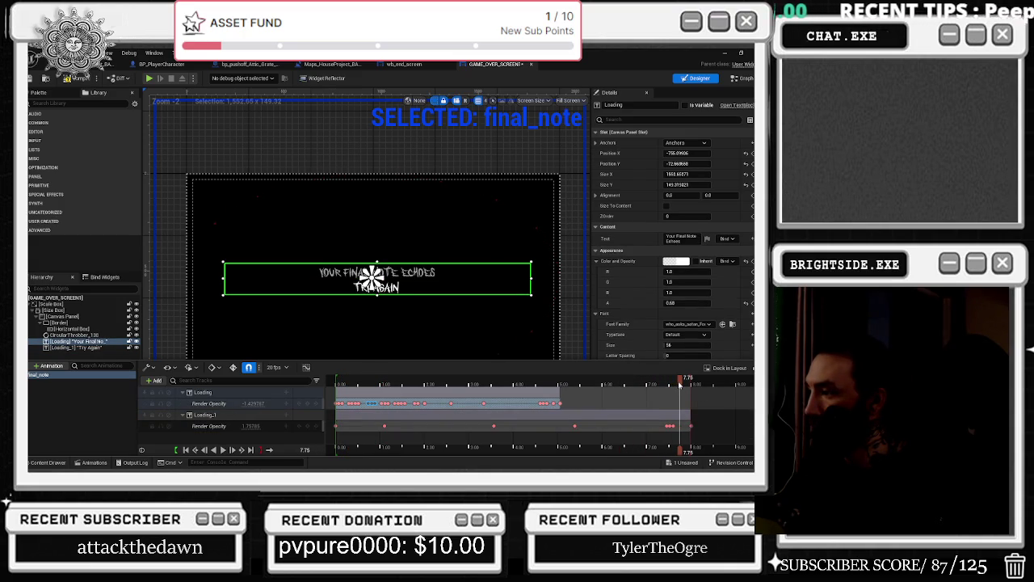
pyautogui.hotkey('ctrl', 'v')
pyautogui.hotkey('ctrl', 'z')
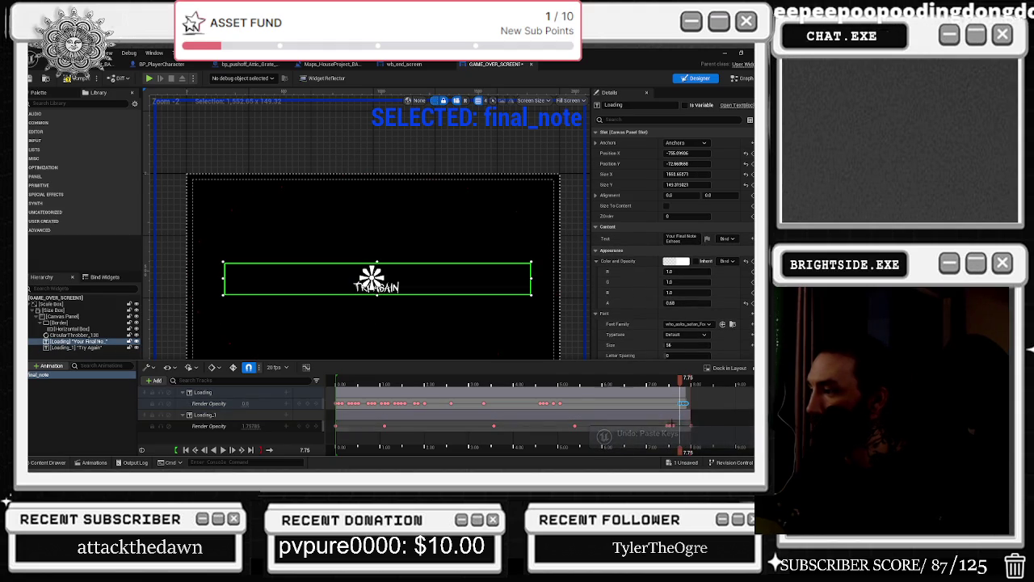
# Select the Try Again text widget and replay the animation preview.
pyautogui.click(371, 279)
pyautogui.press('space')
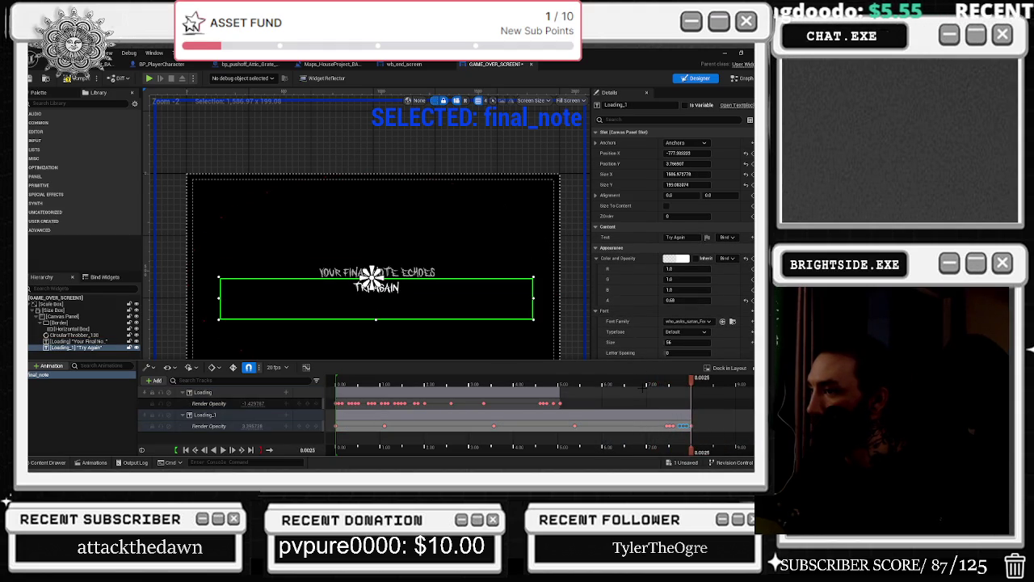
pyautogui.scroll(3, 686, 433)
pyautogui.scroll(-4, 687, 433)
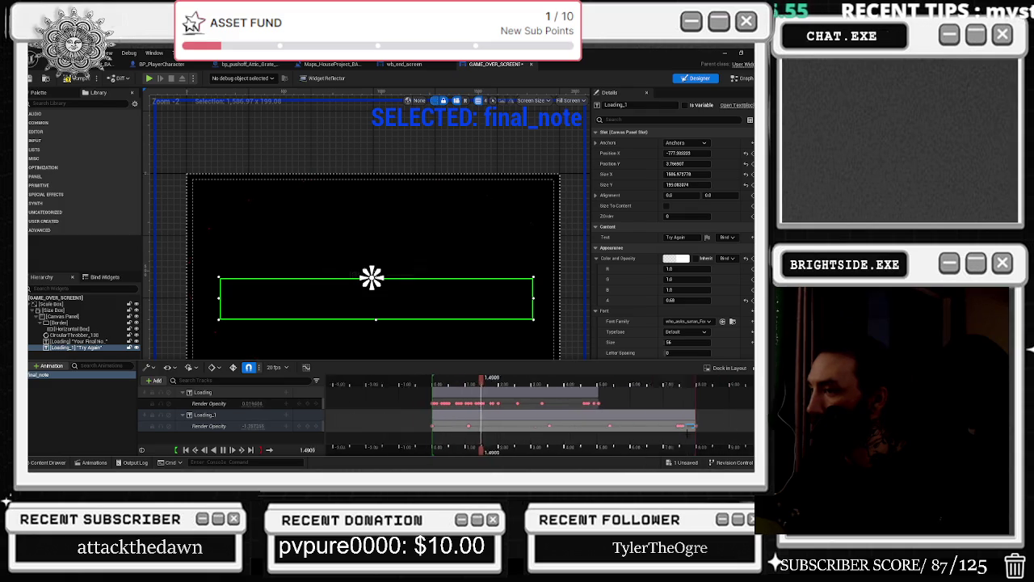
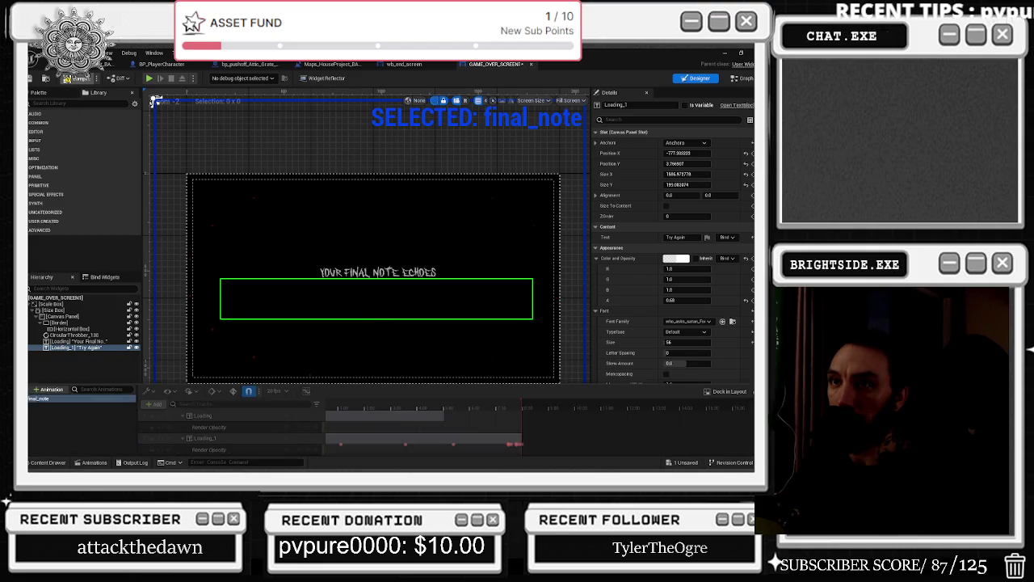
# Delete the empty wb_end_screen widget asset using Force Delete.
pyautogui.click(105, 64)
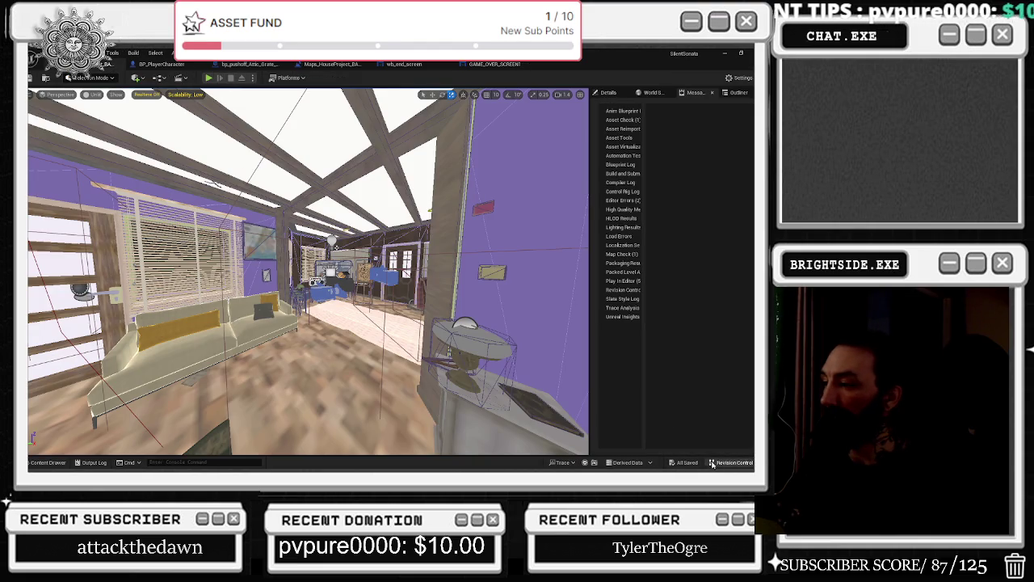
pyautogui.click(494, 64)
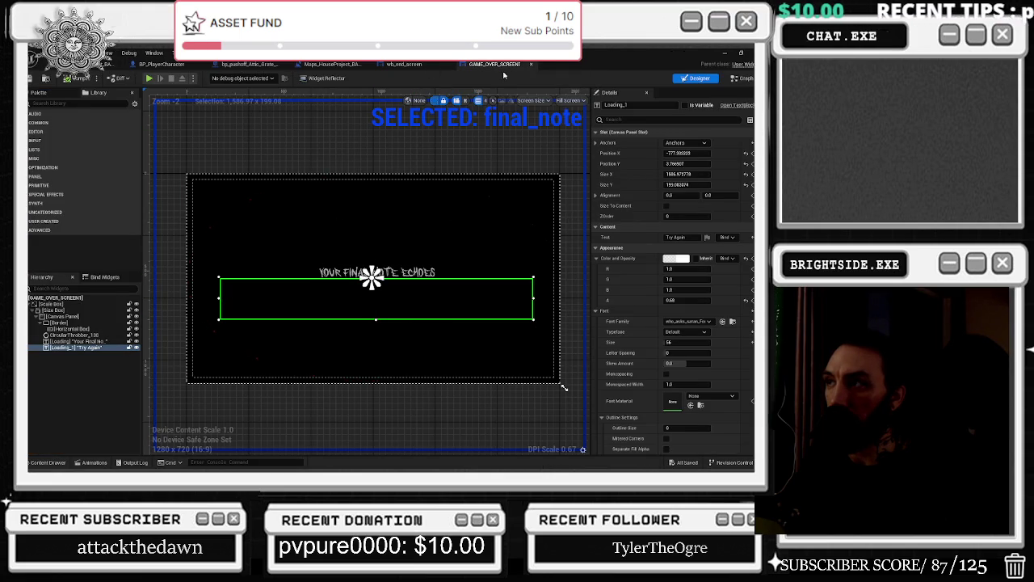
pyautogui.click(407, 68)
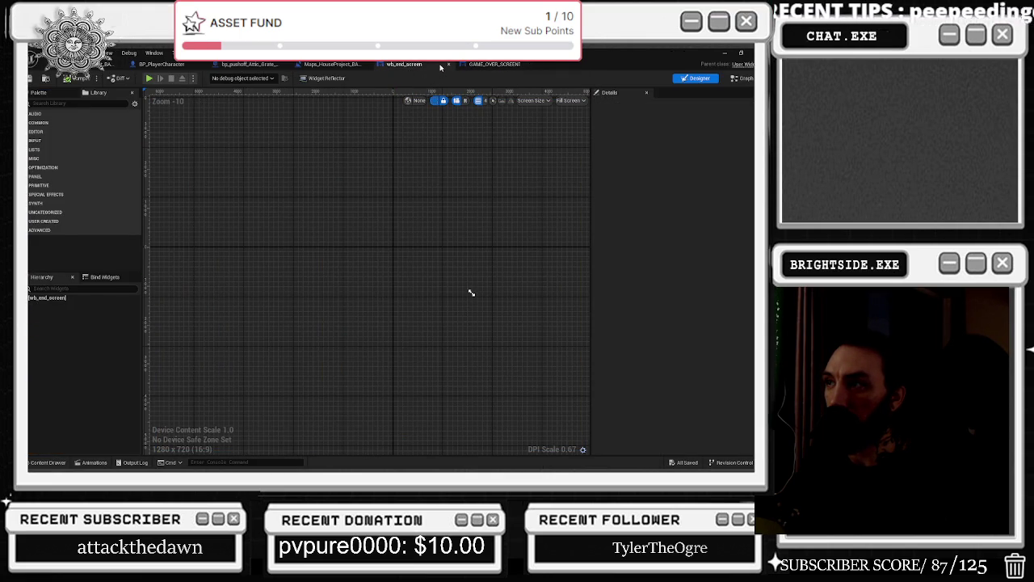
pyautogui.hotkey('ctrl', 'space')
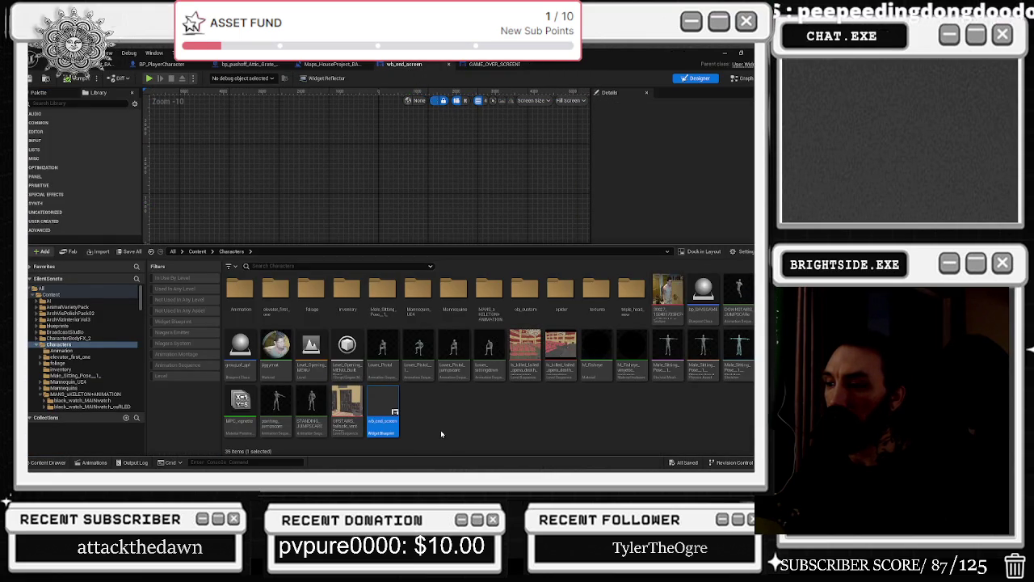
pyautogui.rightClick(391, 414)
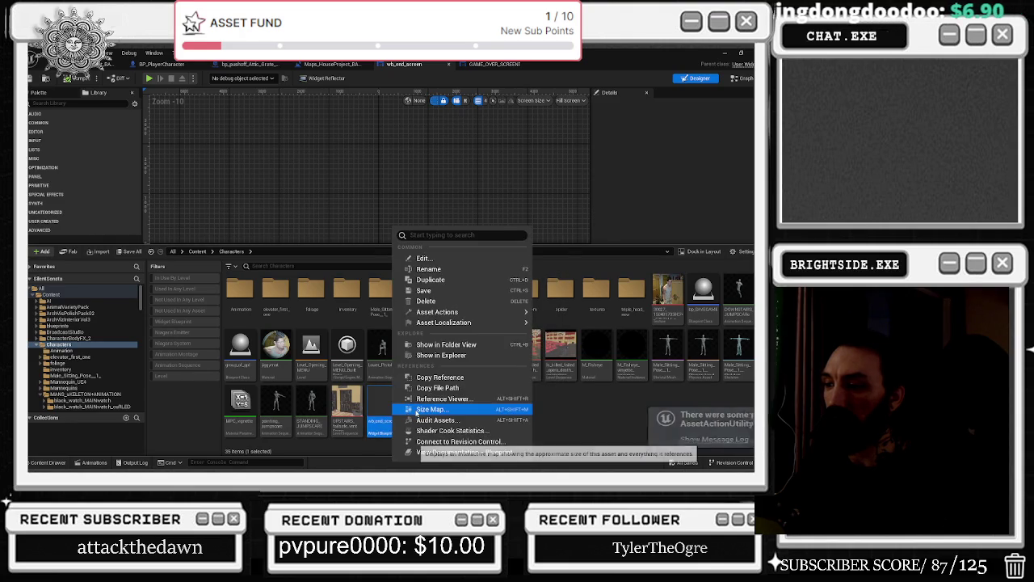
pyautogui.click(448, 291)
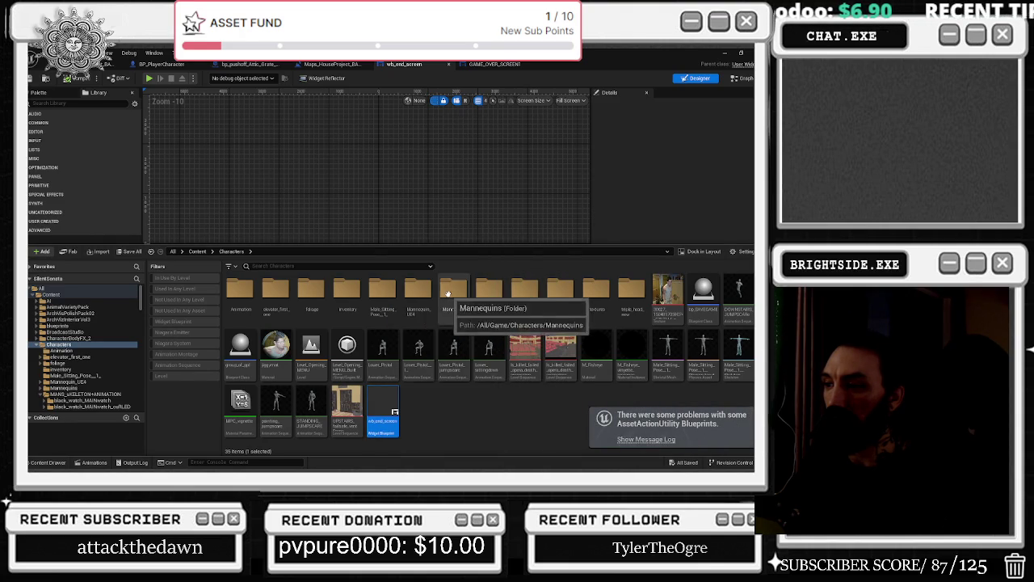
pyautogui.rightClick(394, 413)
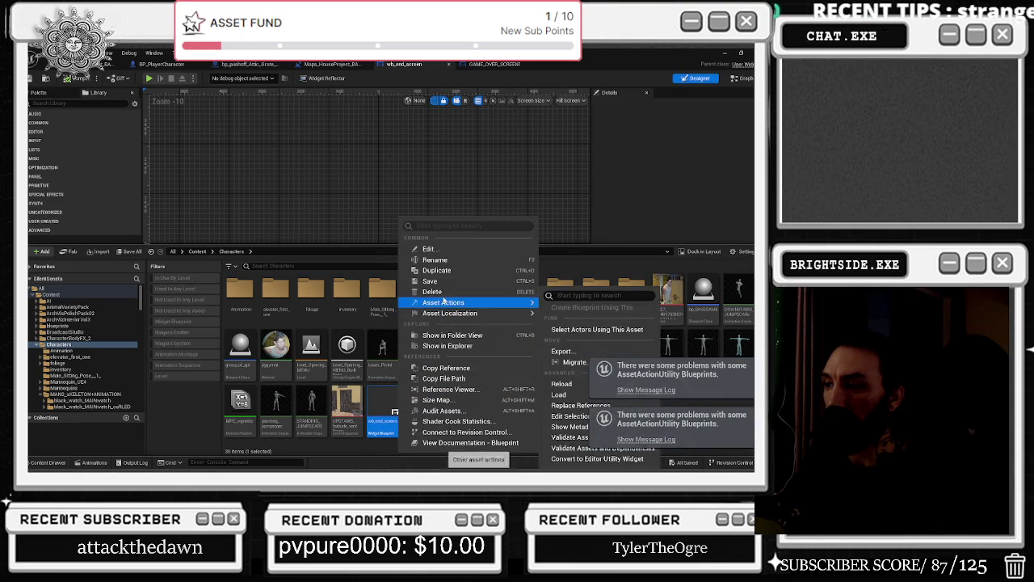
pyautogui.click(442, 291)
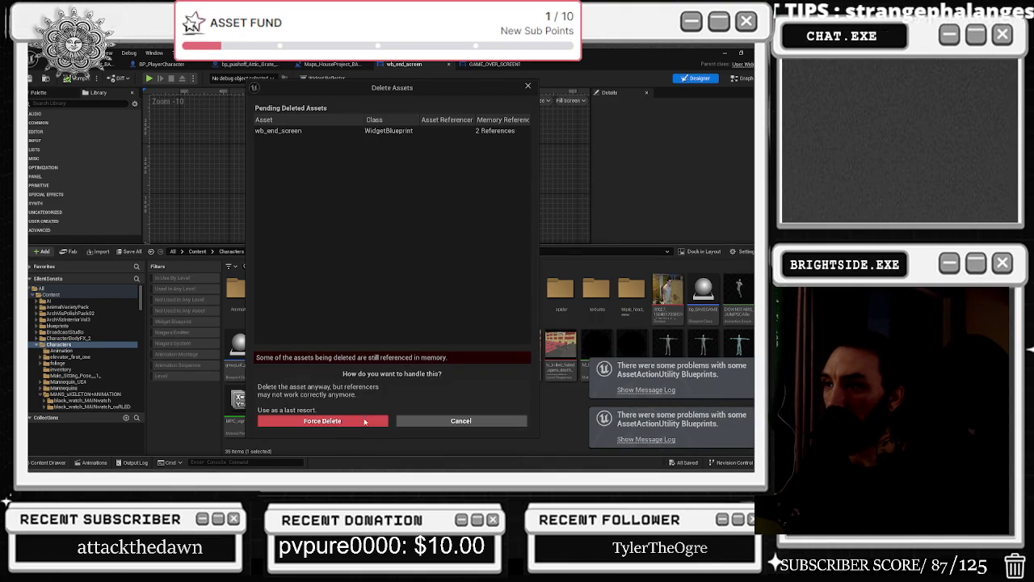
pyautogui.click(349, 421)
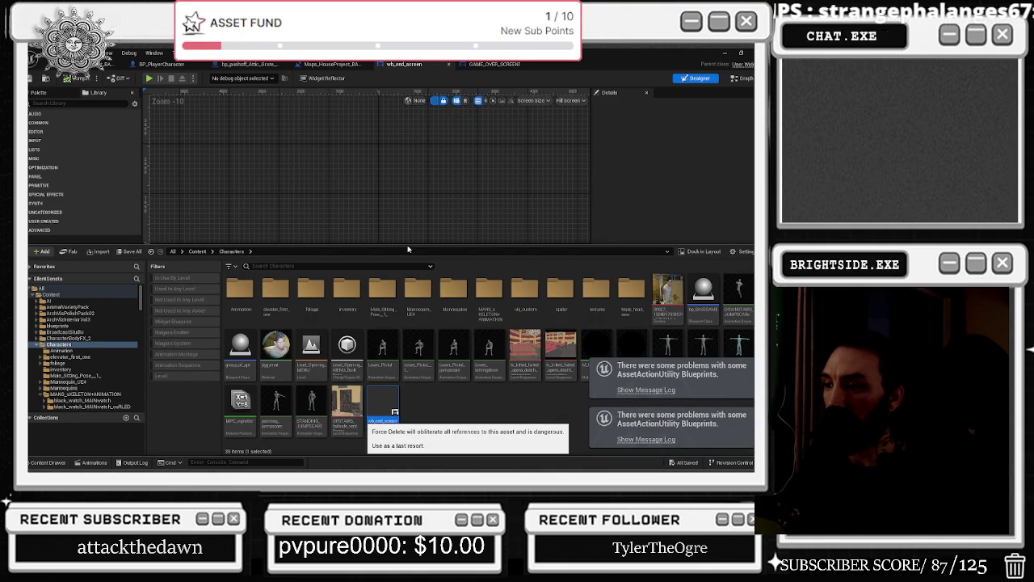
# Rename the GAME_OVER_SCREEN1 widget asset to wb_GAME_OVER_SCREEN.
pyautogui.click(506, 65)
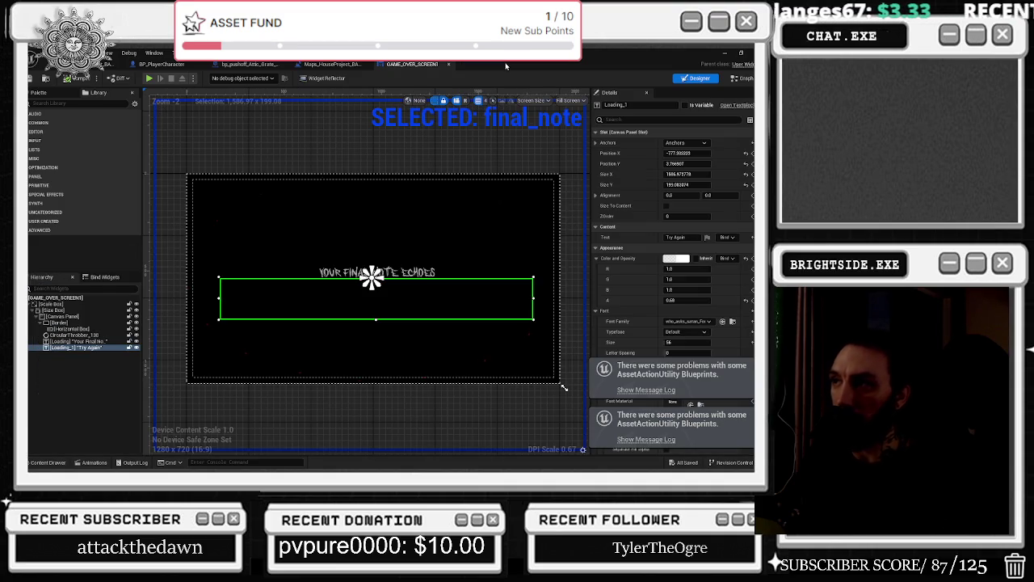
pyautogui.click(462, 161)
pyautogui.hotkey('ctrl', 'space')
pyautogui.moveTo(345, 311); pyautogui.dragTo(337, 321)
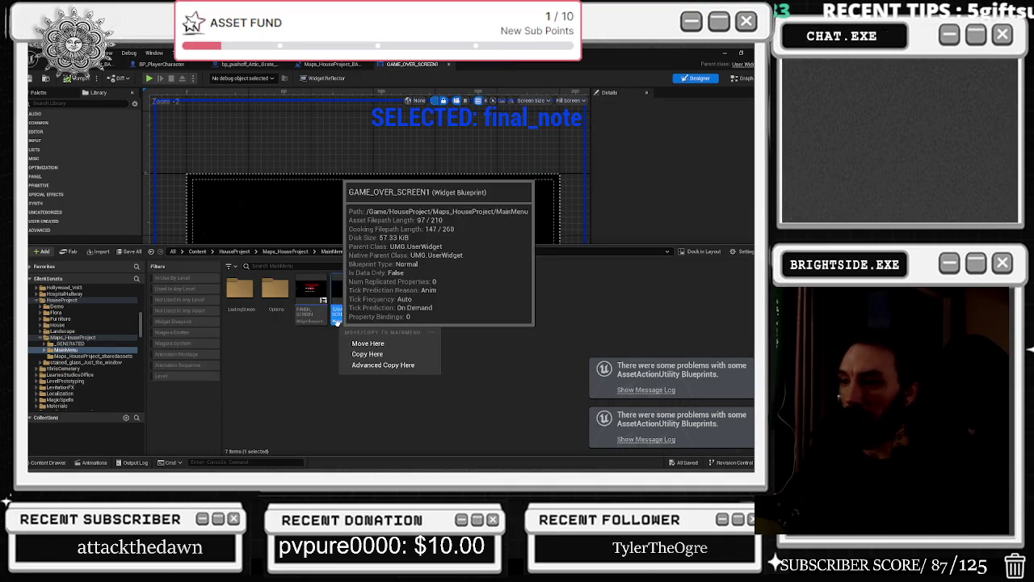
pyautogui.press('Escape')
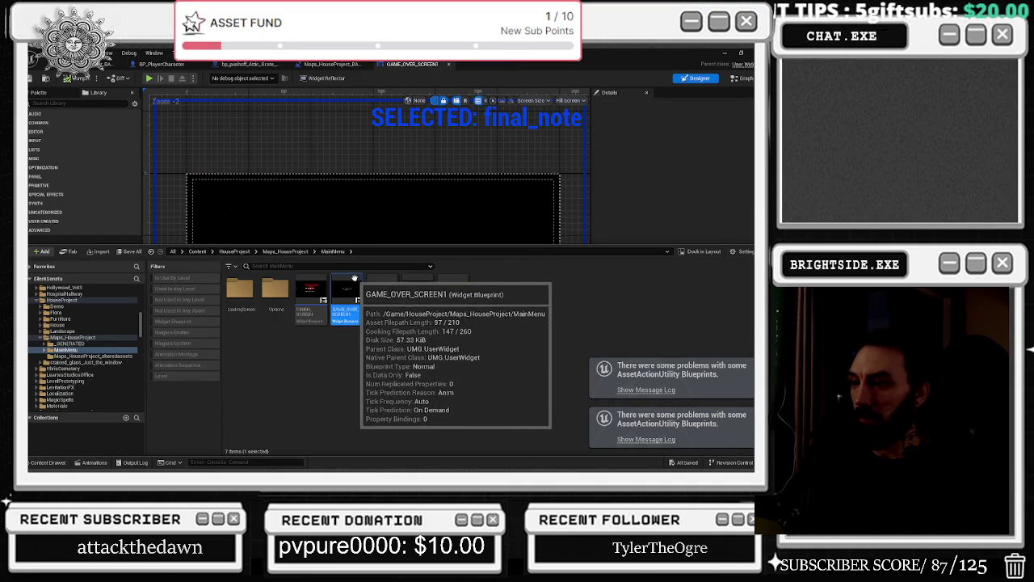
pyautogui.press('F2')
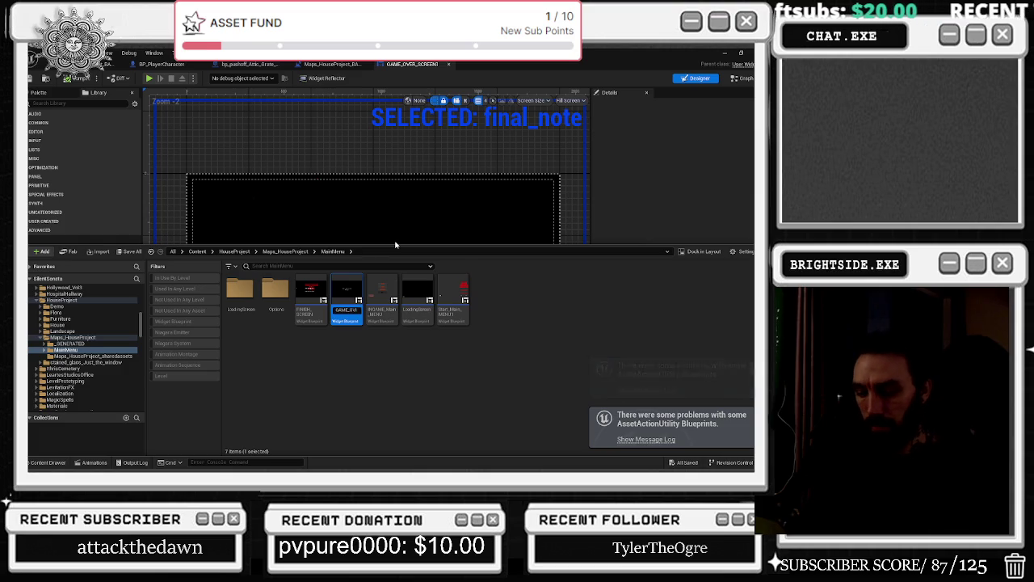
pyautogui.write('/')
pyautogui.press('BackSpace')
pyautogui.write('_')
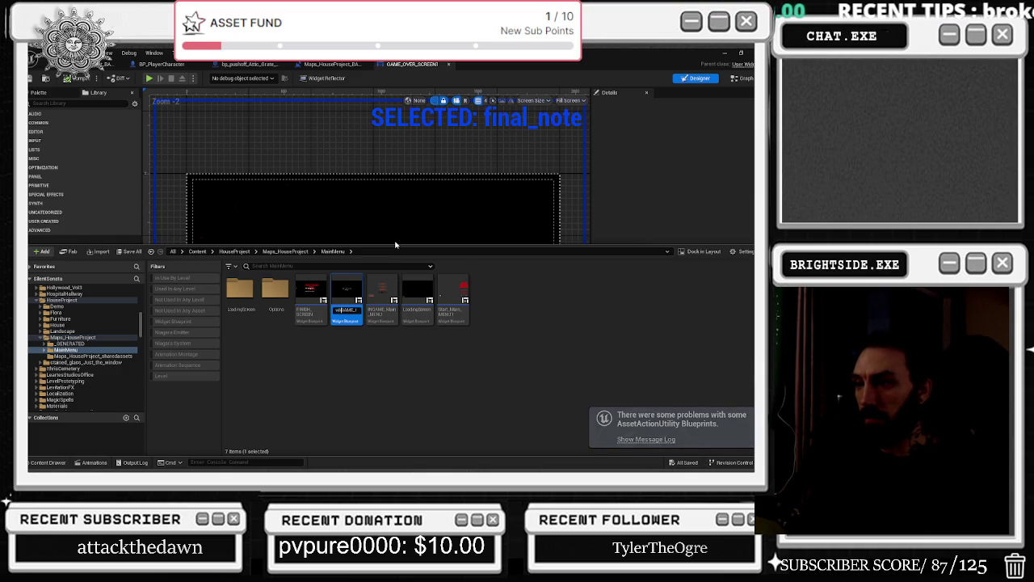
pyautogui.press('Return')
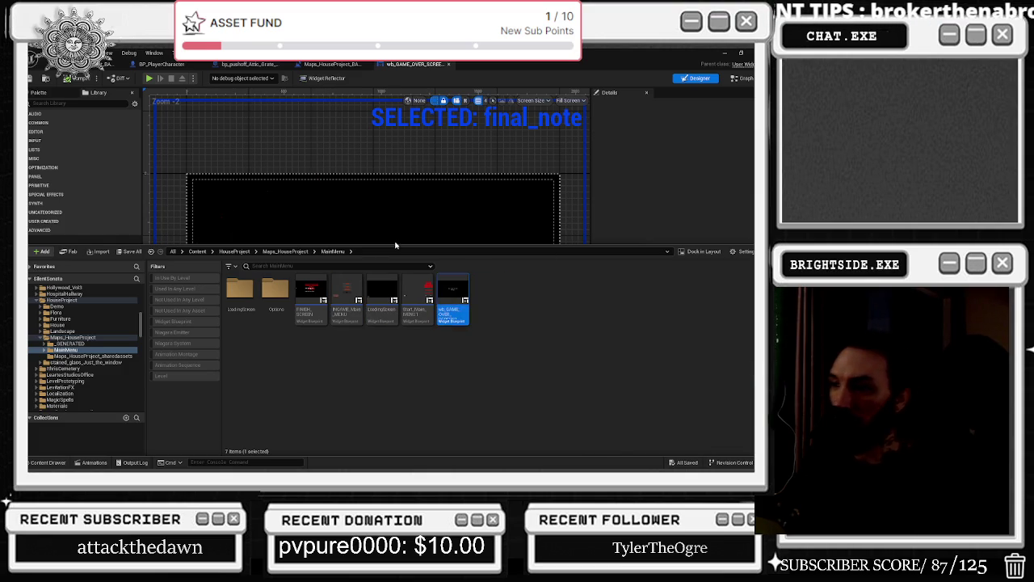
pyautogui.click(67, 78)
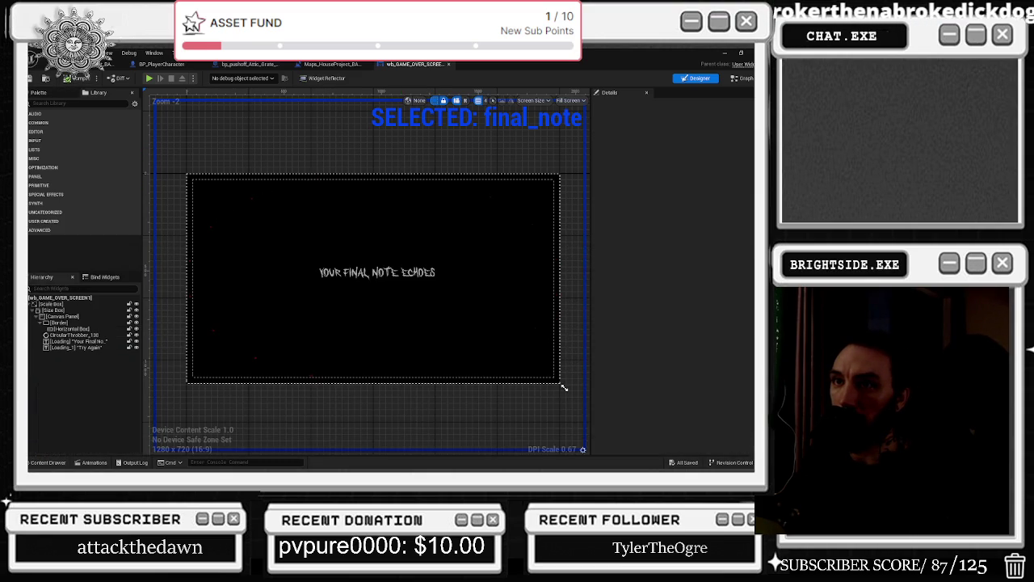
pyautogui.click(111, 63)
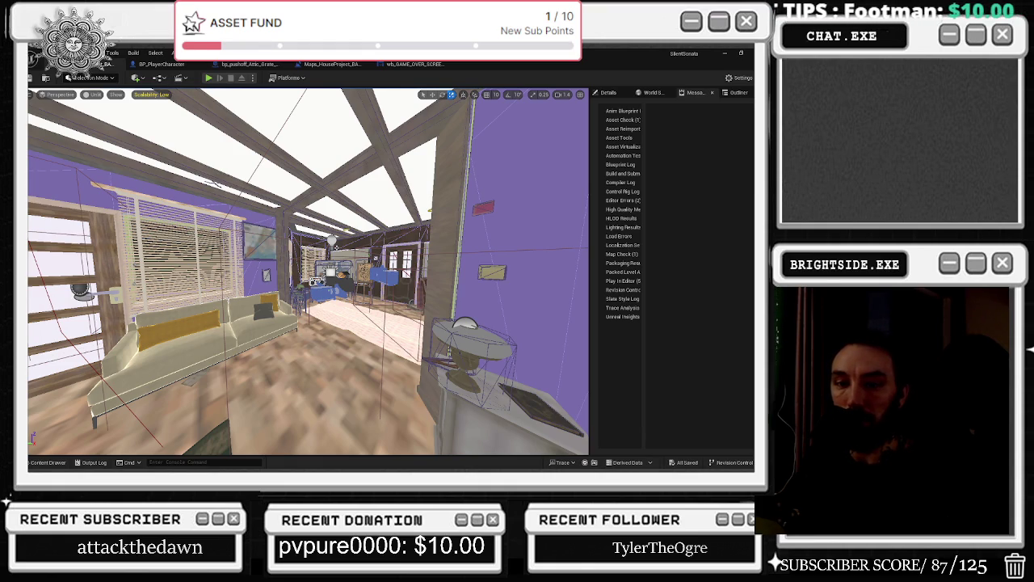
# Fly the viewport through the house and up the stairwell, then select the landing door.
pyautogui.press('f')
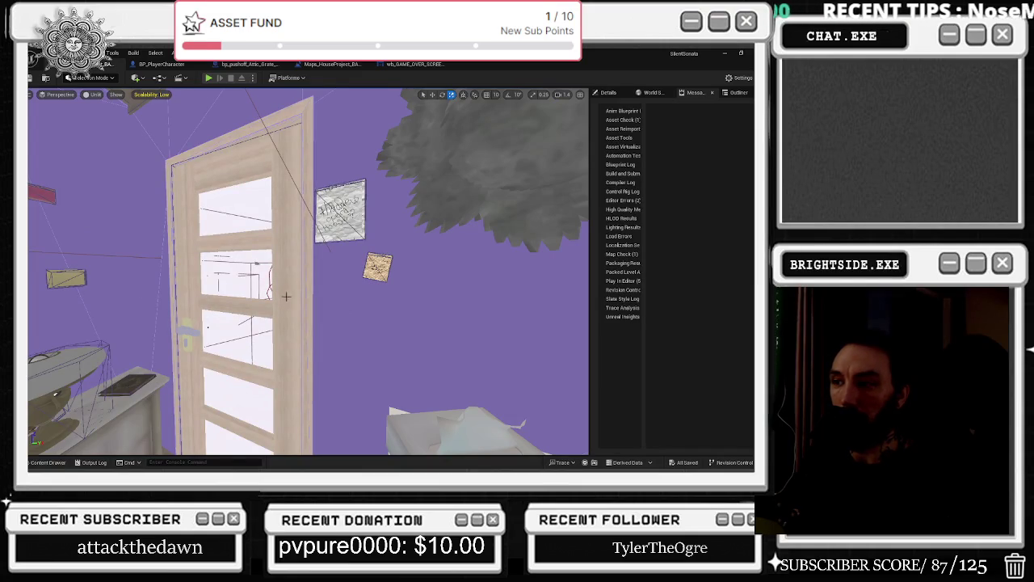
pyautogui.scroll(3, 286, 296)
pyautogui.moveTo(307, 272)
pyautogui.mouseDown()
pyautogui.moveTo(259, 275)
pyautogui.moveTo(307, 258)
pyautogui.moveTo(282, 271)
pyautogui.moveTo(307, 275)
pyautogui.moveTo(289, 135)
pyautogui.mouseUp()
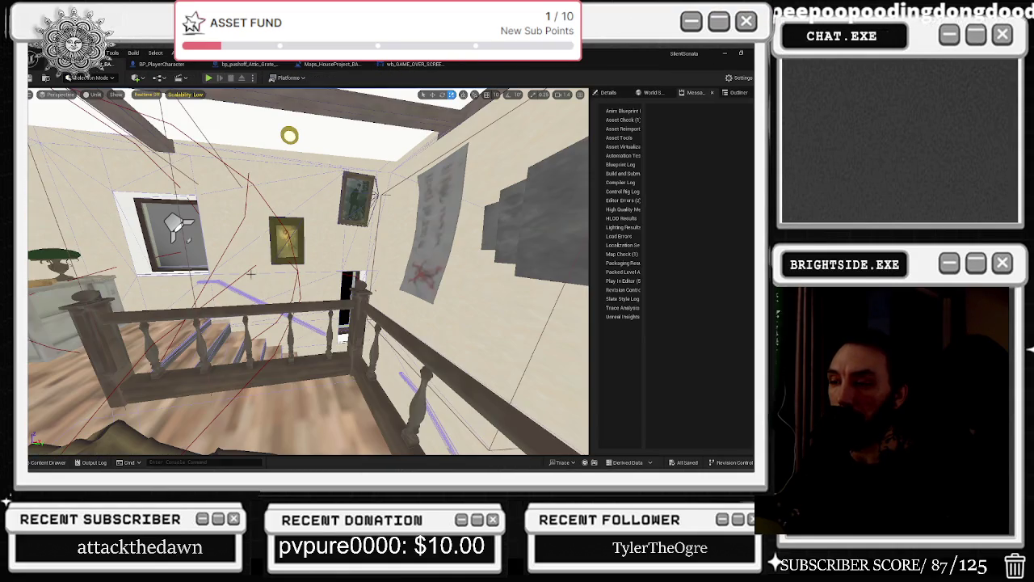
pyautogui.moveTo(307, 275)
pyautogui.mouseDown()
pyautogui.moveTo(340, 250)
pyautogui.moveTo(341, 307)
pyautogui.mouseUp()
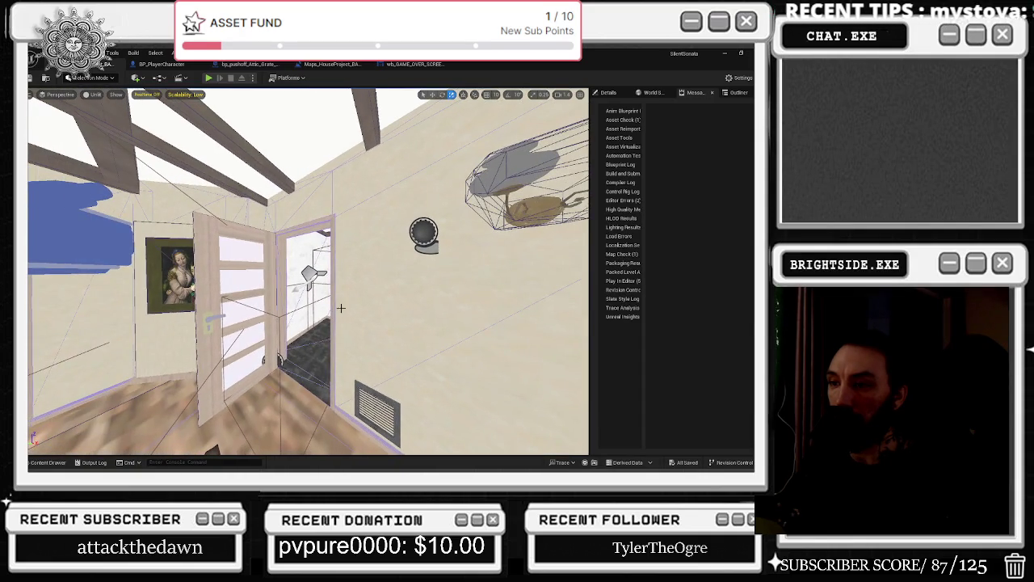
pyautogui.click(267, 315)
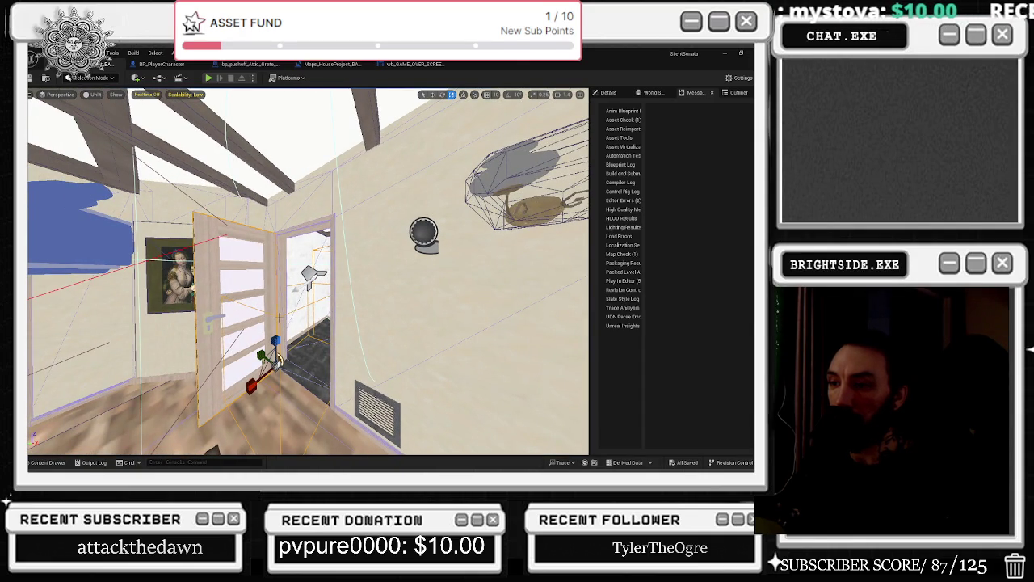
# Open the door's event graph and nudge the rotation and Character Movement nodes into place.
pyautogui.doubleClick(279, 318)
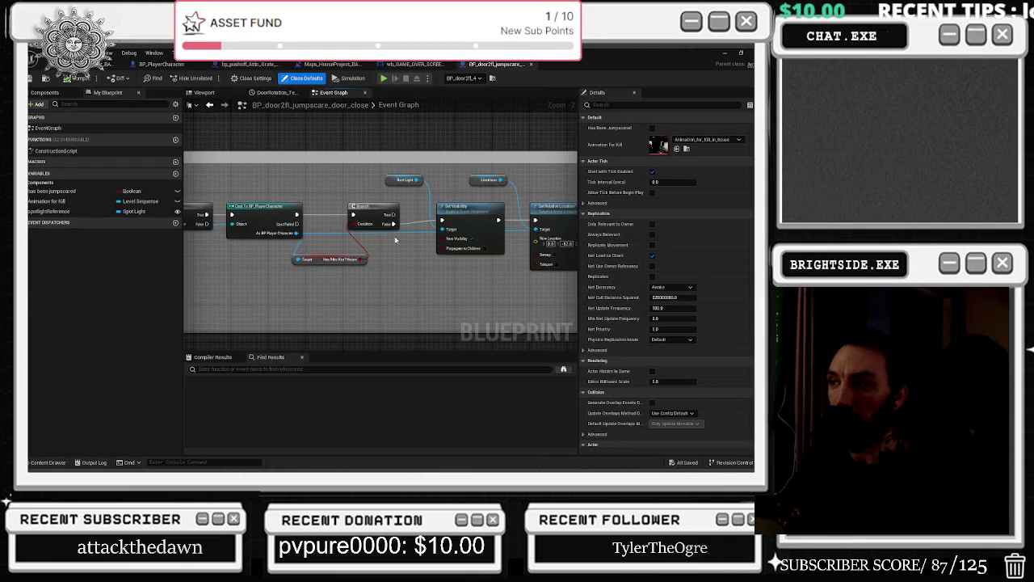
pyautogui.moveTo(438, 244); pyautogui.dragTo(203, 257)
pyautogui.moveTo(445, 217); pyautogui.dragTo(272, 222)
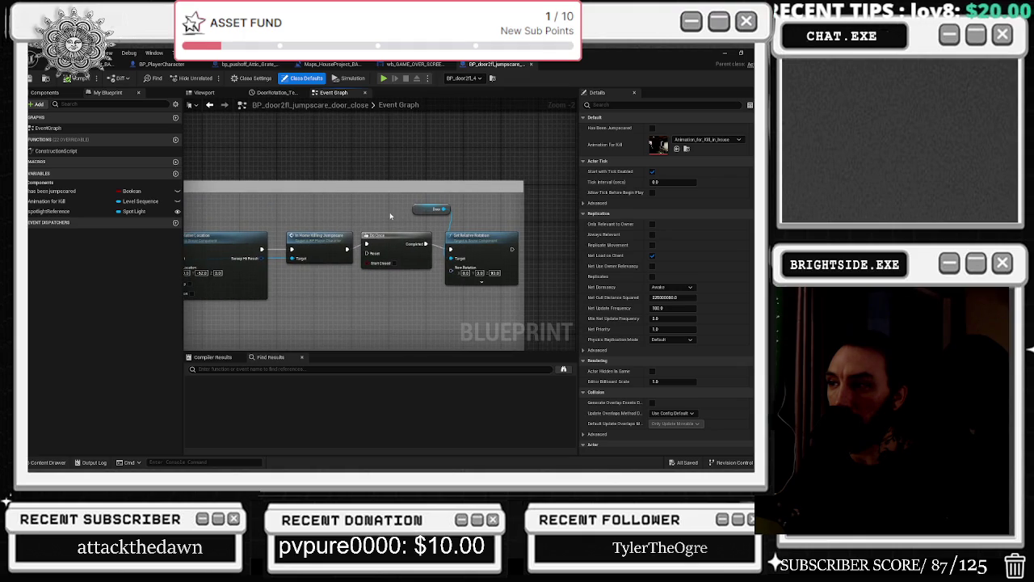
pyautogui.moveTo(391, 234); pyautogui.dragTo(405, 218)
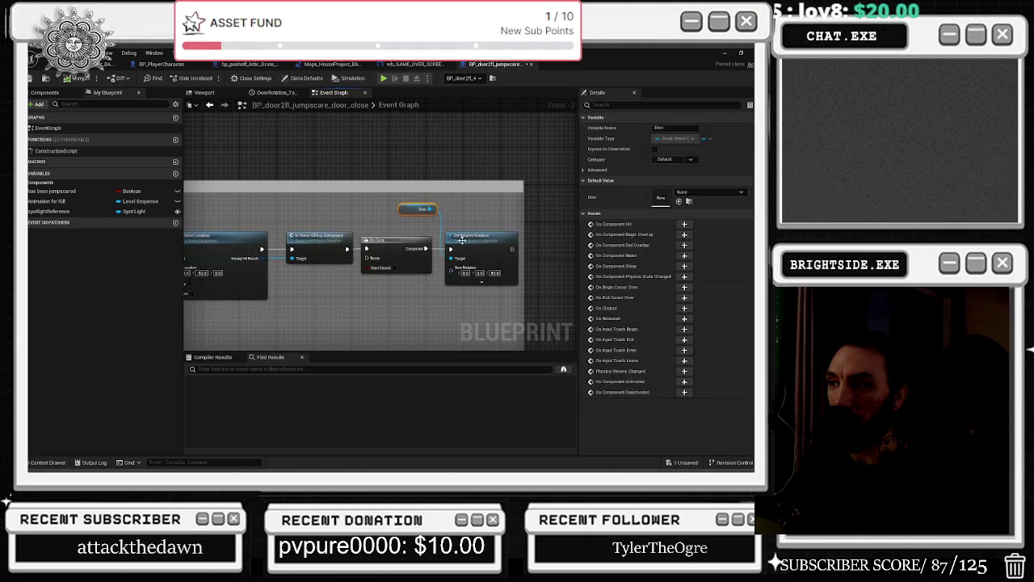
pyautogui.scroll(-7, 374, 235)
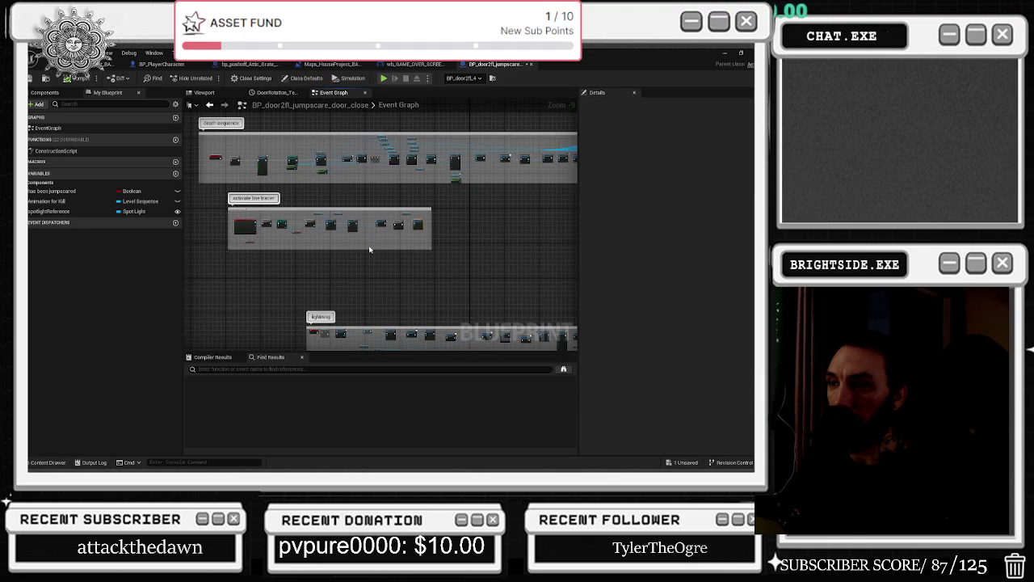
pyautogui.scroll(6, 288, 261)
pyautogui.scroll(3, 481, 248)
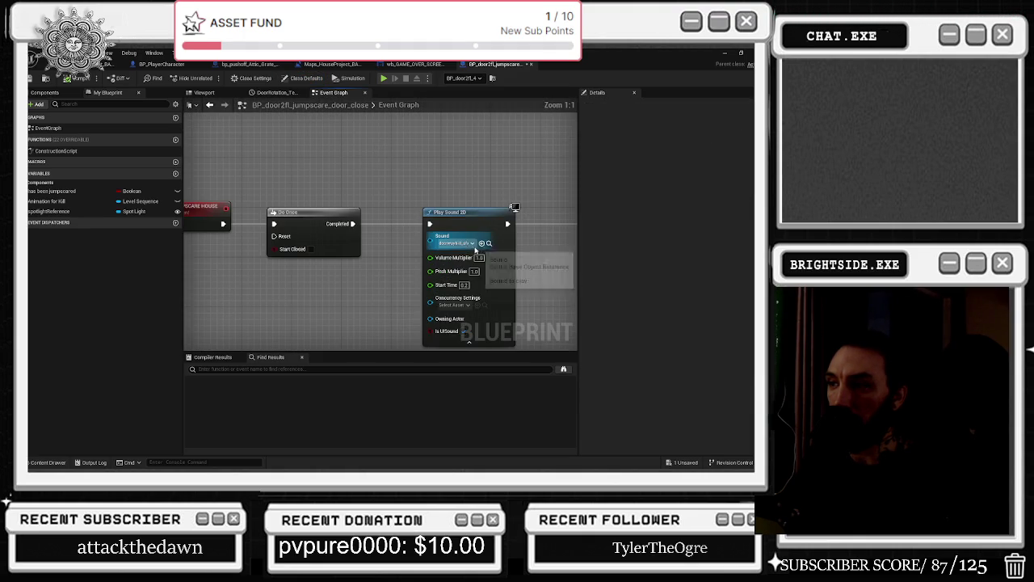
pyautogui.moveTo(537, 243)
pyautogui.mouseDown()
pyautogui.moveTo(277, 256)
pyautogui.moveTo(41, 254)
pyautogui.mouseUp()
pyautogui.moveTo(297, 179); pyautogui.dragTo(393, 168)
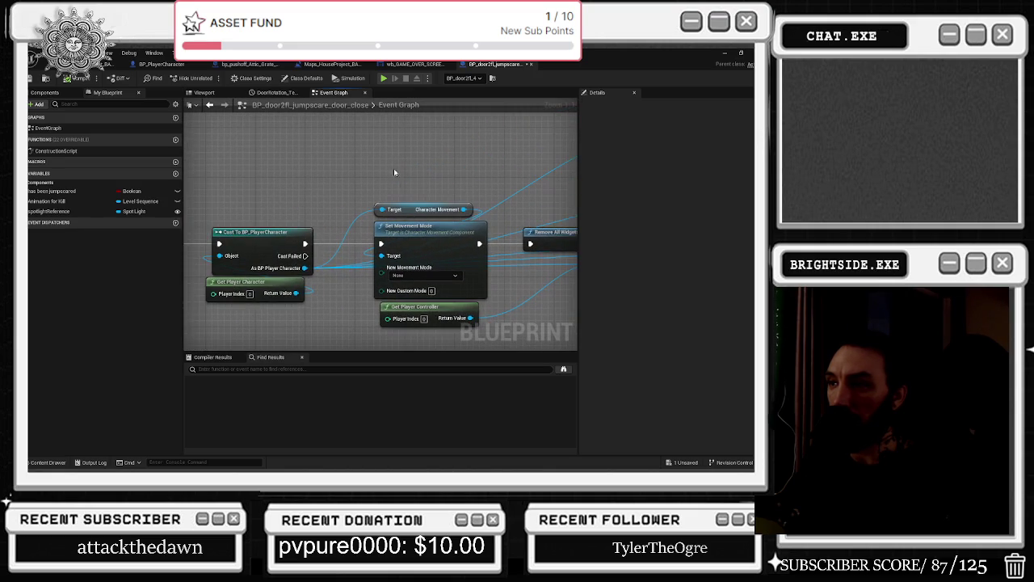
pyautogui.moveTo(420, 202); pyautogui.dragTo(364, 196)
pyautogui.moveTo(416, 243); pyautogui.dragTo(216, 229)
pyautogui.moveTo(501, 186); pyautogui.dragTo(184, 200)
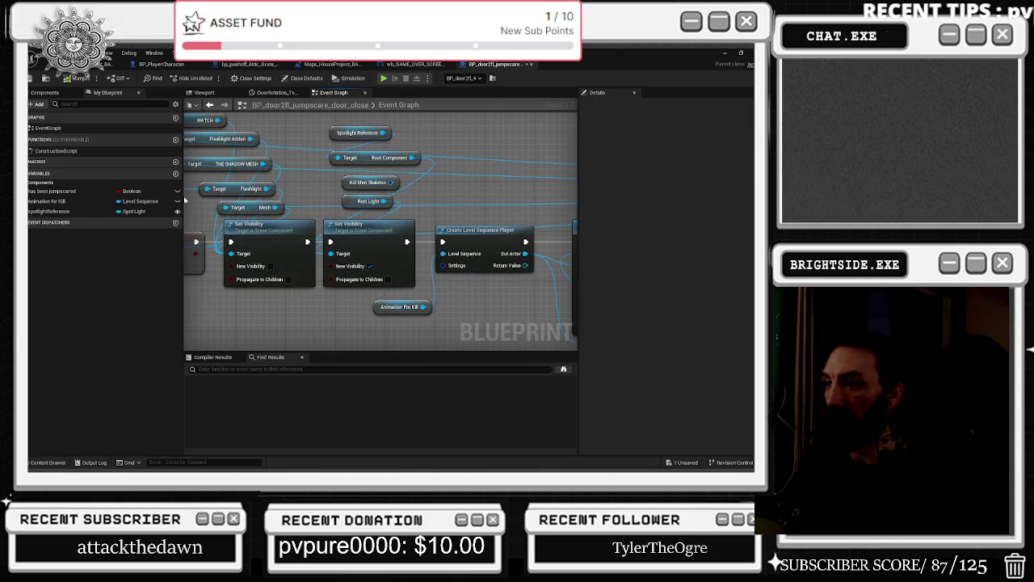
# Reposition the reroute point and place Set Visibility beside Open Level By Name.
pyautogui.moveTo(397, 335); pyautogui.dragTo(321, 328)
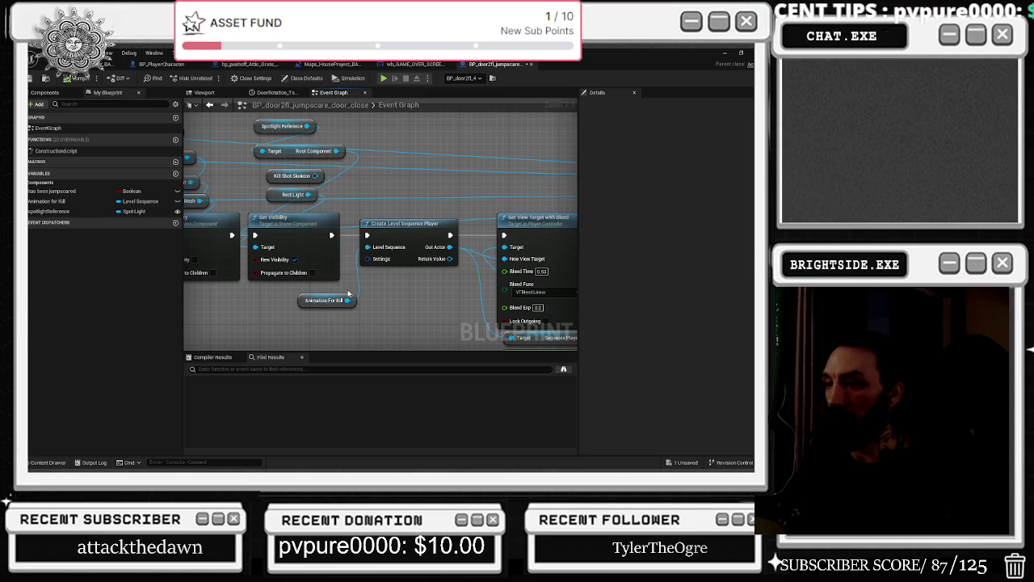
pyautogui.moveTo(349, 294); pyautogui.dragTo(277, 292)
pyautogui.moveTo(465, 246); pyautogui.dragTo(278, 246)
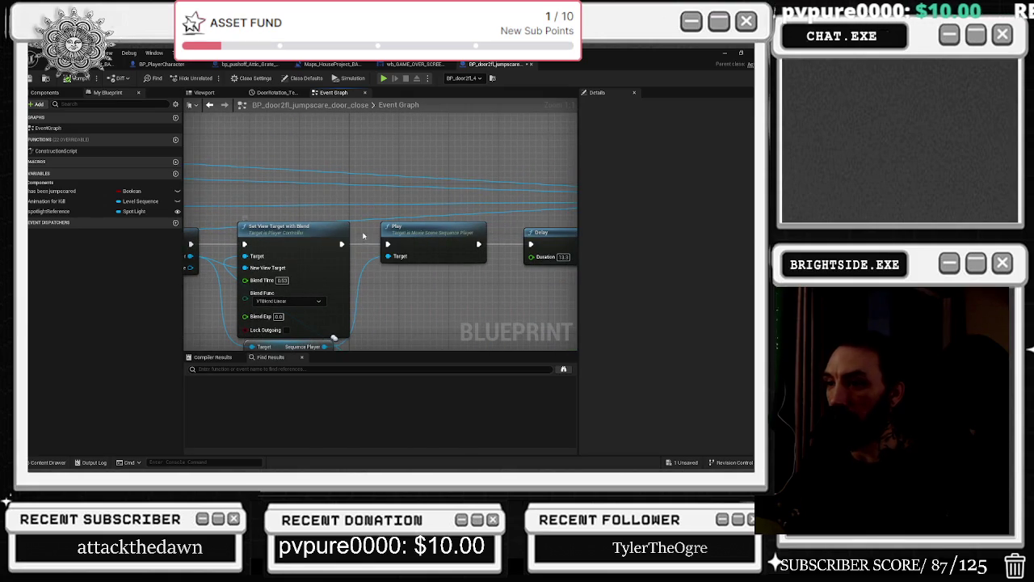
pyautogui.scroll(-5, 364, 235)
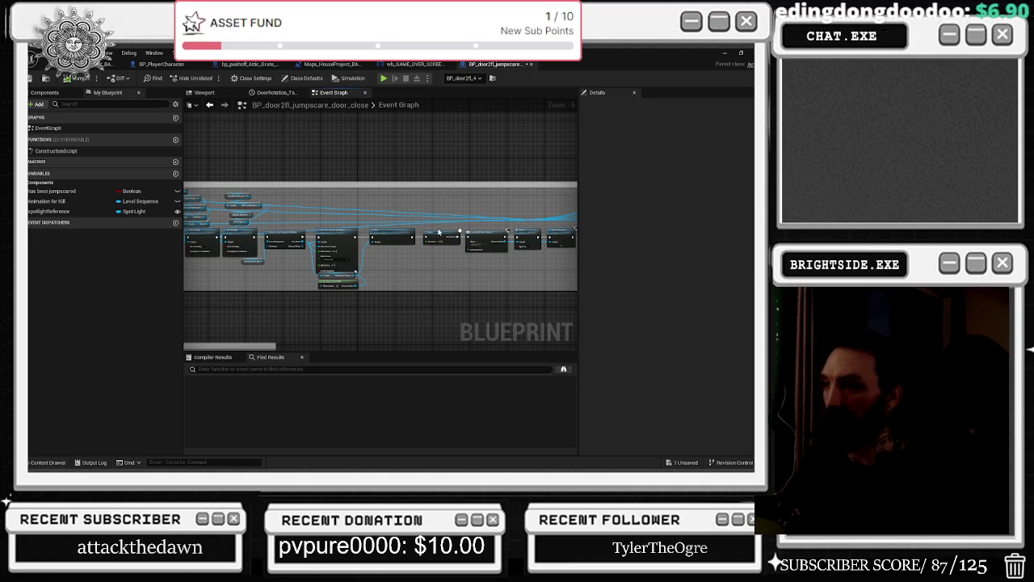
pyautogui.moveTo(445, 212); pyautogui.dragTo(282, 212)
pyautogui.scroll(3, 387, 232)
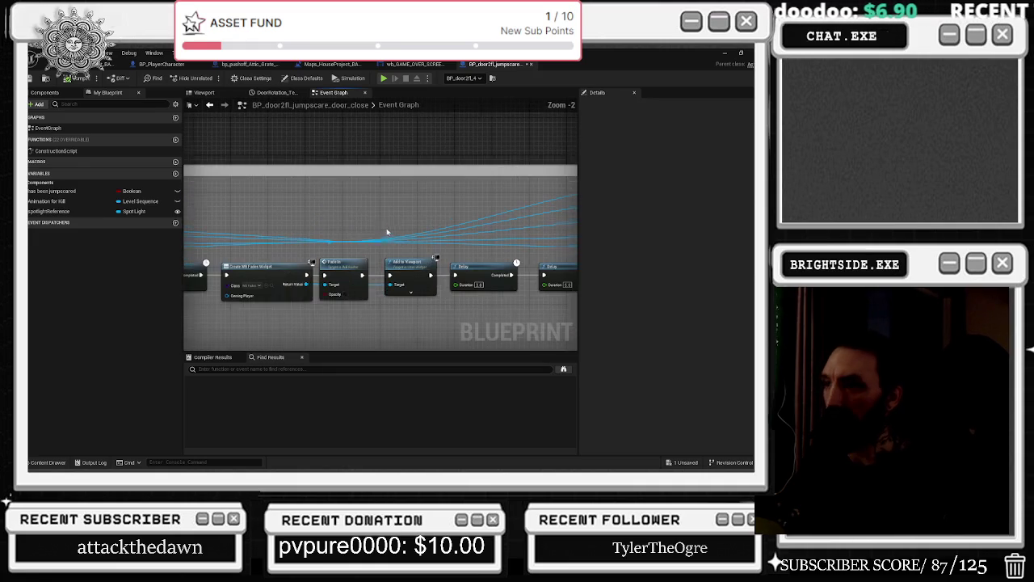
pyautogui.moveTo(327, 242)
pyautogui.mouseDown()
pyautogui.moveTo(392, 215)
pyautogui.moveTo(477, 202)
pyautogui.moveTo(533, 211)
pyautogui.mouseUp()
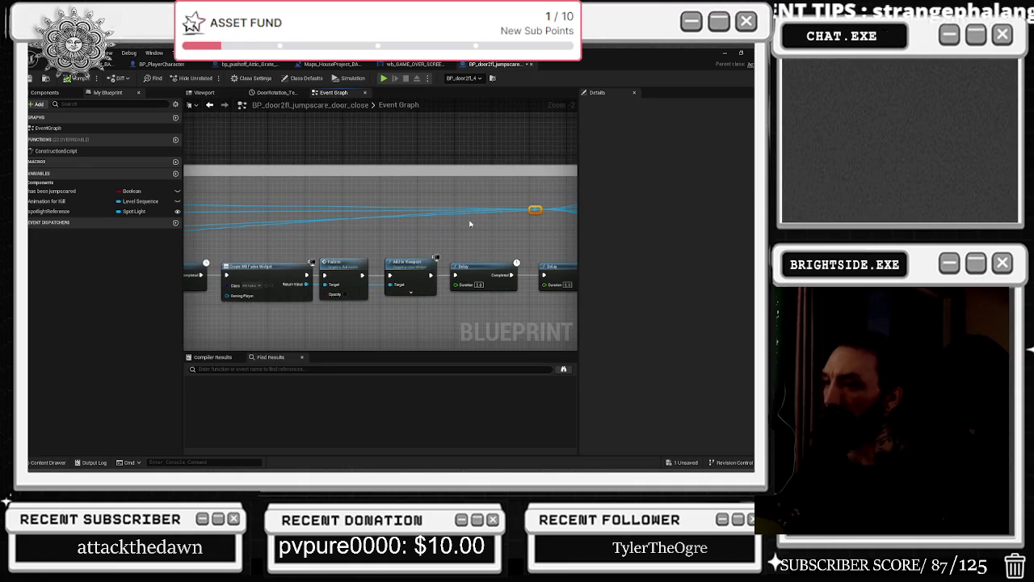
pyautogui.moveTo(228, 248); pyautogui.dragTo(417, 243)
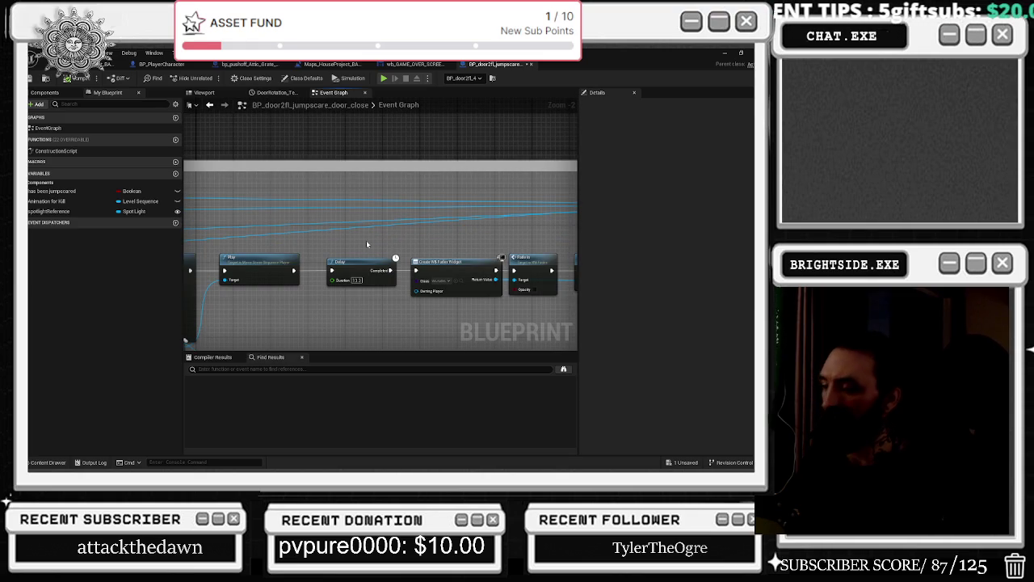
pyautogui.moveTo(350, 247)
pyautogui.mouseDown()
pyautogui.moveTo(272, 226)
pyautogui.moveTo(282, 207)
pyautogui.moveTo(239, 209)
pyautogui.mouseUp()
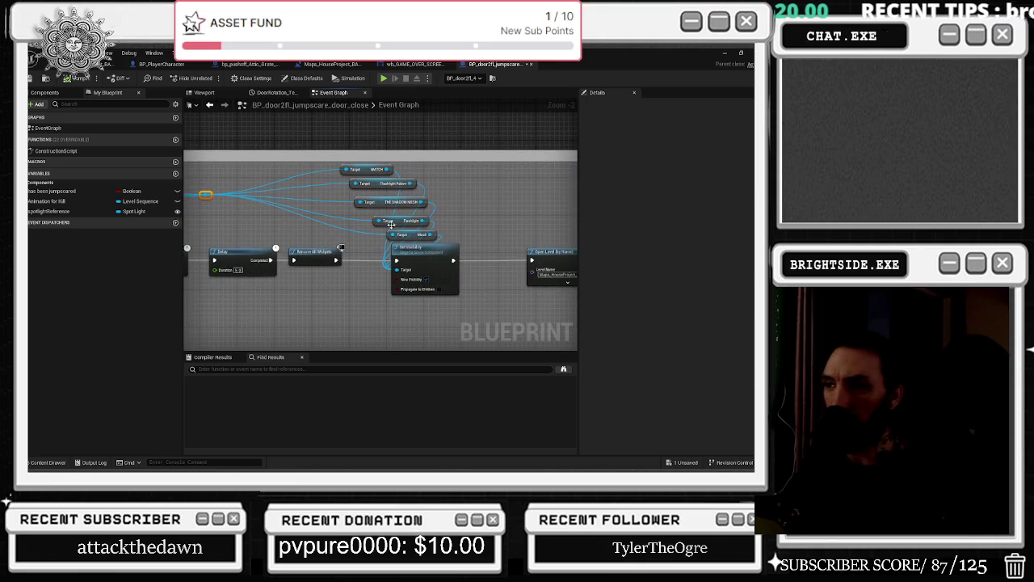
pyautogui.moveTo(415, 246)
pyautogui.mouseDown()
pyautogui.moveTo(496, 246)
pyautogui.moveTo(334, 239)
pyautogui.mouseUp()
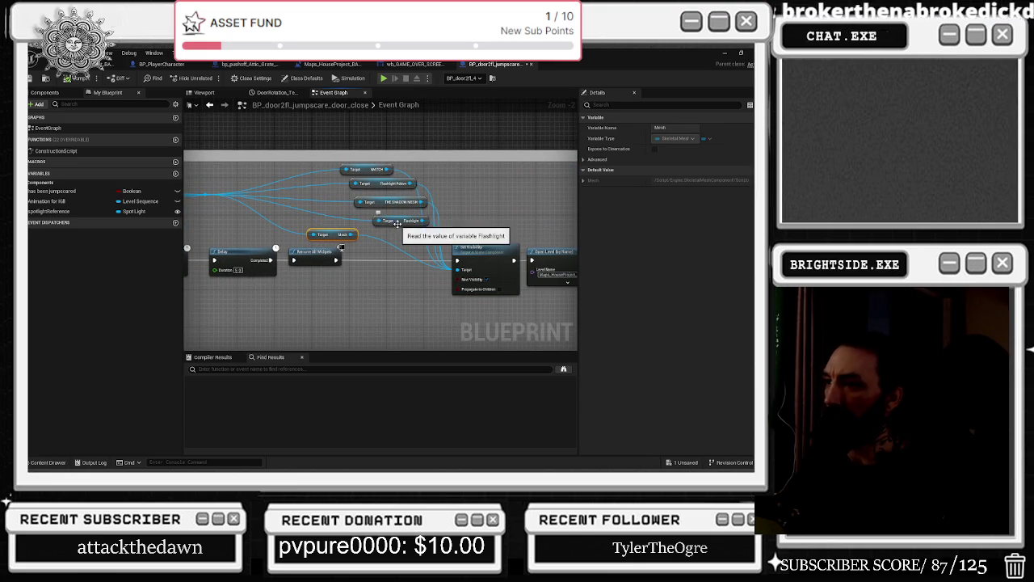
# Shift the Mesh, Shadow Mesh and Flashlight target nodes left next to Set Visibility.
pyautogui.moveTo(400, 223); pyautogui.dragTo(338, 227)
pyautogui.moveTo(380, 201); pyautogui.dragTo(332, 202)
pyautogui.click(376, 182)
pyautogui.moveTo(410, 184)
pyautogui.mouseDown()
pyautogui.moveTo(476, 174)
pyautogui.moveTo(347, 181)
pyautogui.mouseUp()
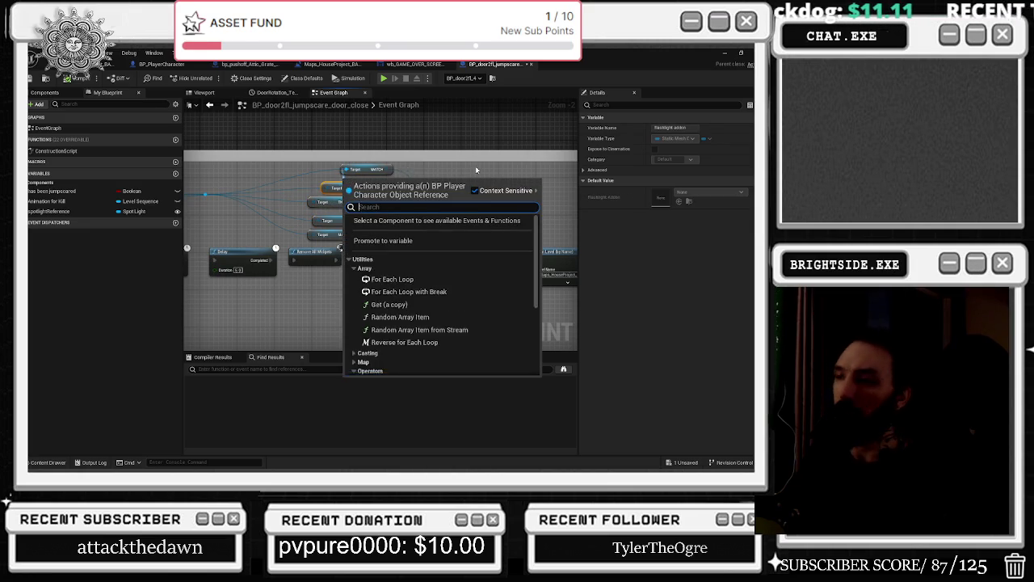
pyautogui.moveTo(476, 169); pyautogui.dragTo(293, 153)
pyautogui.moveTo(346, 188); pyautogui.dragTo(649, 174)
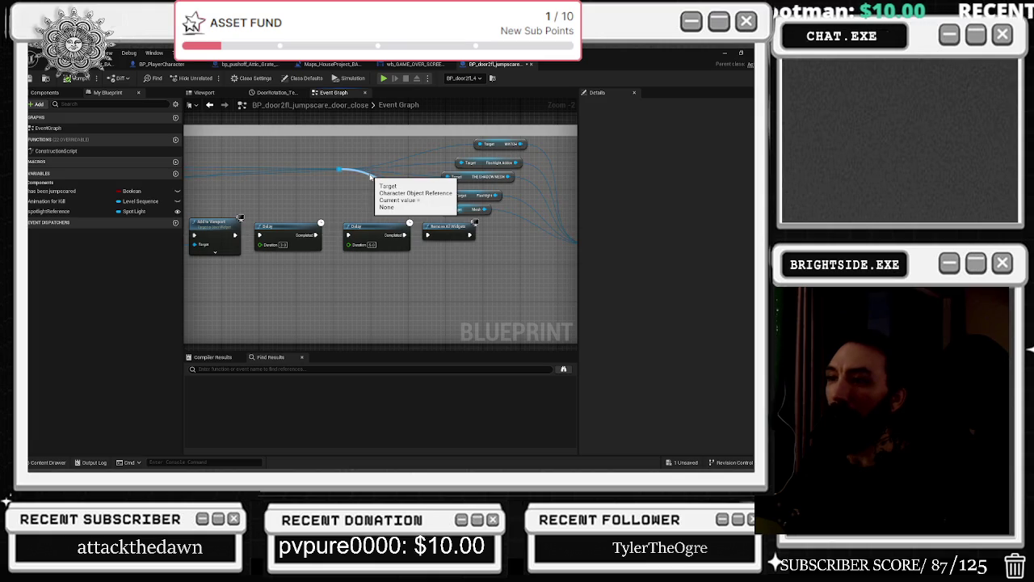
pyautogui.moveTo(370, 176); pyautogui.dragTo(185, 186)
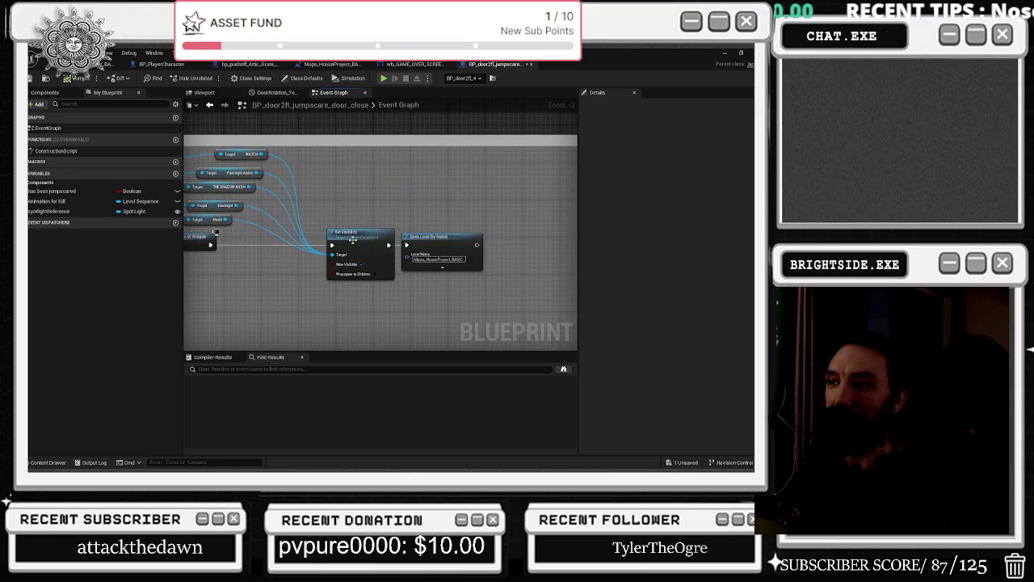
pyautogui.moveTo(352, 239); pyautogui.dragTo(500, 225)
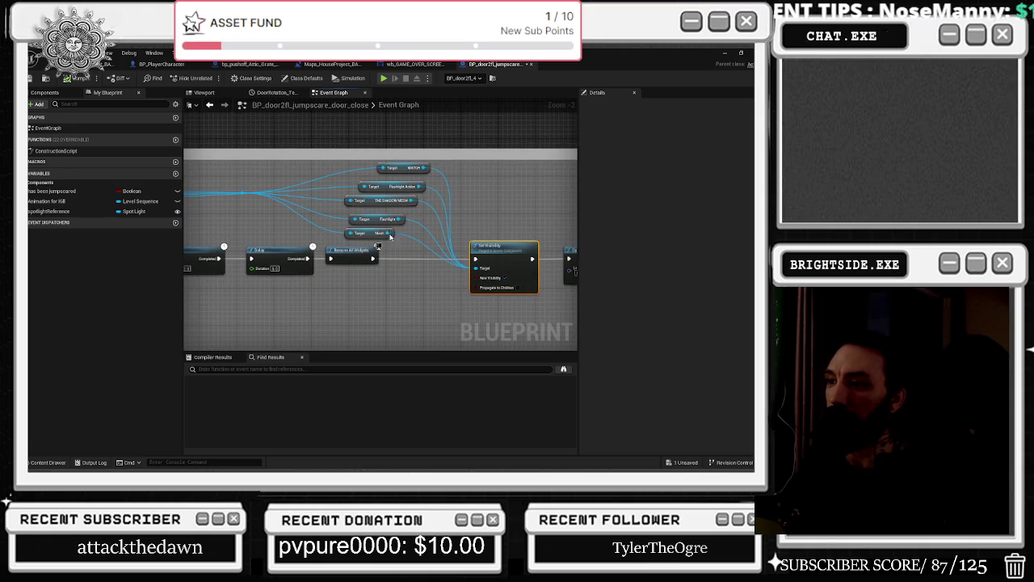
pyautogui.moveTo(257, 280); pyautogui.dragTo(549, 271)
pyautogui.scroll(2, 397, 271)
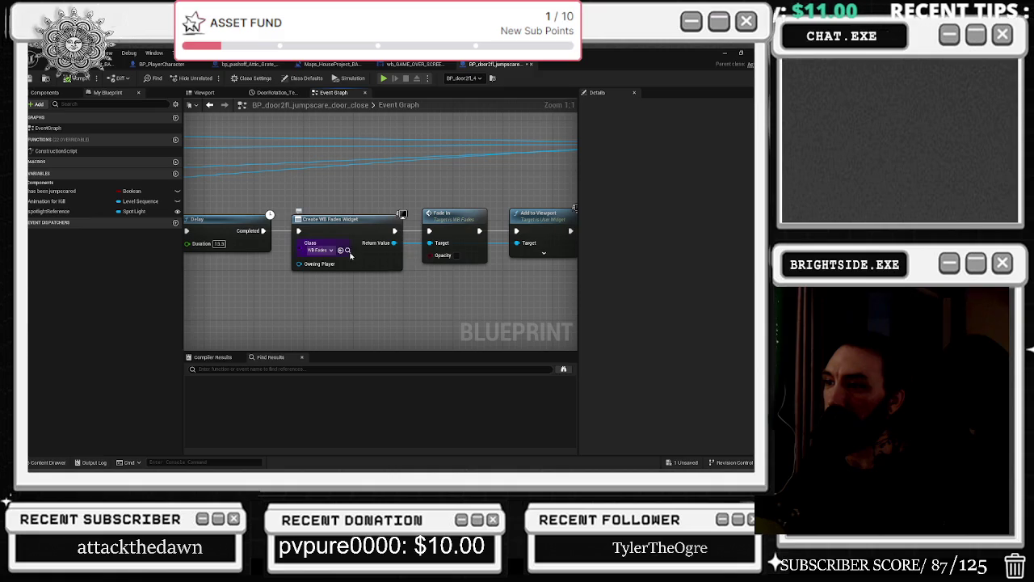
# Set the Create Widget node's class to wb_GAME_OVER_SCREEN from the Content Drawer.
pyautogui.click(348, 251)
pyautogui.moveTo(353, 183); pyautogui.dragTo(61, 178)
pyautogui.moveTo(565, 190)
pyautogui.mouseDown()
pyautogui.moveTo(311, 191)
pyautogui.moveTo(344, 190)
pyautogui.moveTo(421, 326)
pyautogui.moveTo(525, 323)
pyautogui.moveTo(272, 299)
pyautogui.moveTo(24, 303)
pyautogui.mouseUp()
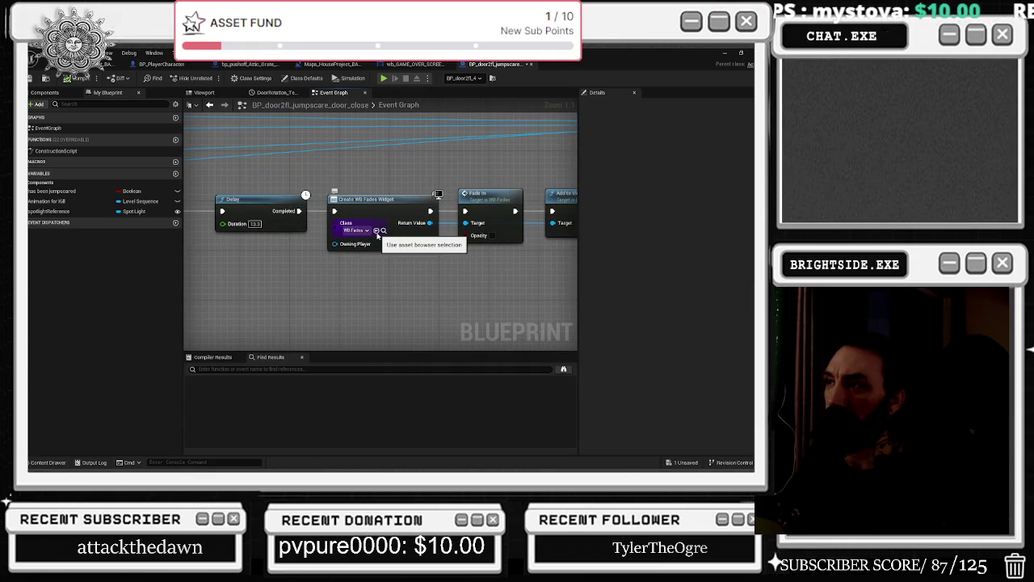
pyautogui.click(414, 64)
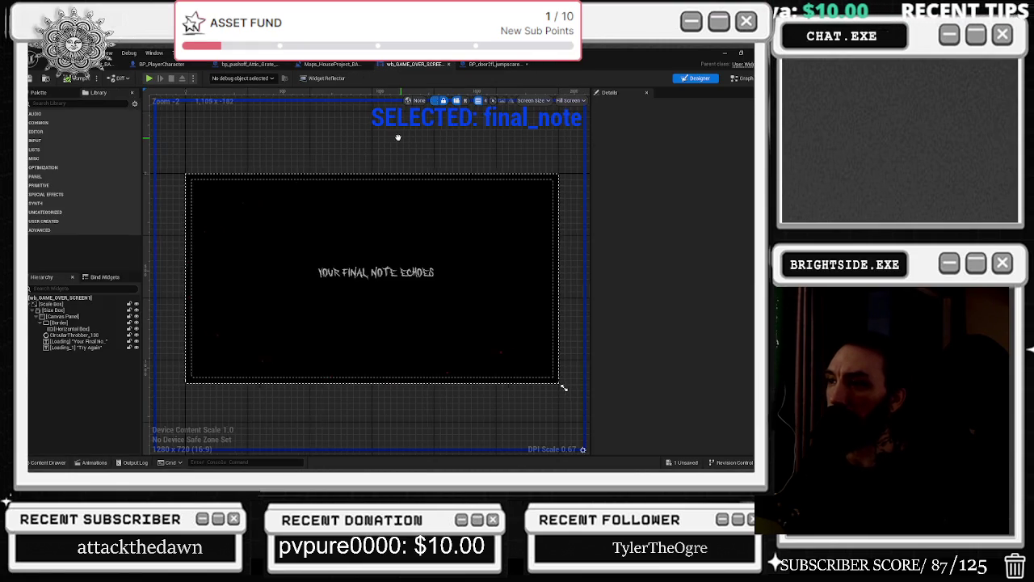
pyautogui.hotkey('ctrl', 'space')
pyautogui.doubleClick(452, 300)
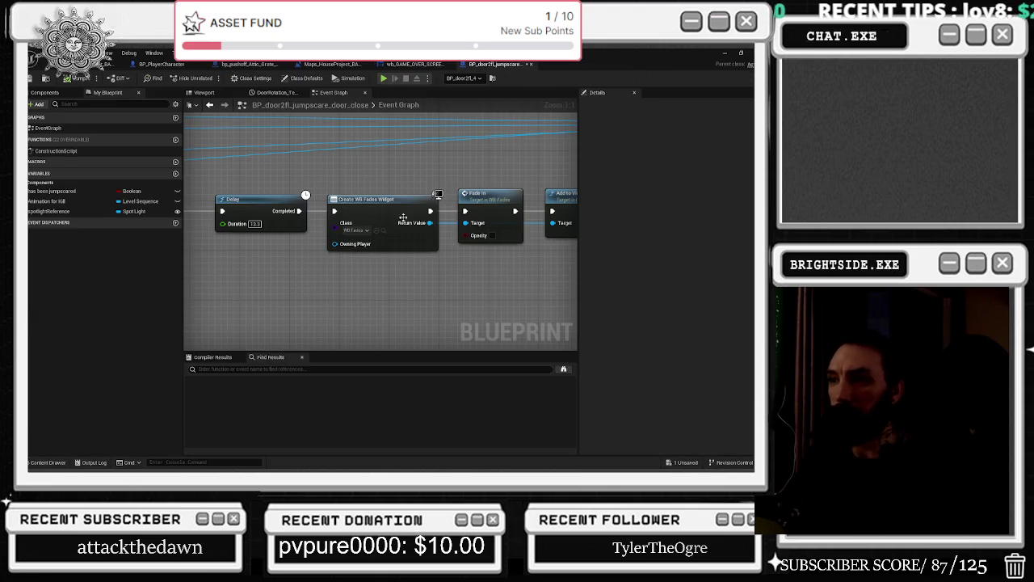
pyautogui.click(376, 230)
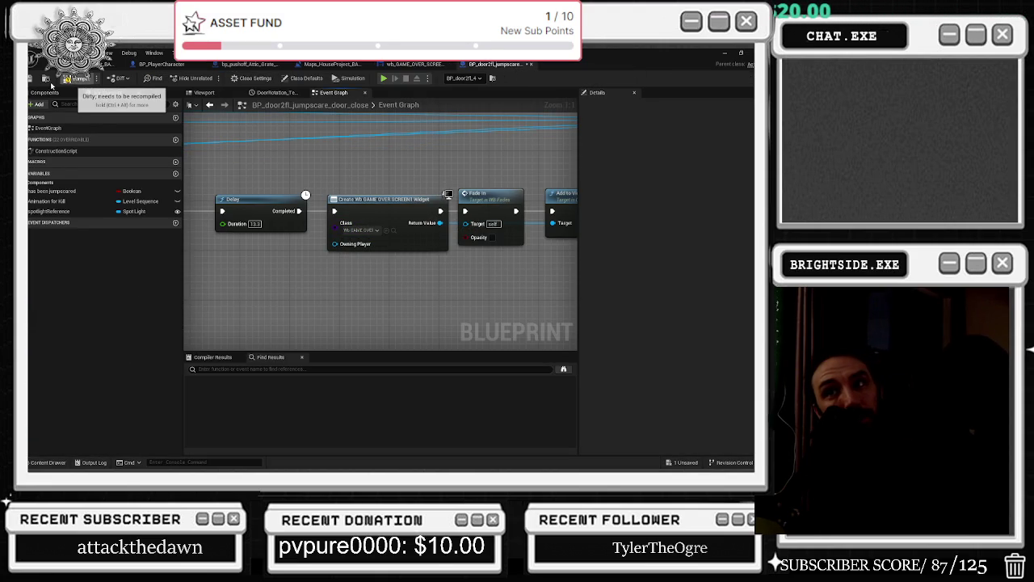
# Compile, then wire Create Widget straight into Add to Viewport, skipping Fade In.
pyautogui.click(74, 79)
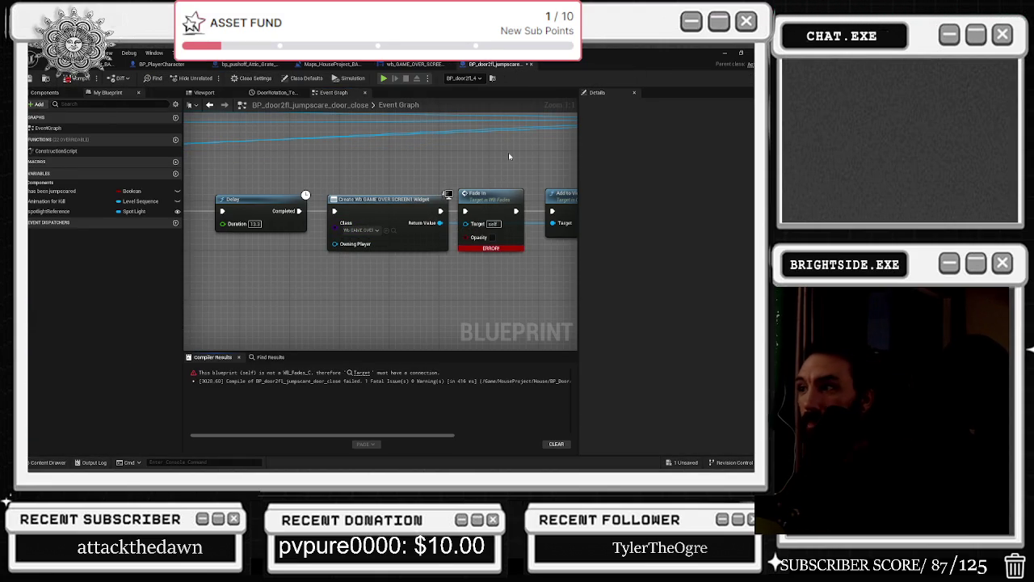
pyautogui.click(410, 212)
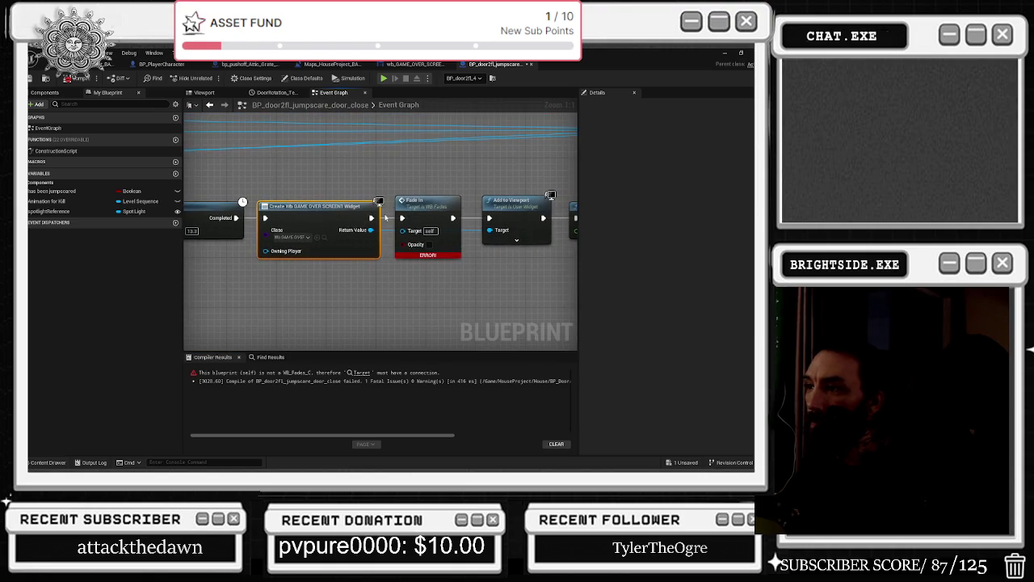
pyautogui.moveTo(453, 218); pyautogui.dragTo(488, 218)
pyautogui.moveTo(412, 202)
pyautogui.mouseDown()
pyautogui.moveTo(380, 305)
pyautogui.moveTo(282, 295)
pyautogui.mouseUp()
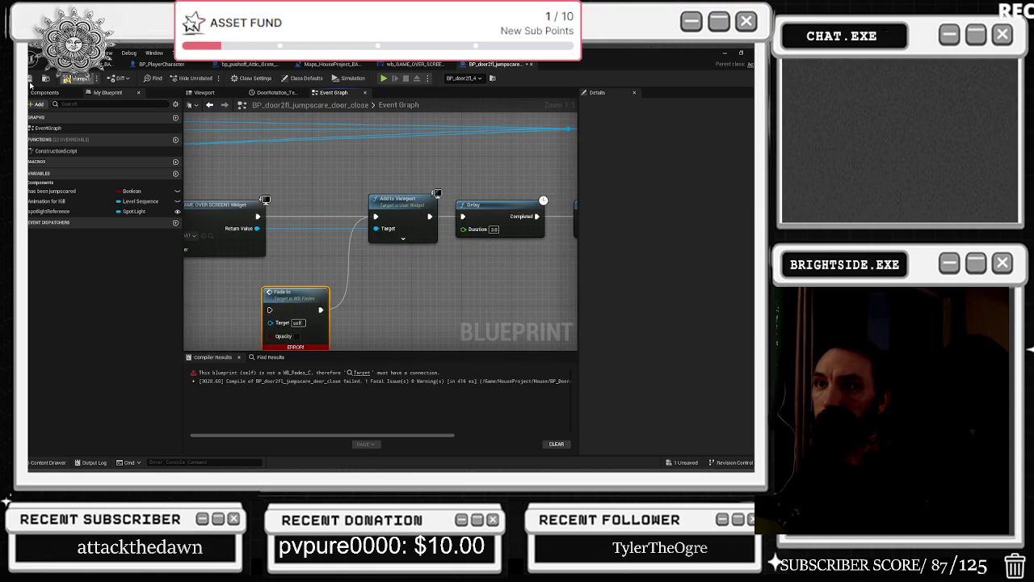
pyautogui.click(106, 63)
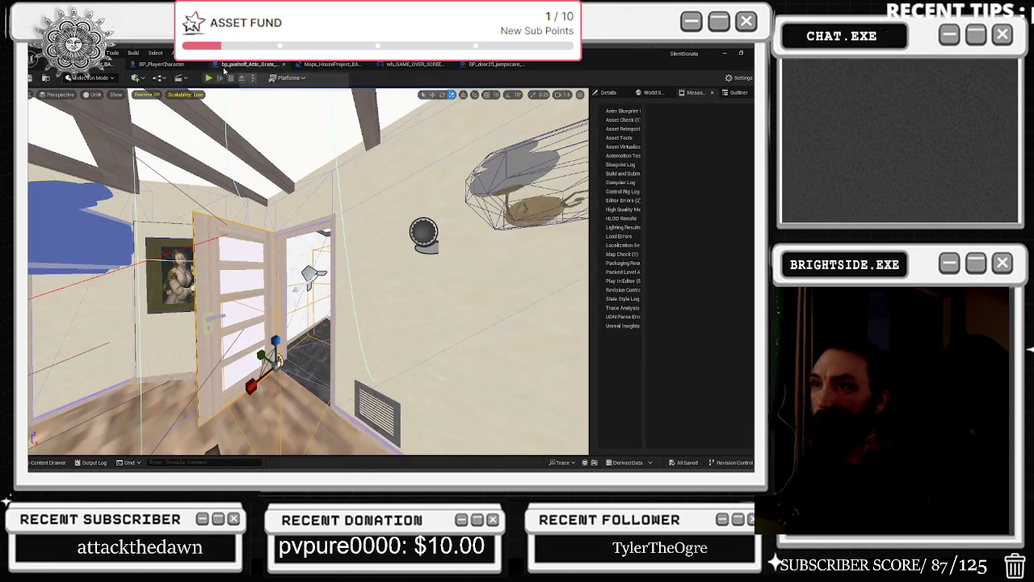
# Play the level in the editor through the death sequence, then stop with Esc.
pyautogui.click(208, 78)
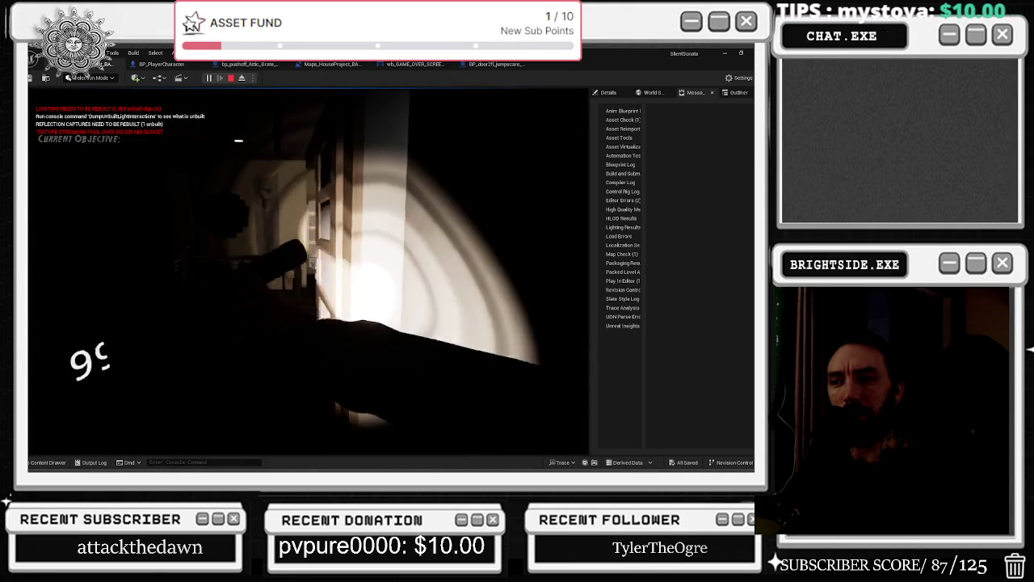
pyautogui.press('Escape')
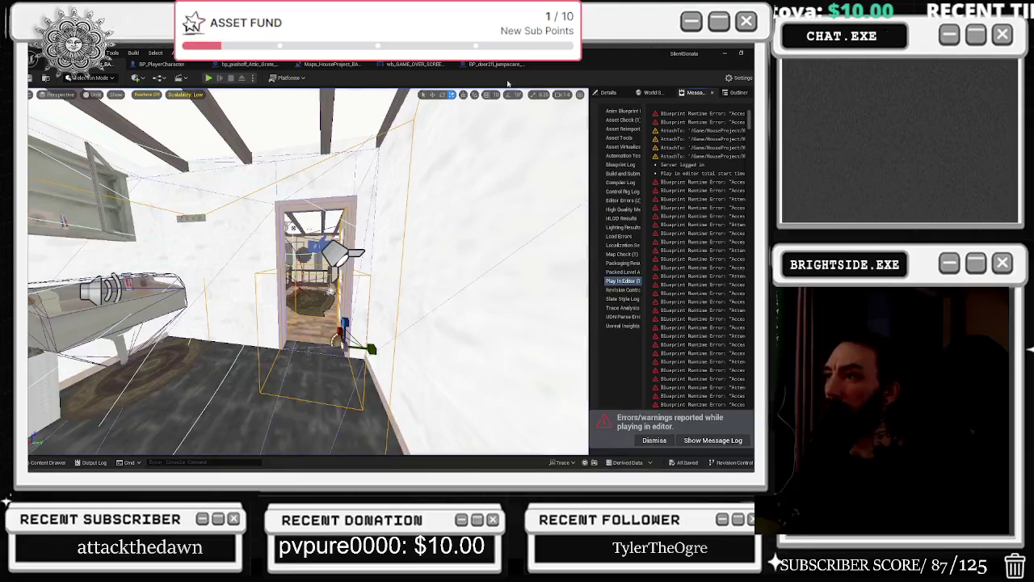
# Pan the jumpscare door graph to inspect the overlap event, Cast and Branch nodes.
pyautogui.click(495, 63)
pyautogui.scroll(-5, 467, 275)
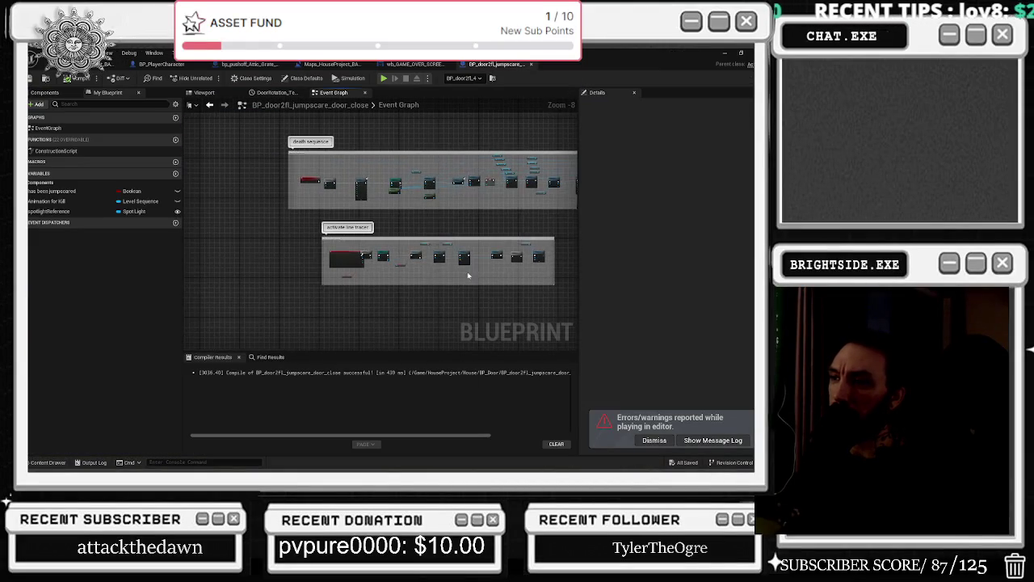
pyautogui.moveTo(409, 279)
pyautogui.mouseDown()
pyautogui.moveTo(369, 307)
pyautogui.moveTo(342, 300)
pyautogui.moveTo(241, 124)
pyautogui.mouseUp()
pyautogui.scroll(7, 401, 281)
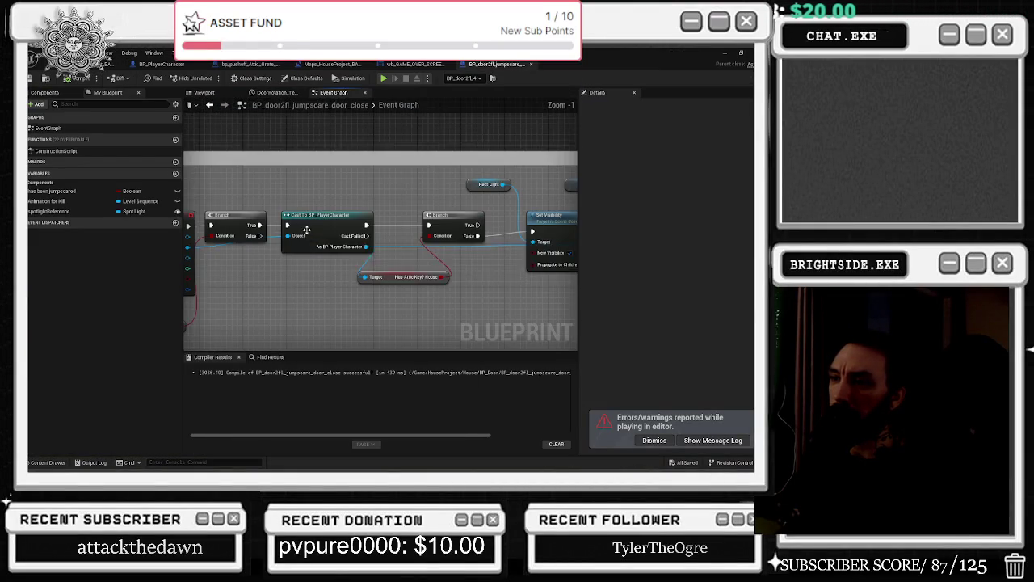
pyautogui.moveTo(400, 294)
pyautogui.mouseDown()
pyautogui.moveTo(331, 292)
pyautogui.moveTo(339, 300)
pyautogui.moveTo(462, 262)
pyautogui.moveTo(518, 262)
pyautogui.mouseUp()
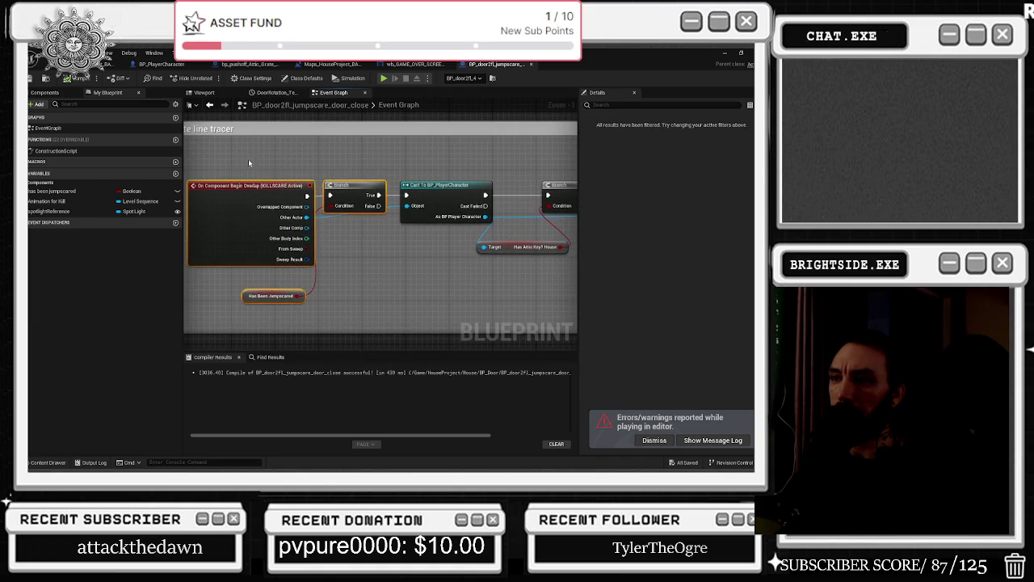
pyautogui.moveTo(248, 161); pyautogui.dragTo(338, 286)
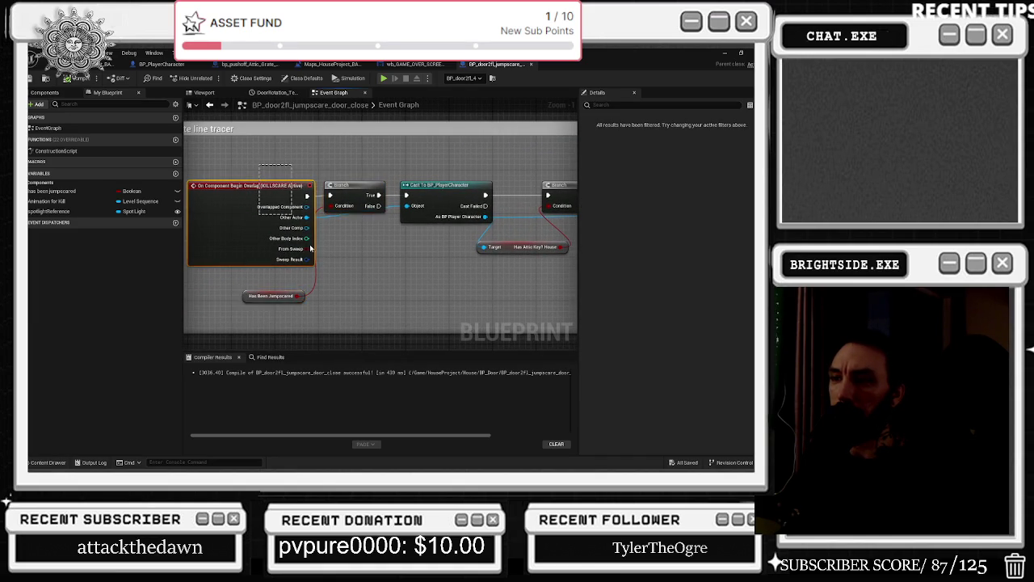
pyautogui.moveTo(422, 295); pyautogui.dragTo(295, 275)
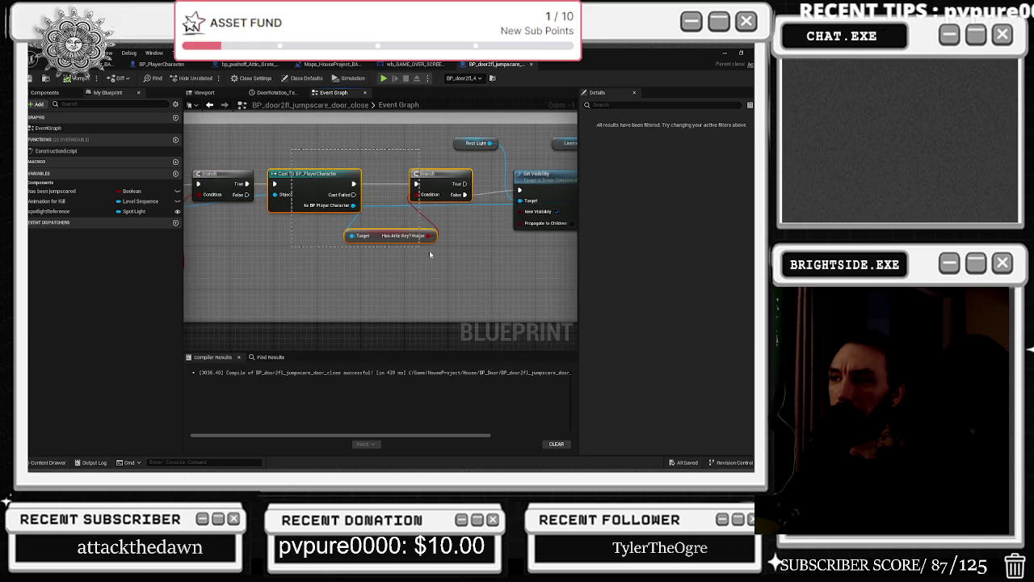
pyautogui.click(445, 228)
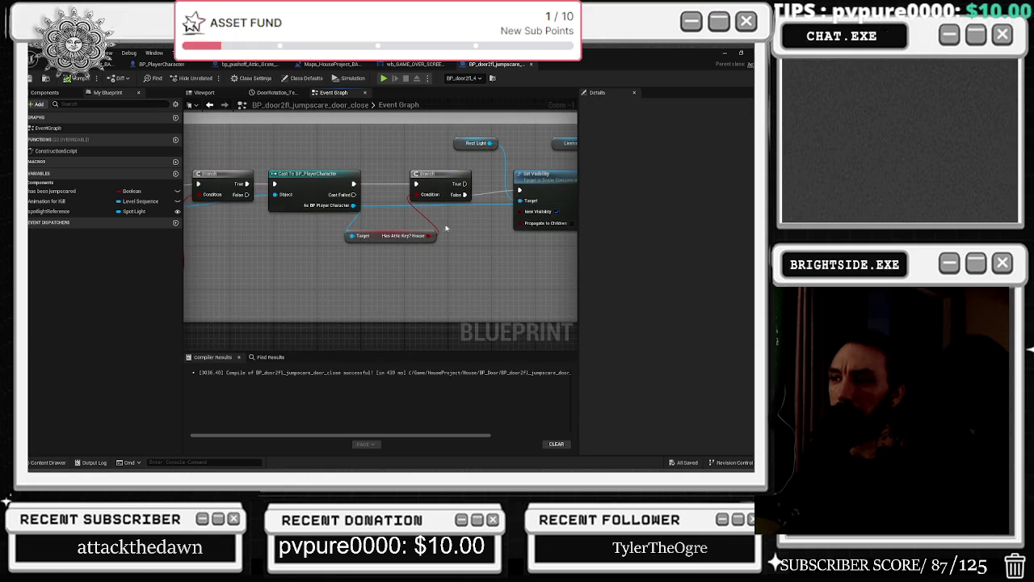
pyautogui.moveTo(446, 227); pyautogui.dragTo(423, 243)
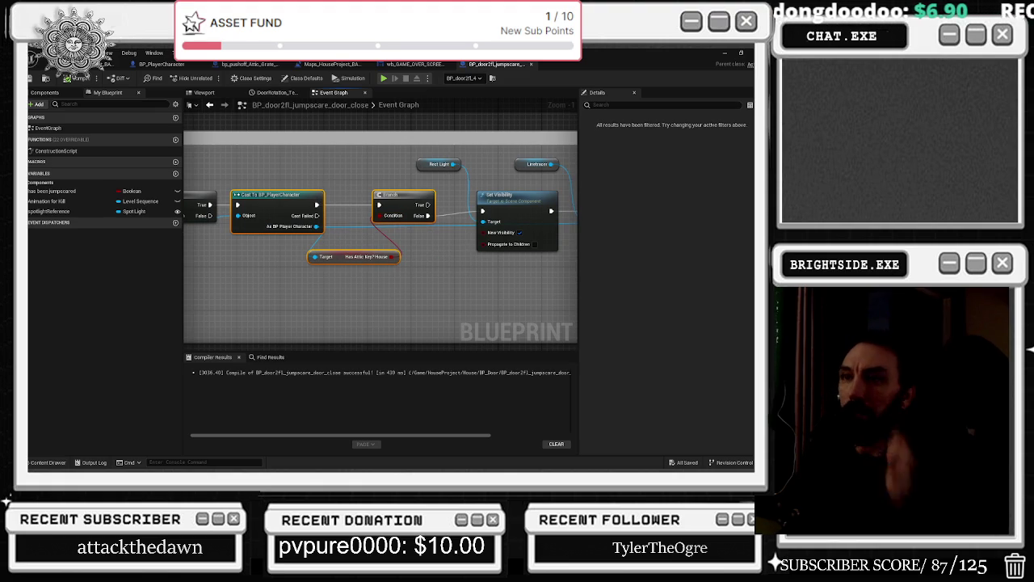
pyautogui.click(93, 66)
# Check the gotthekeycode_house set node in the attic note pickup blueprint.
pyautogui.press('w')
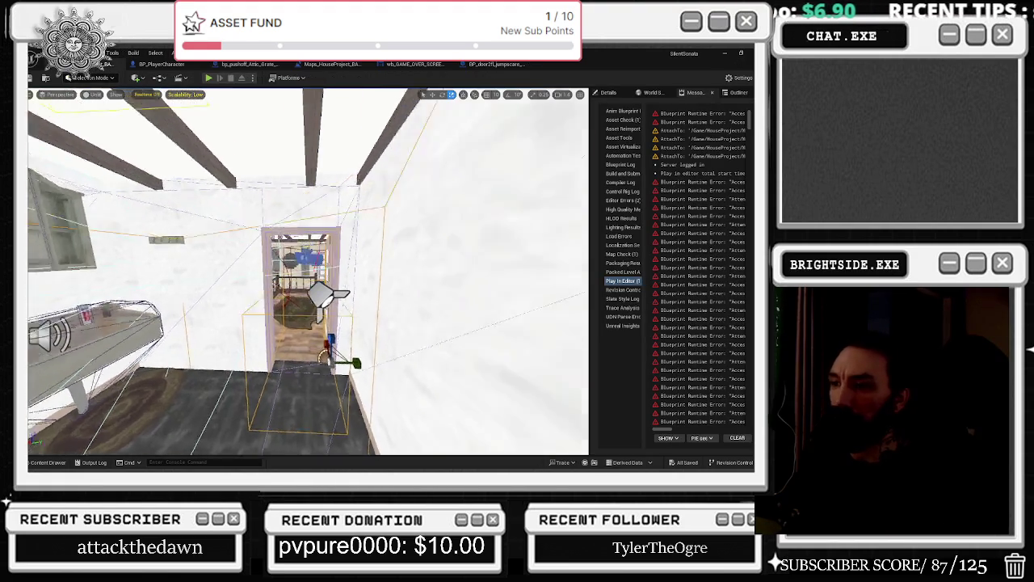
pyautogui.moveTo(353, 268)
pyautogui.mouseDown()
pyautogui.moveTo(331, 210)
pyautogui.moveTo(343, 107)
pyautogui.mouseUp()
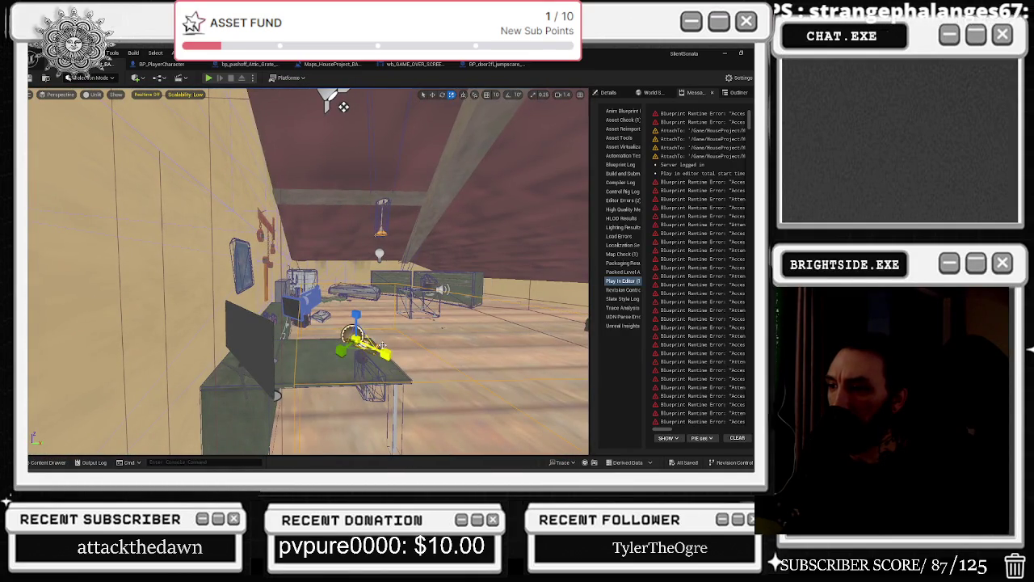
pyautogui.doubleClick(387, 341)
pyautogui.click(396, 228)
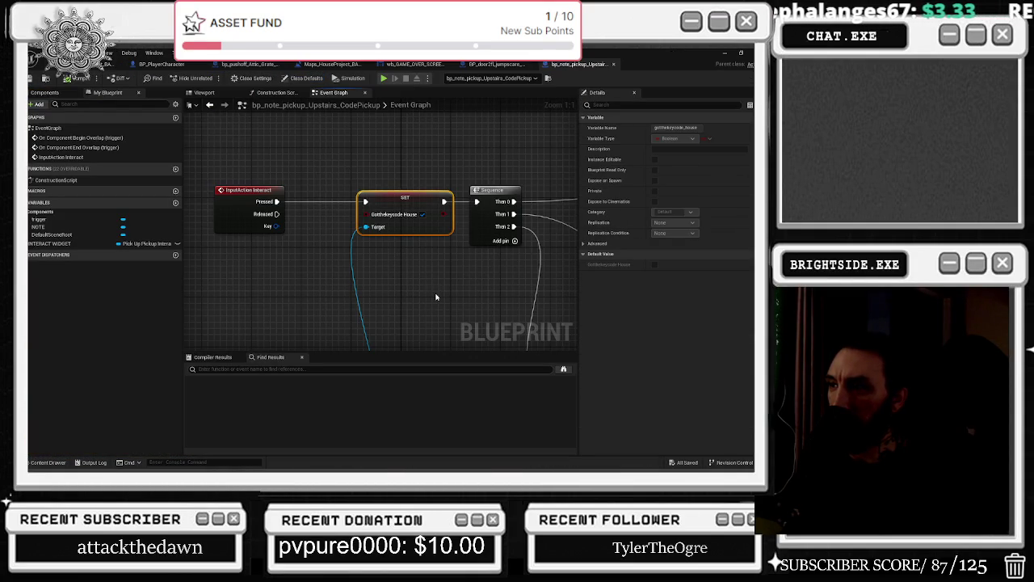
# Swap the Branch condition to Get Gotthekeycode House, save, and start a playtest.
pyautogui.click(522, 63)
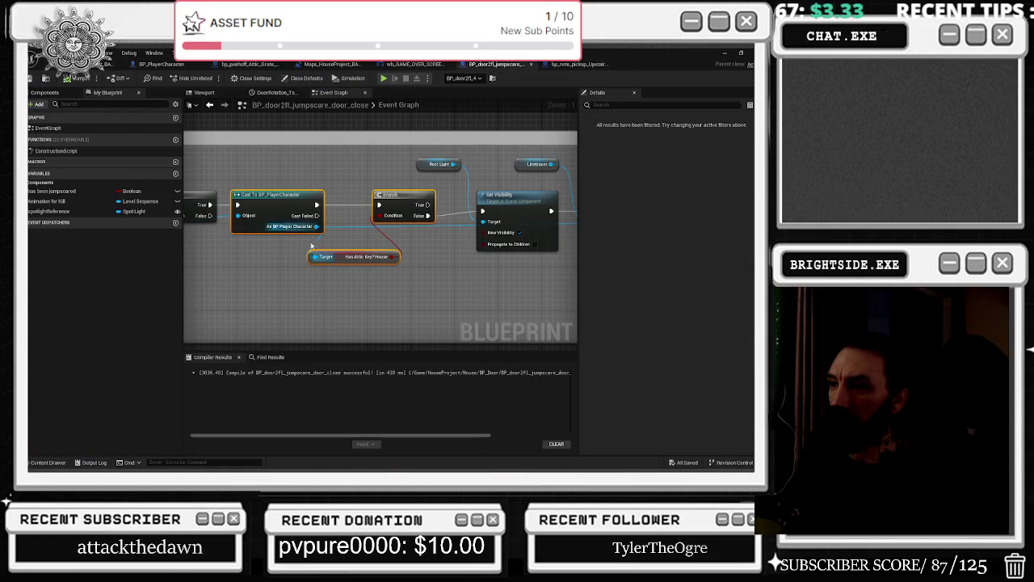
pyautogui.moveTo(335, 271); pyautogui.dragTo(341, 286)
pyautogui.write('gotthekey')
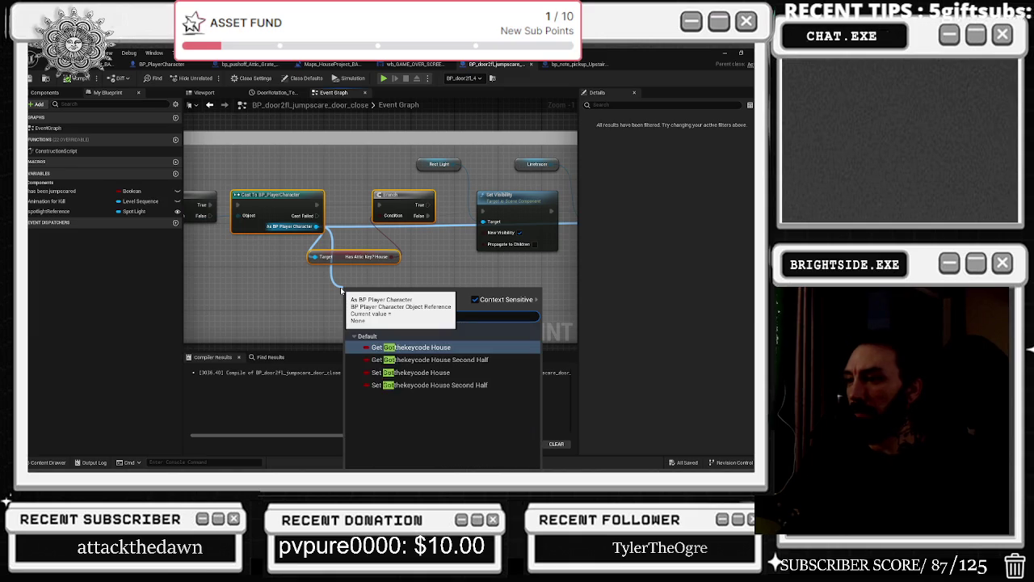
pyautogui.press('Return')
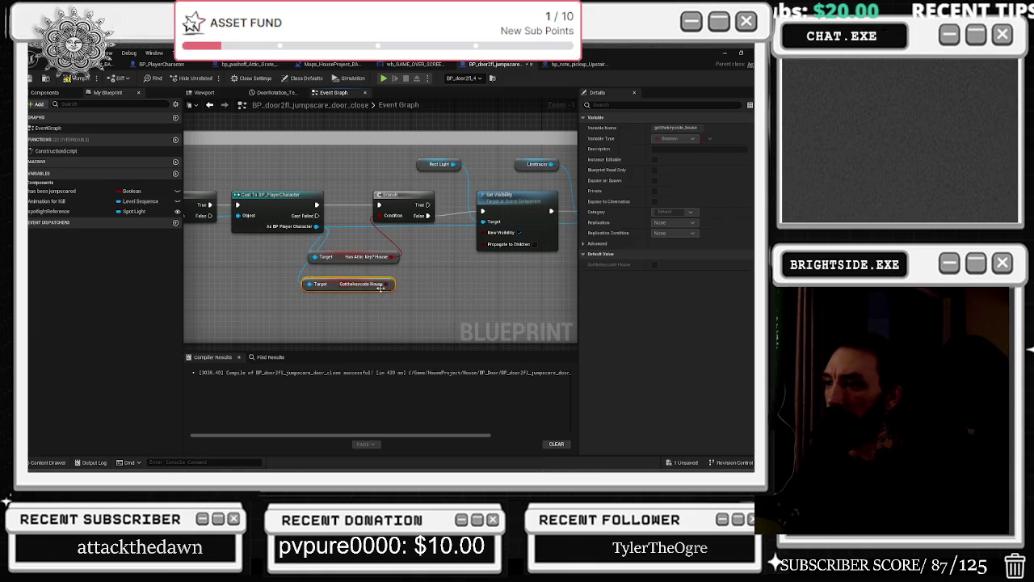
pyautogui.press('Delete')
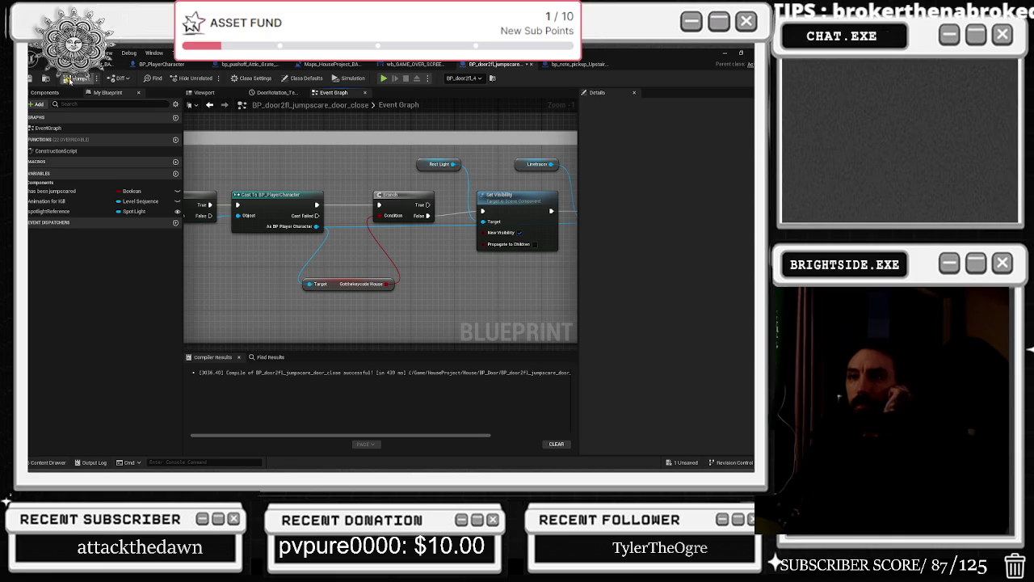
pyautogui.click(36, 78)
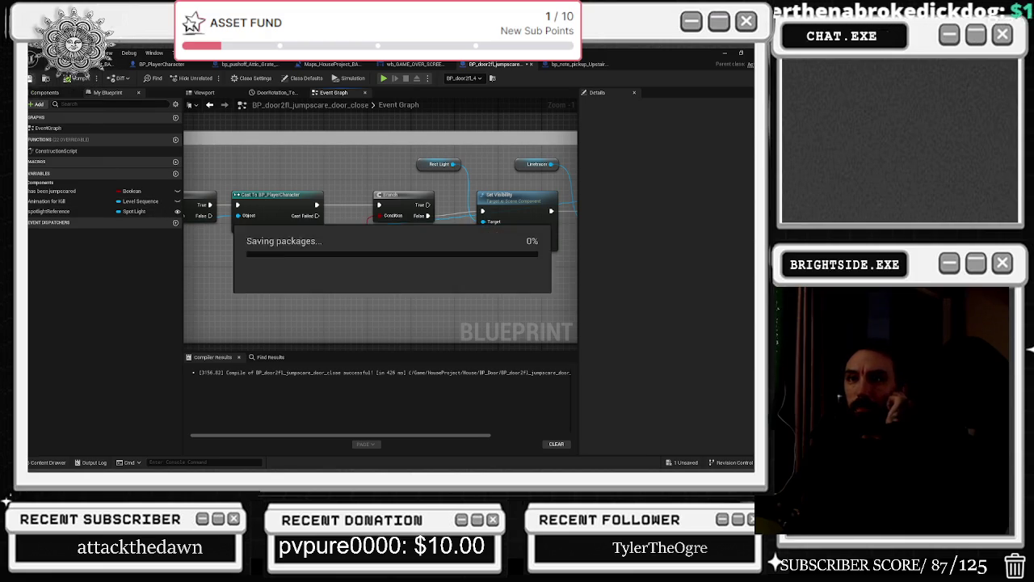
pyautogui.click(81, 65)
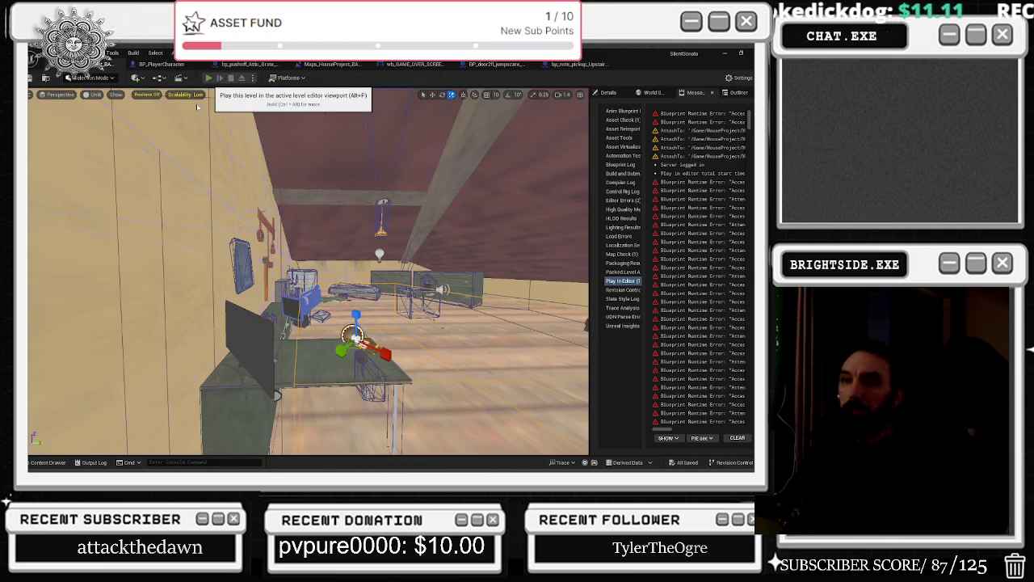
pyautogui.hotkey('alt', 'p')
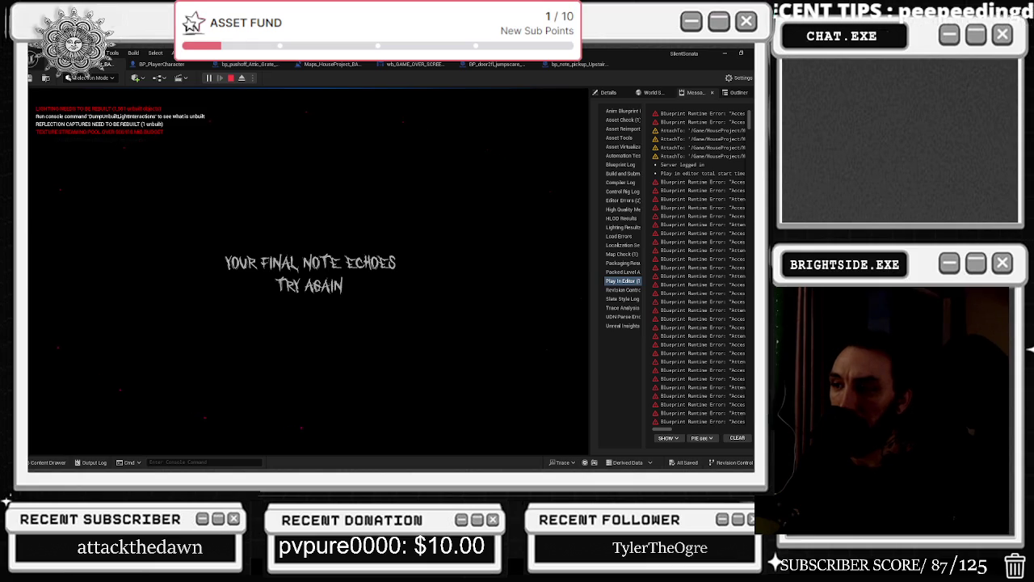
pyautogui.press('Escape')
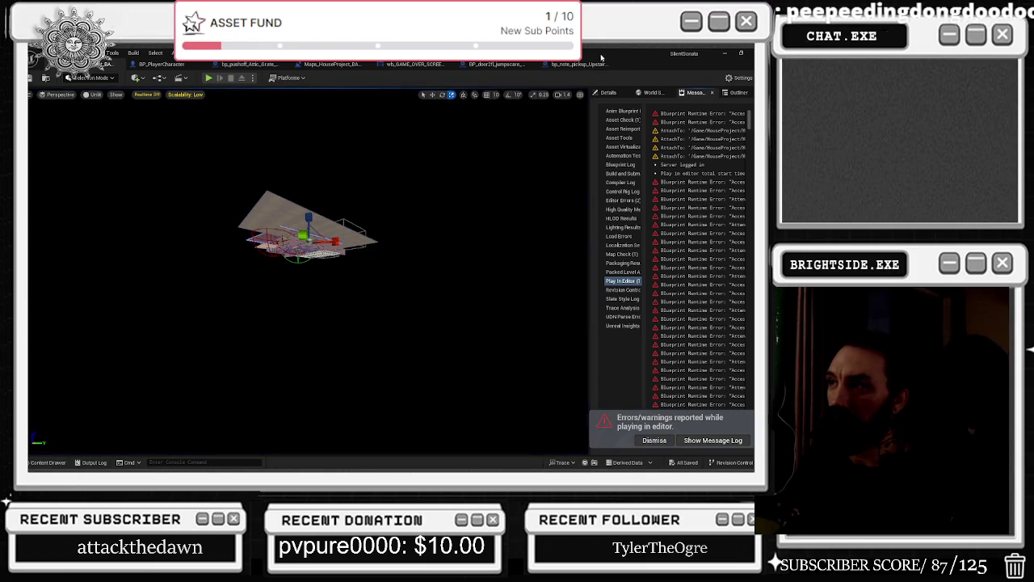
# Add a Play Animation node after Event Construct fed by the final_note animation.
pyautogui.click(406, 64)
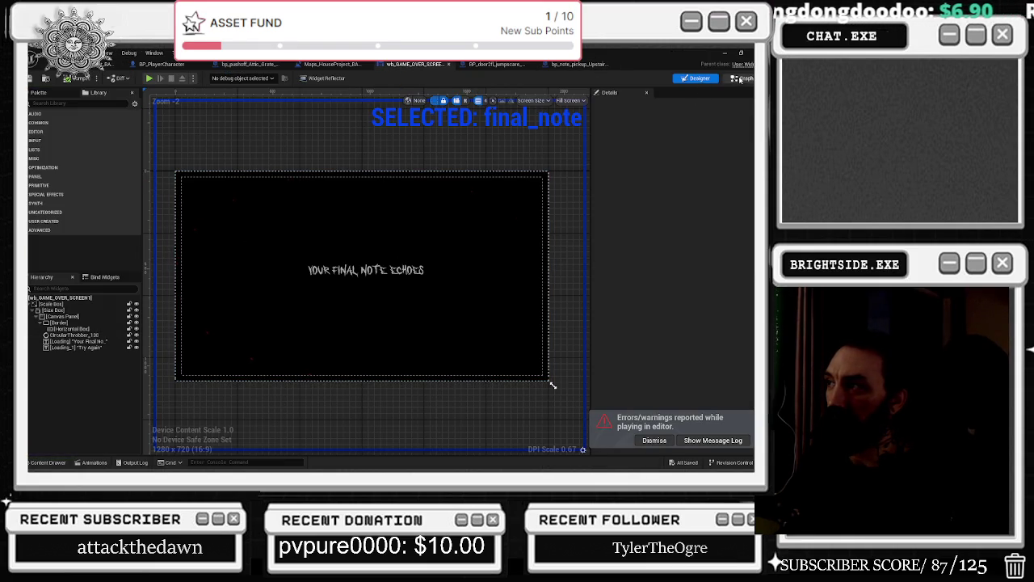
pyautogui.click(741, 78)
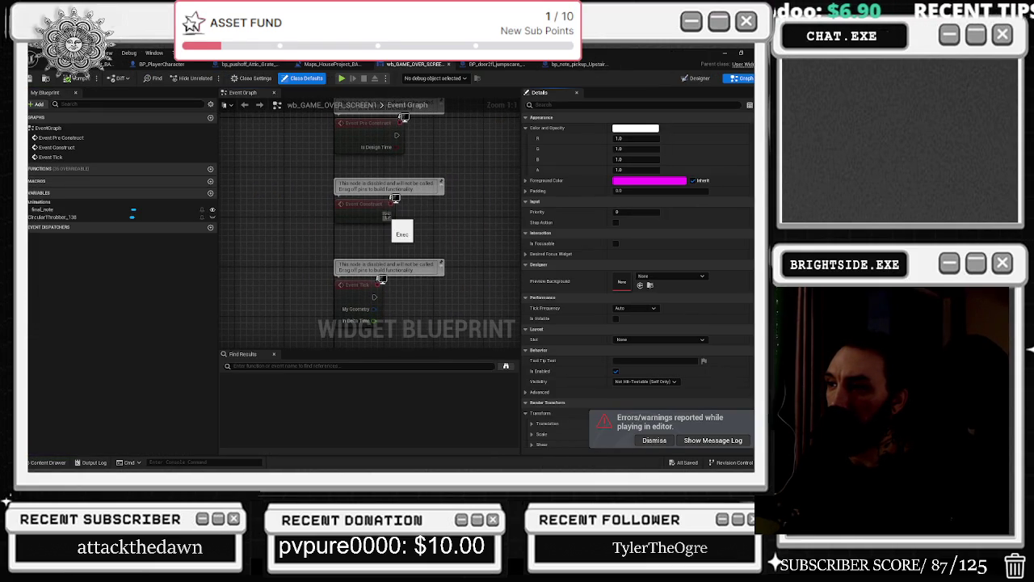
pyautogui.moveTo(387, 216); pyautogui.dragTo(421, 216)
pyautogui.write('play anima')
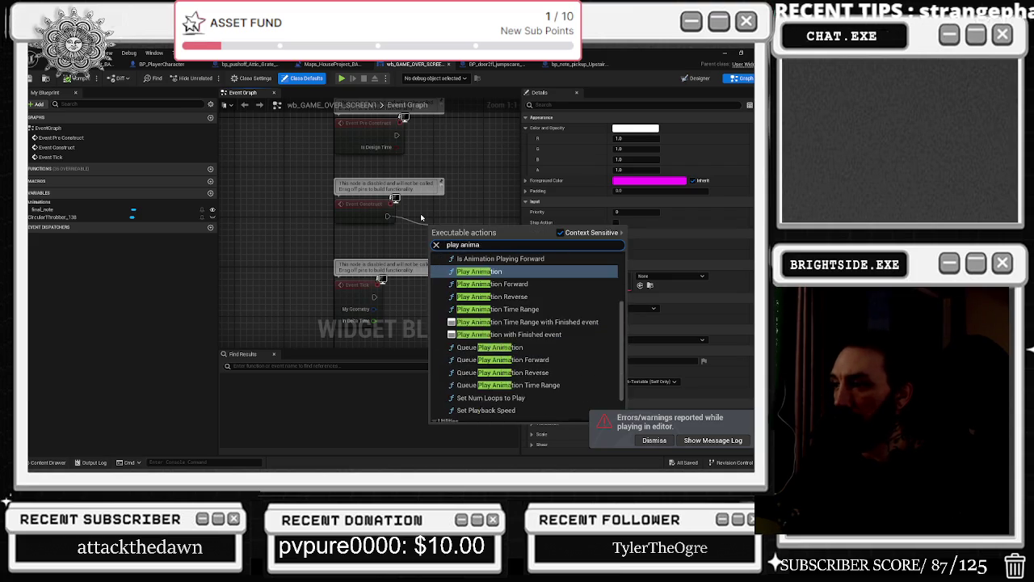
pyautogui.press('Return')
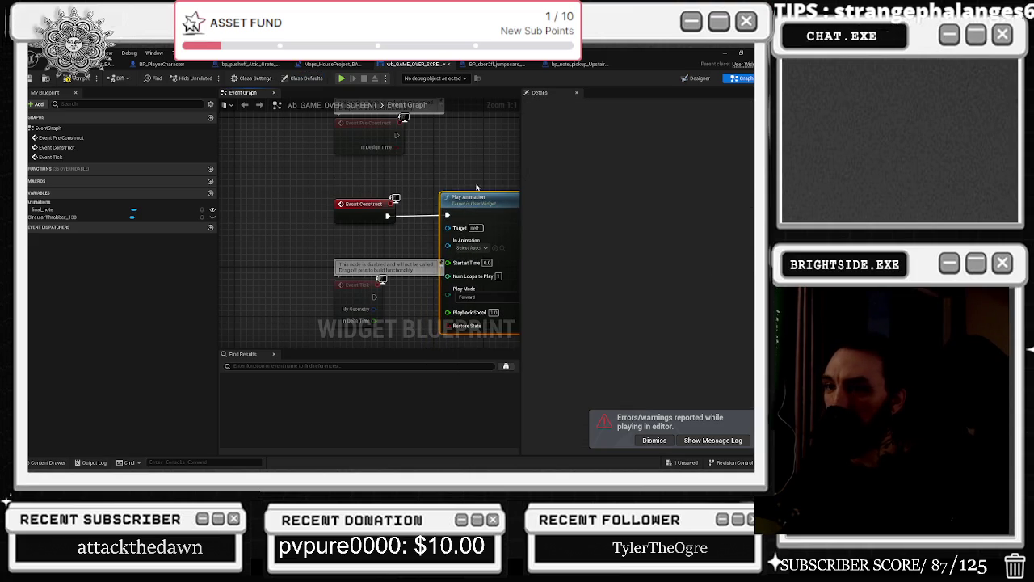
pyautogui.moveTo(44, 210)
pyautogui.mouseDown()
pyautogui.moveTo(370, 259)
pyautogui.moveTo(366, 229)
pyautogui.moveTo(373, 249)
pyautogui.mouseUp()
pyautogui.moveTo(486, 216); pyautogui.dragTo(404, 200)
# Delete the unused Event Tick node and bring up the Designer's animations timeline.
pyautogui.click(242, 291)
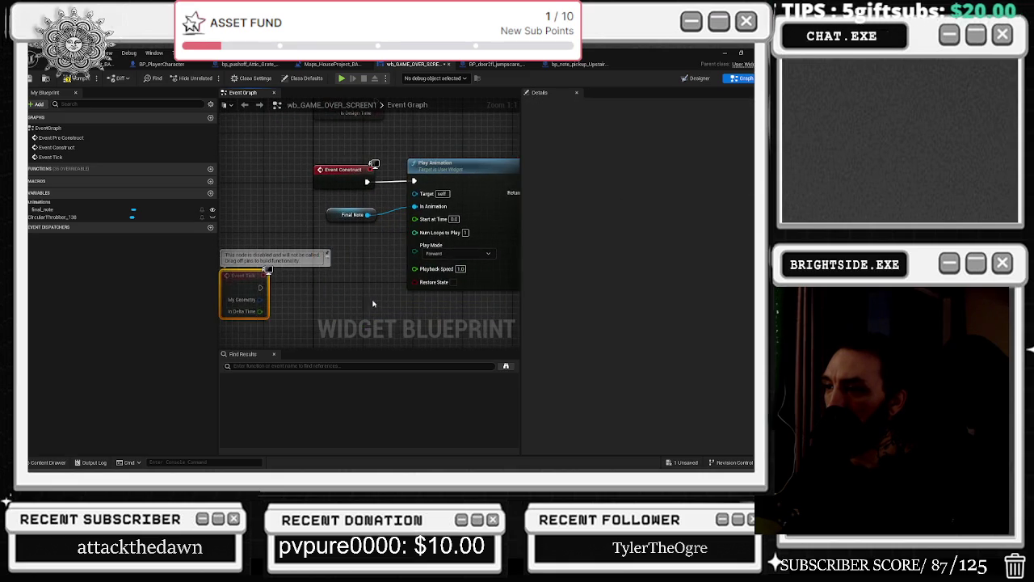
pyautogui.press('Delete')
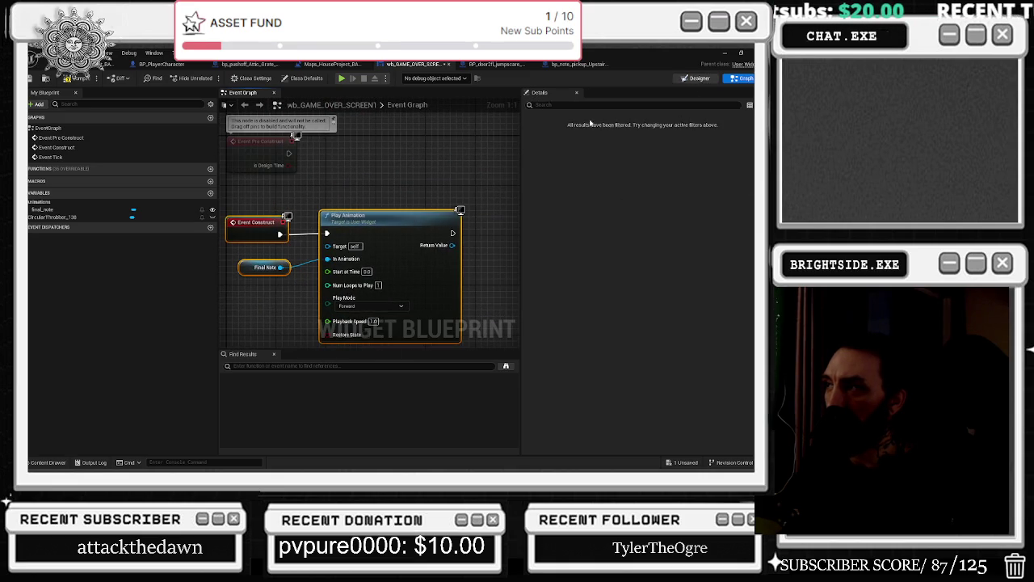
pyautogui.click(698, 78)
pyautogui.click(95, 462)
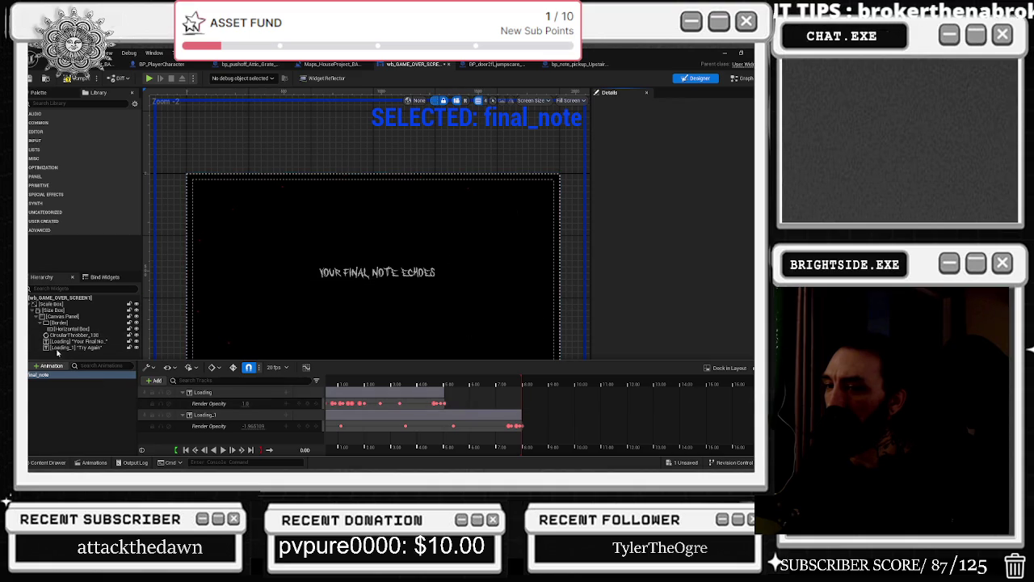
# Add a Canvas Panel track with Render Opacity to the final_note animation.
pyautogui.click(73, 321)
pyautogui.click(66, 299)
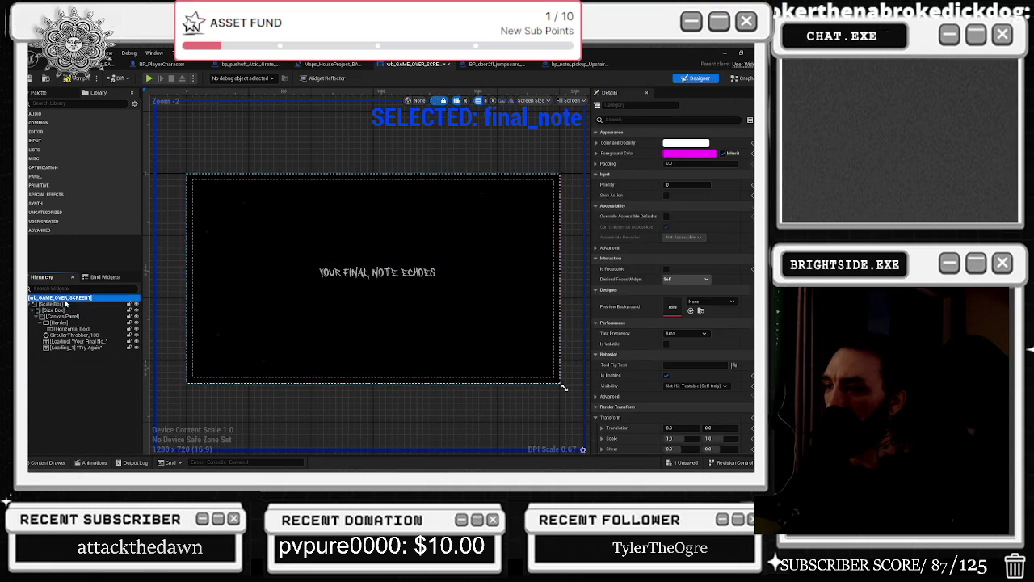
pyautogui.click(67, 316)
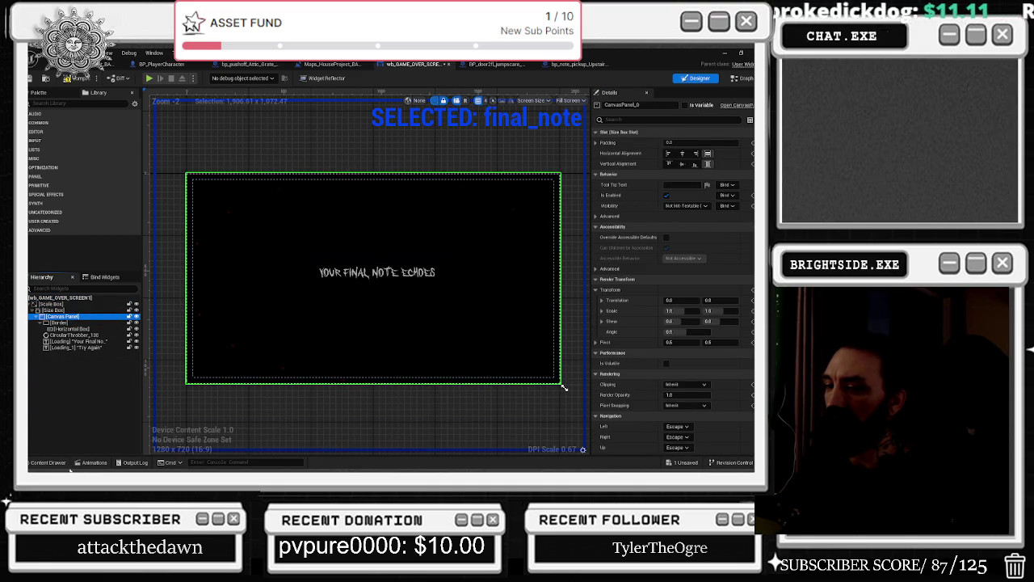
pyautogui.click(100, 463)
pyautogui.click(147, 381)
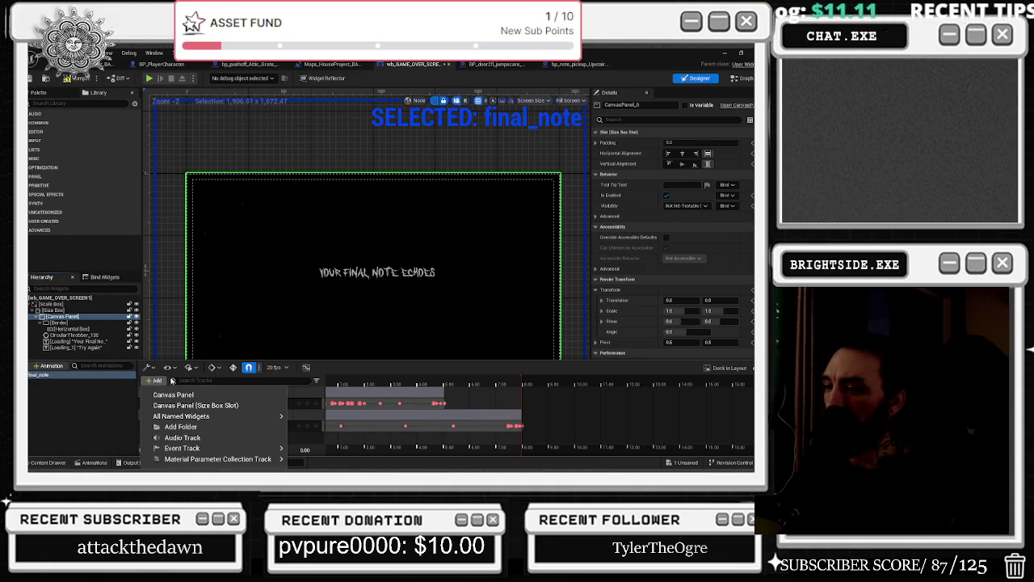
pyautogui.click(253, 404)
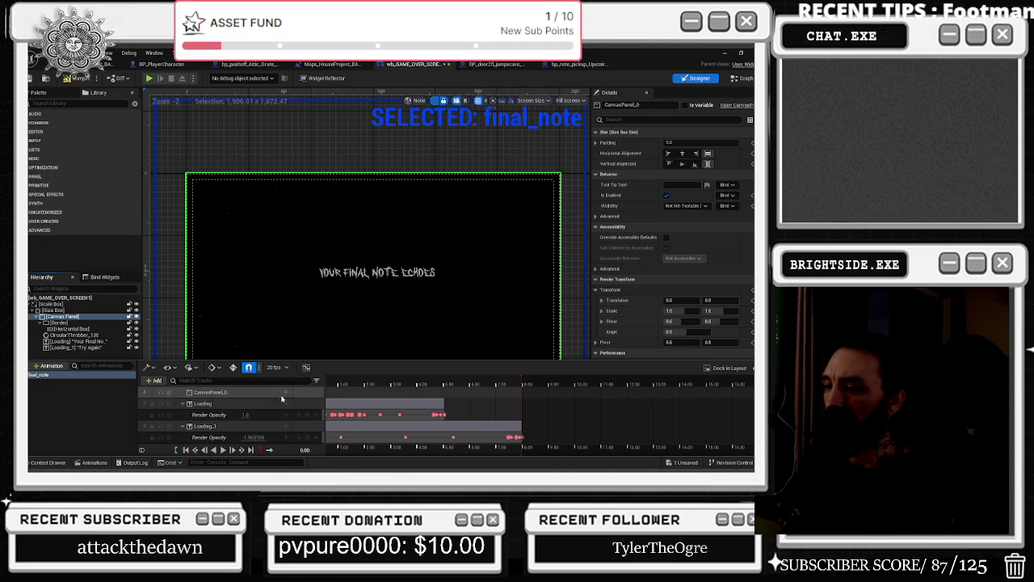
pyautogui.click(286, 403)
pyautogui.write('re')
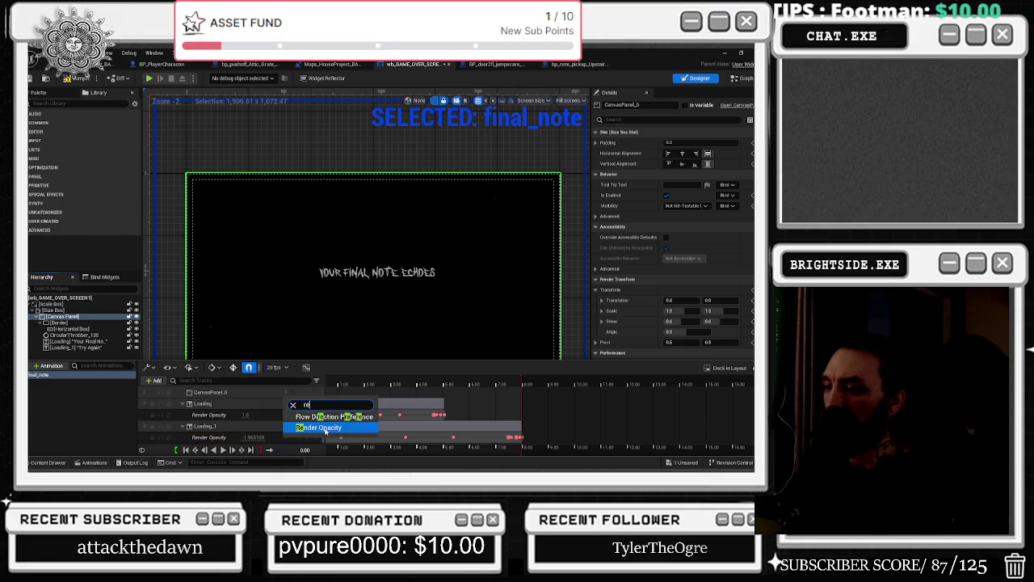
pyautogui.click(349, 428)
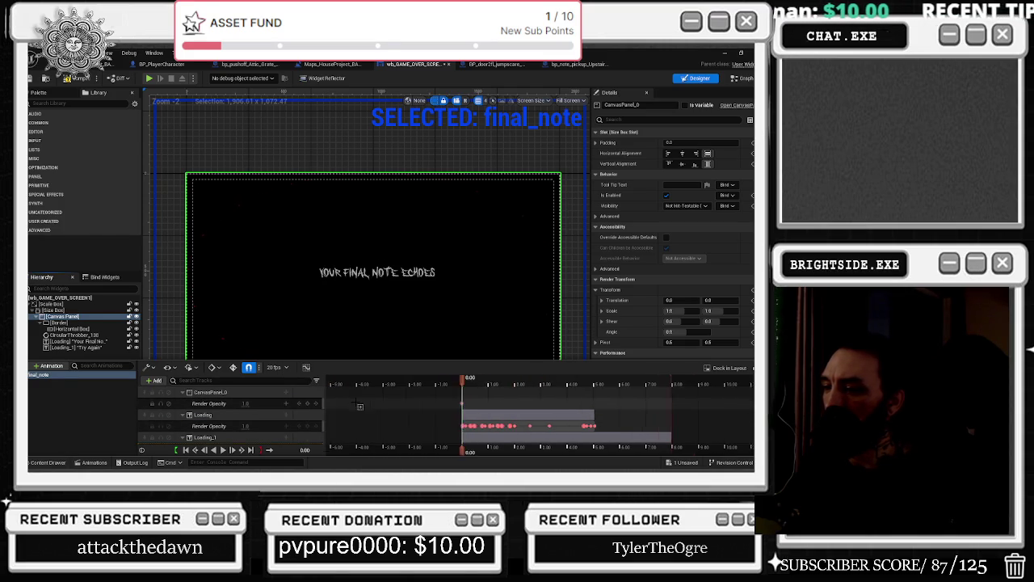
# Stretch the opacity section to about 2.5 seconds, preview it, and save the widget.
pyautogui.scroll(2, 580, 404)
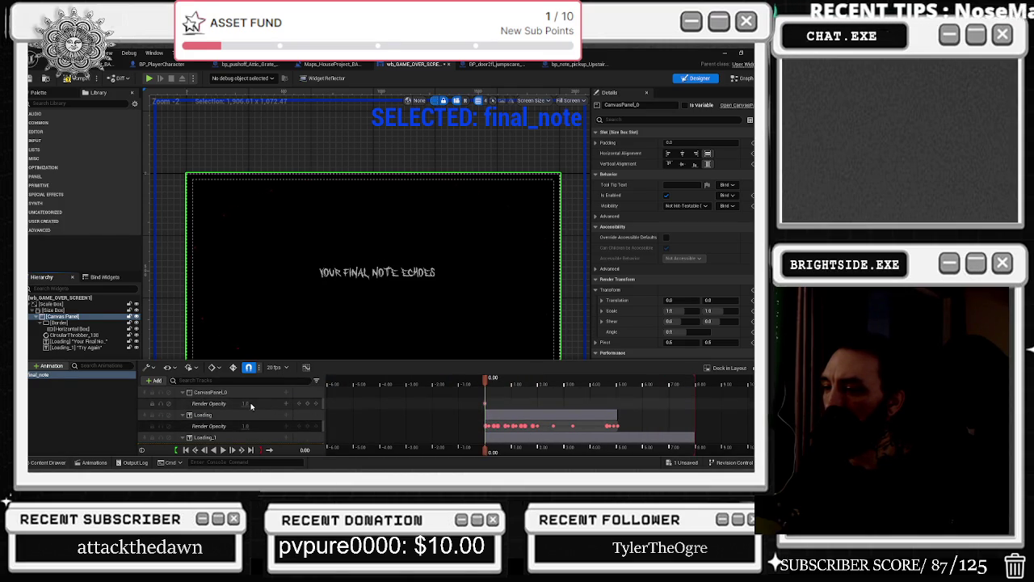
pyautogui.moveTo(486, 403); pyautogui.dragTo(558, 407)
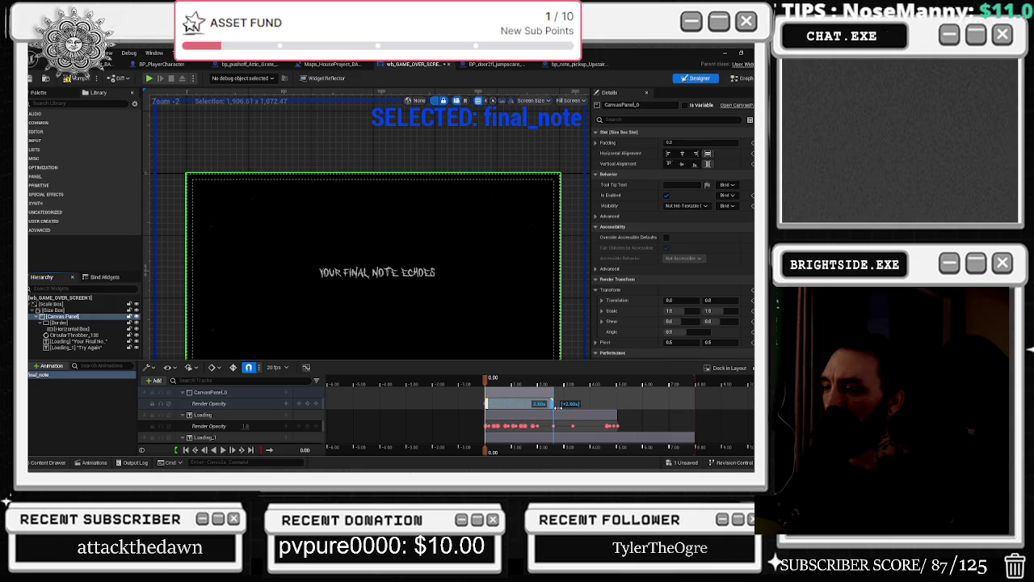
pyautogui.moveTo(494, 383)
pyautogui.mouseDown()
pyautogui.moveTo(504, 380)
pyautogui.moveTo(485, 378)
pyautogui.mouseUp()
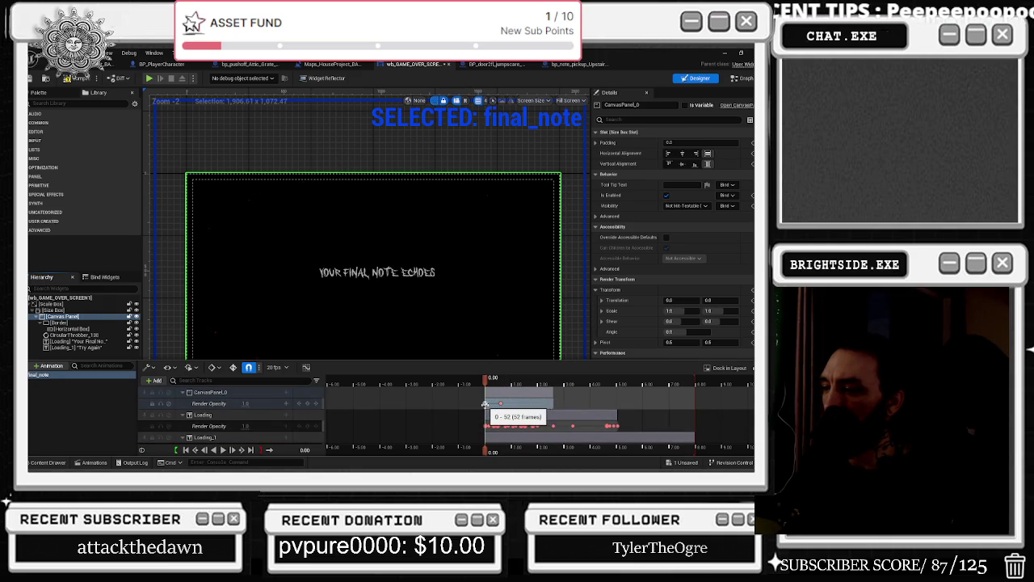
pyautogui.press('space')
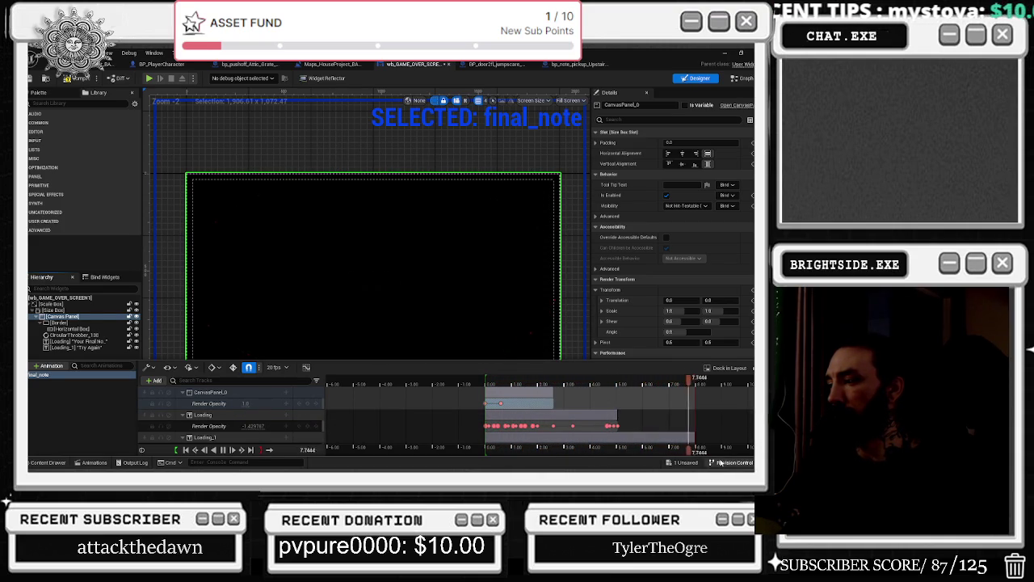
pyautogui.hotkey('ctrl', 'shift', 's')
pyautogui.click(476, 374)
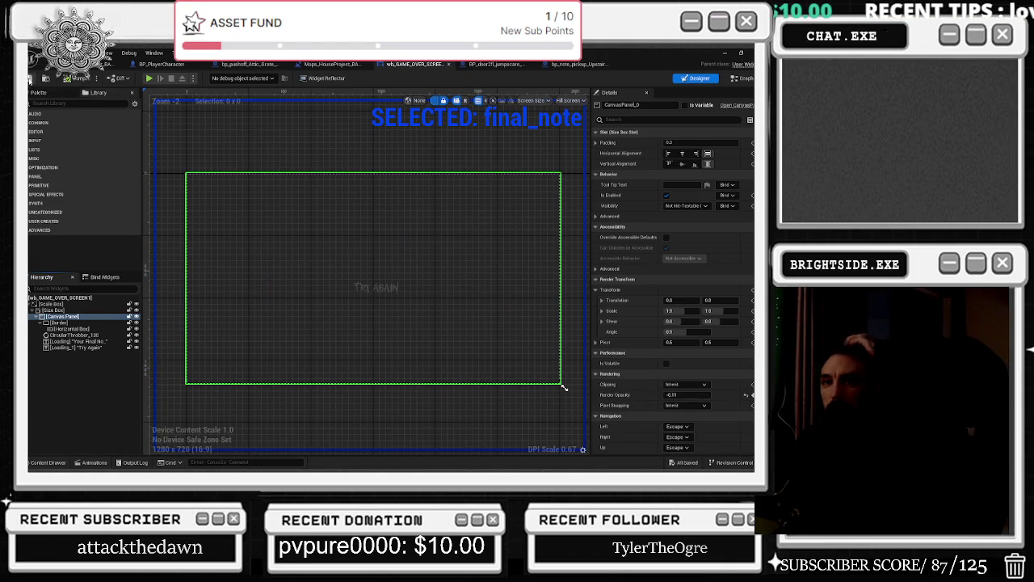
pyautogui.click(113, 64)
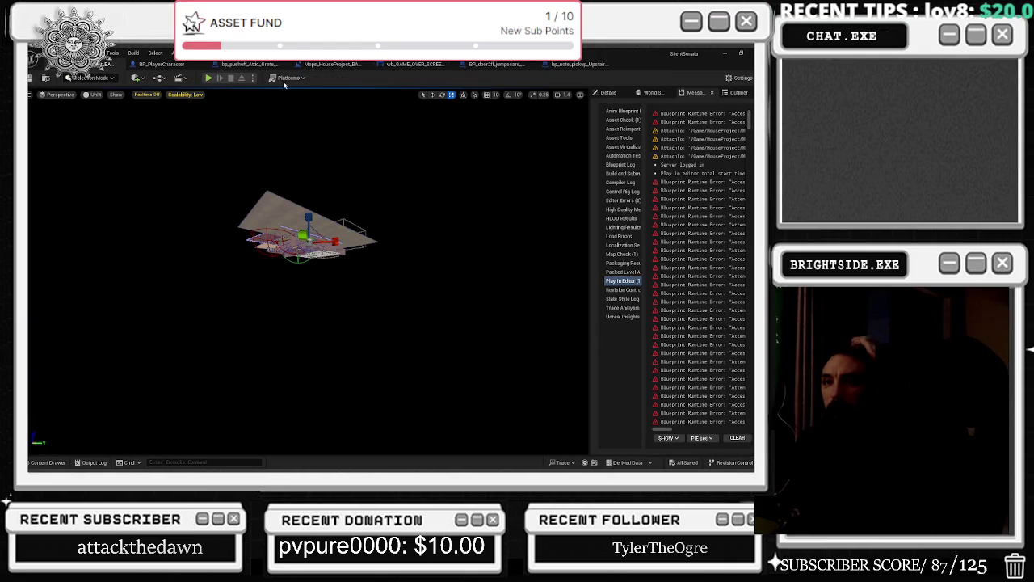
# Play-test the level, switch on the flashlight with F, then stop the session with Esc.
pyautogui.click(208, 79)
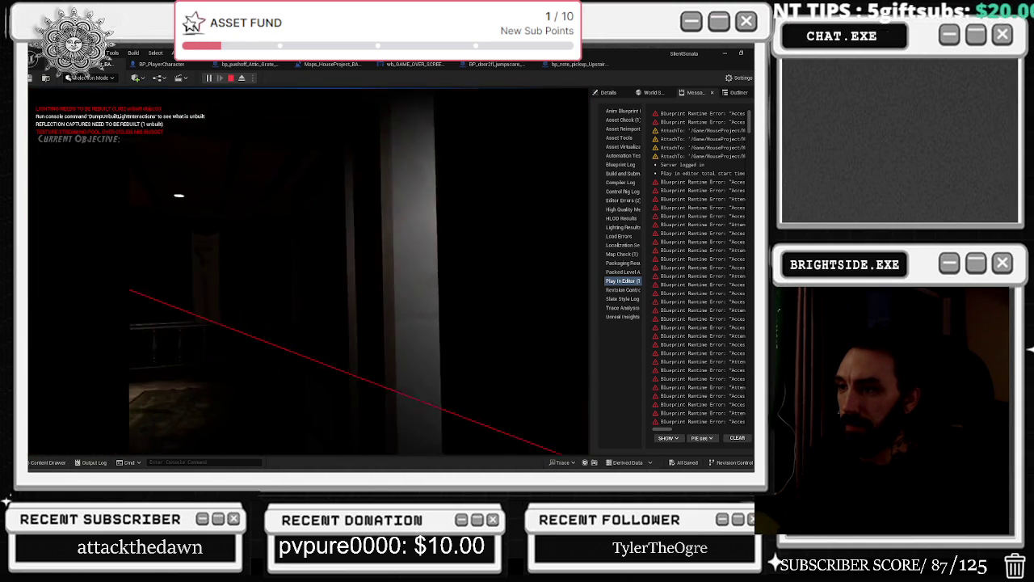
pyautogui.press('f')
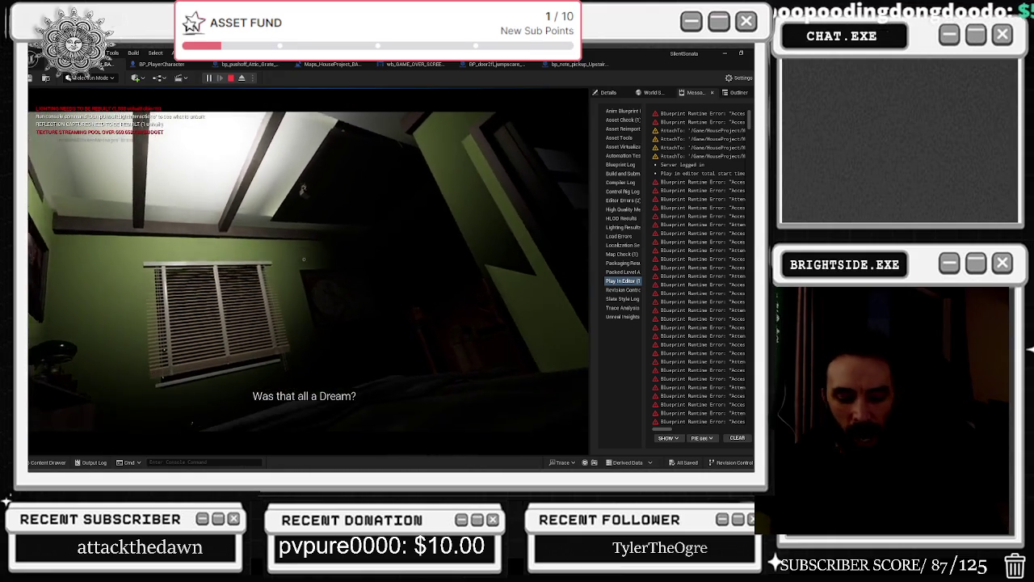
pyautogui.press('Escape')
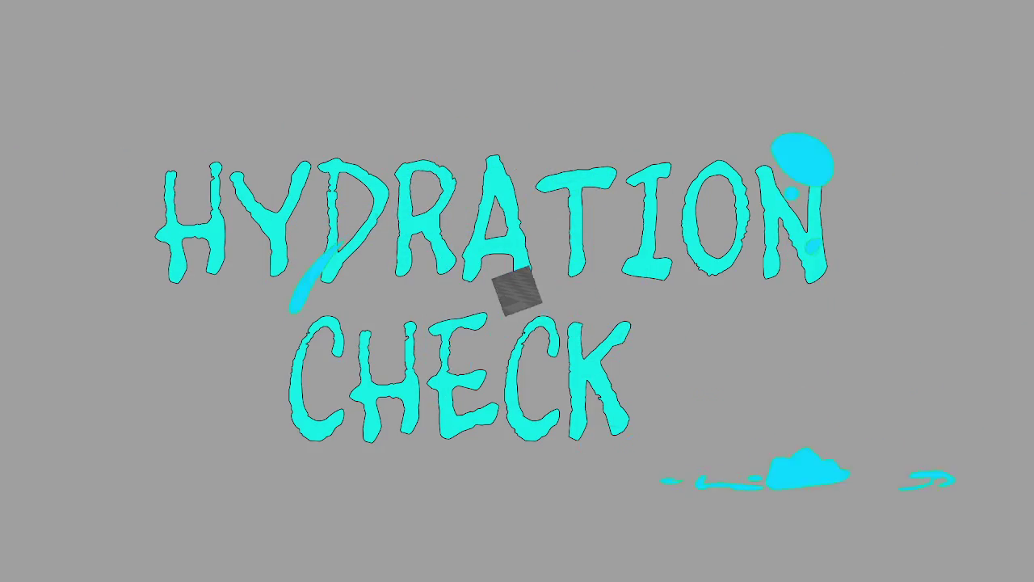
pyautogui.hotkey('alt', 'Tab')
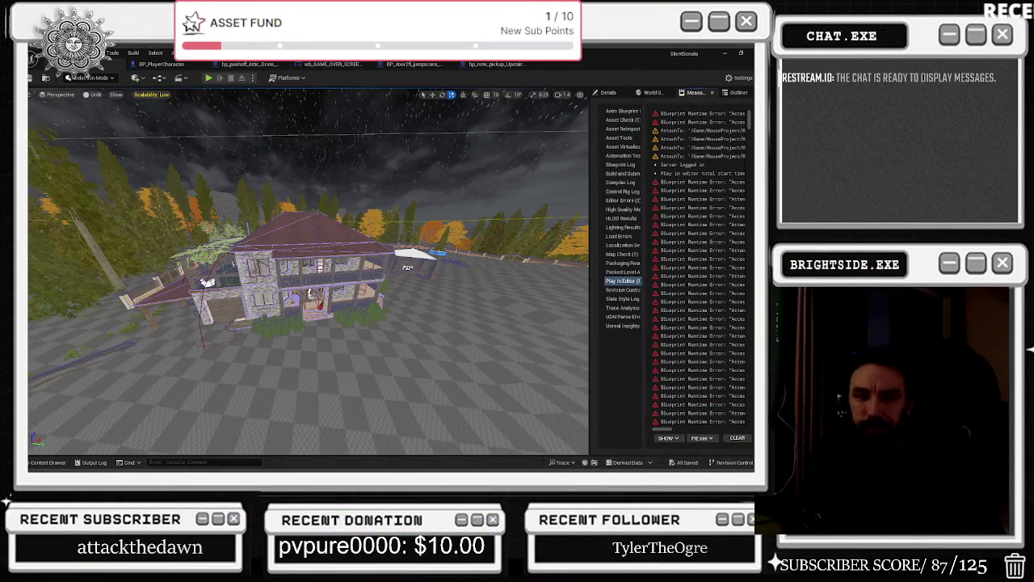
# Search 'lithium nirvana' in a new browser tab and open the Nirvana Lithium music video.
pyautogui.hotkey('alt', 'Tab')
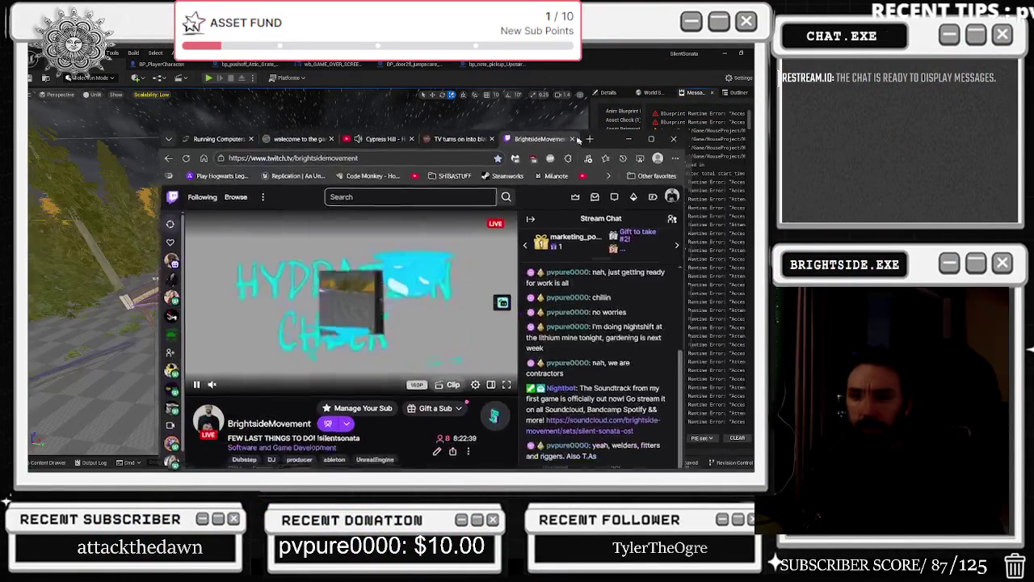
pyautogui.click(550, 99)
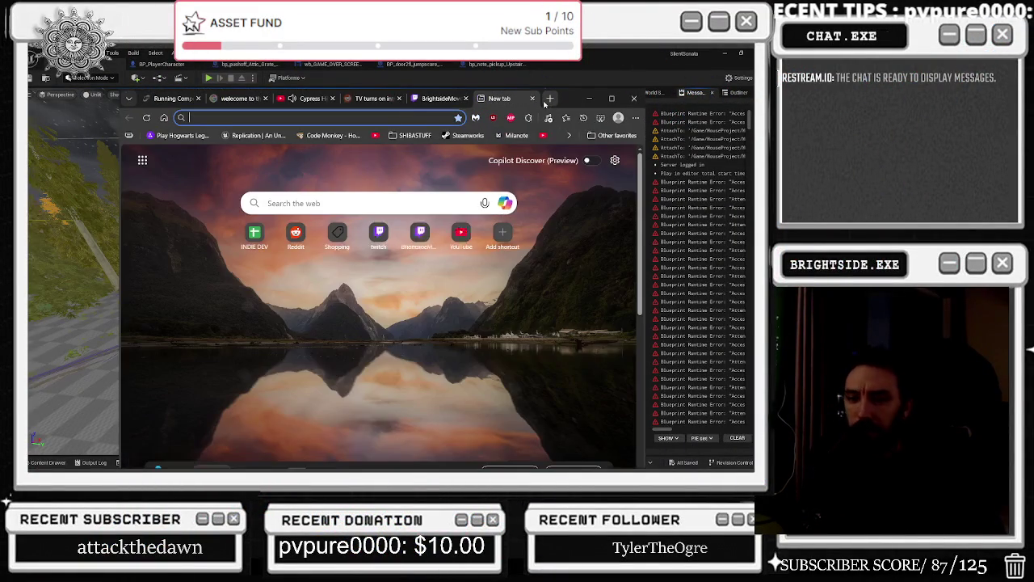
pyautogui.write('lot')
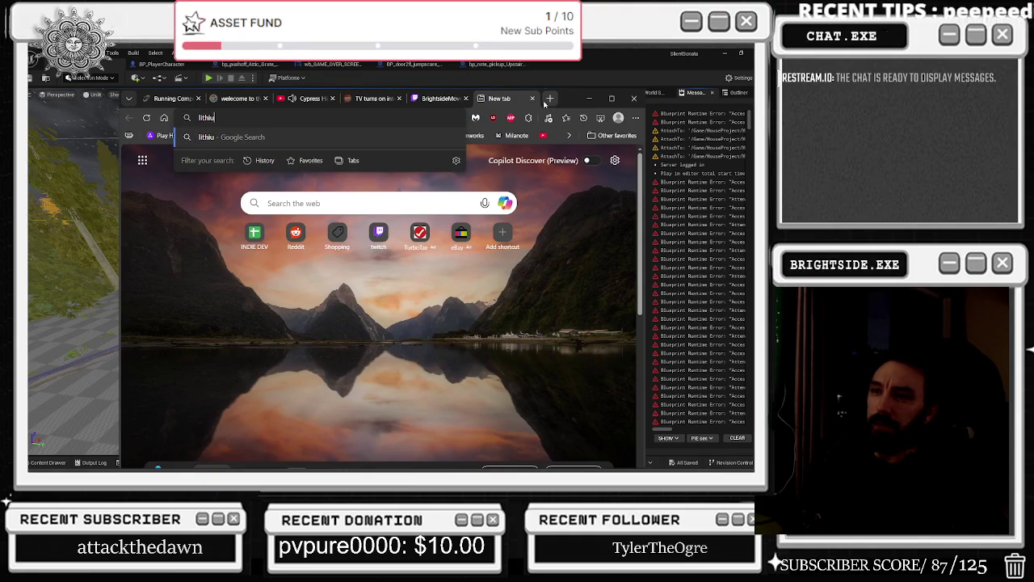
pyautogui.write('nirvana')
pyautogui.press('Return')
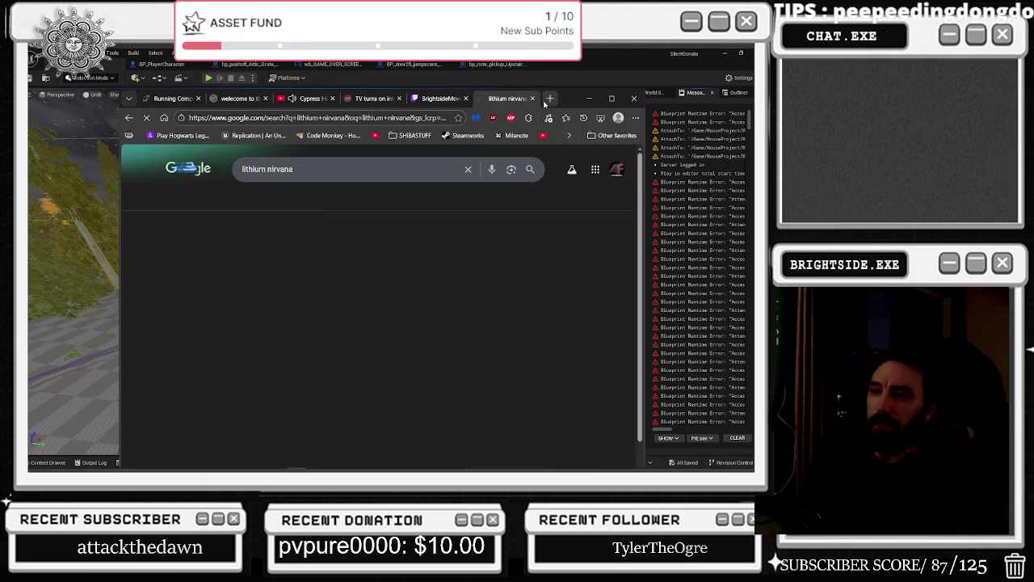
pyautogui.click(289, 363)
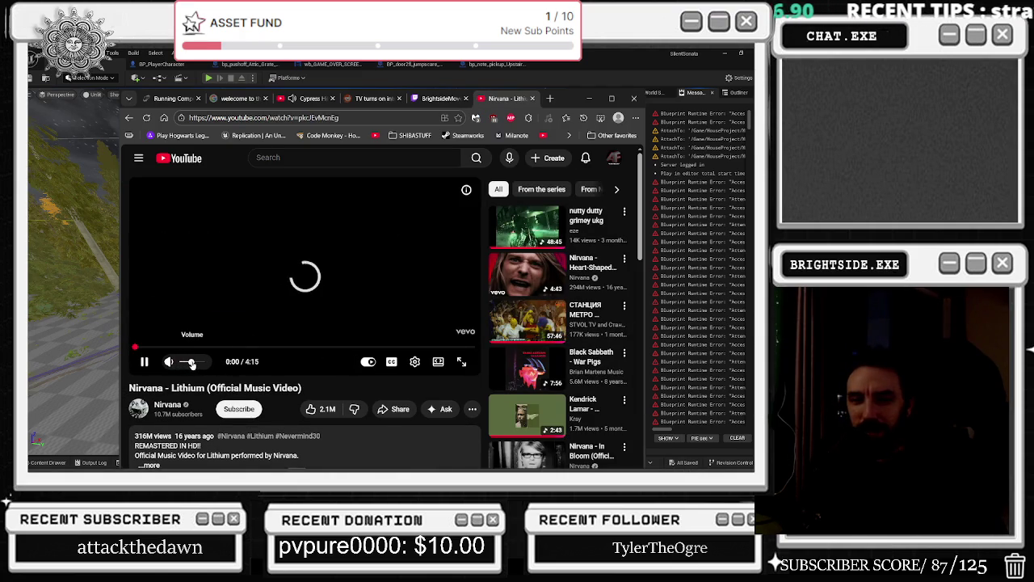
# Close the spare browser tab and switch back to the Unreal editor.
pyautogui.scroll(-4, 196, 364)
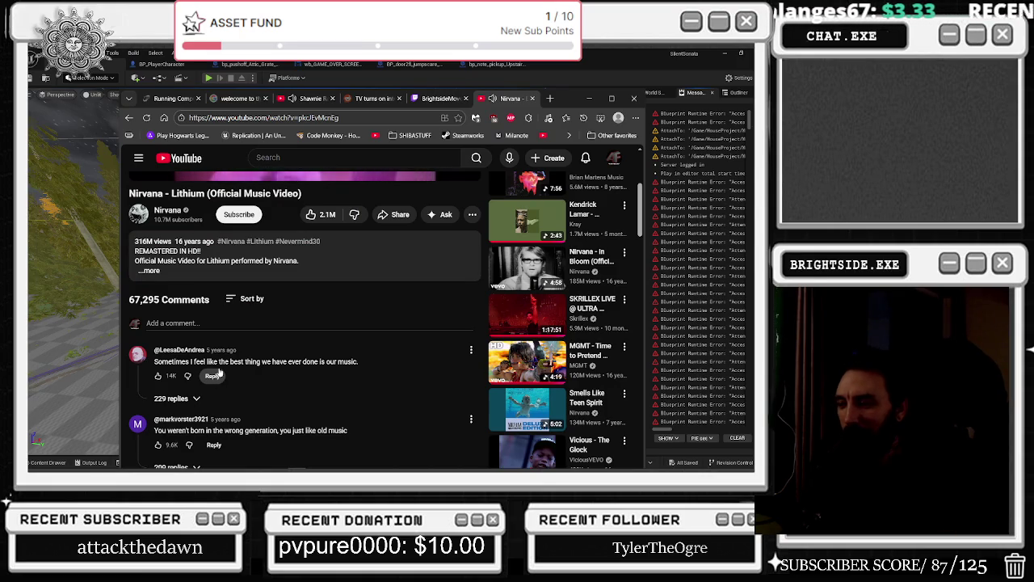
pyautogui.scroll(-2, 211, 375)
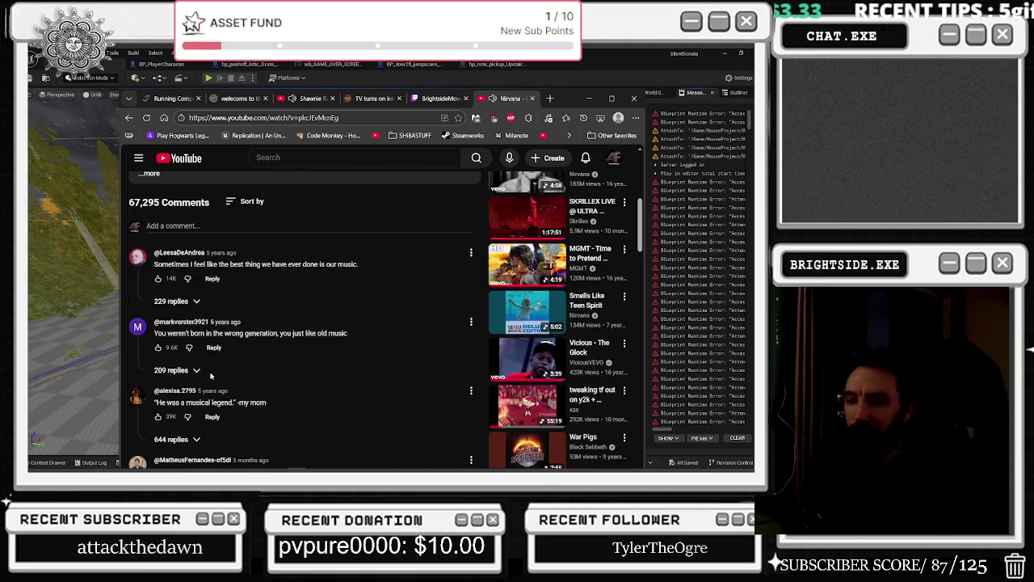
pyautogui.click(331, 98)
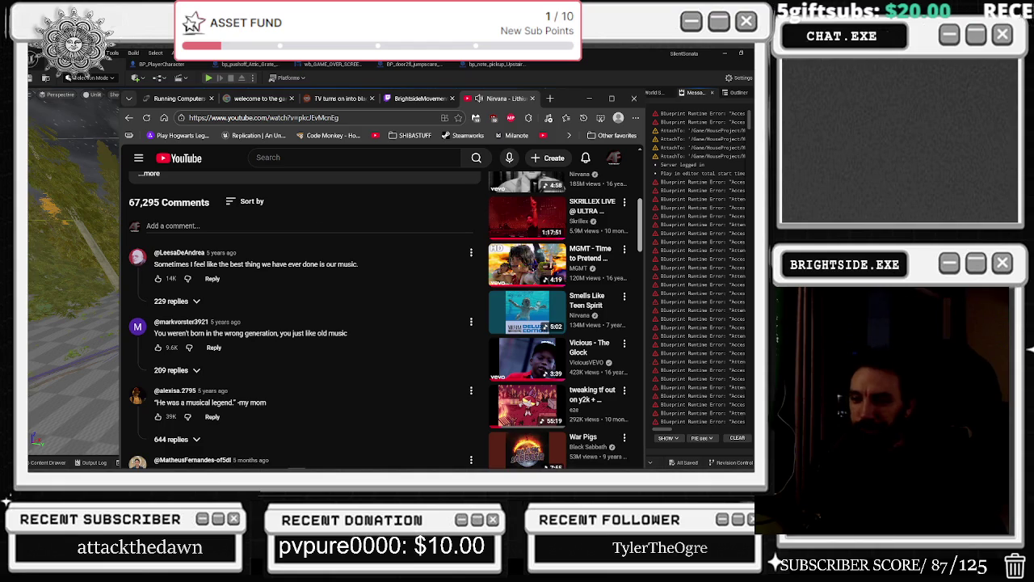
pyautogui.scroll(10, 383, 347)
pyautogui.hotkey('alt', 'Tab')
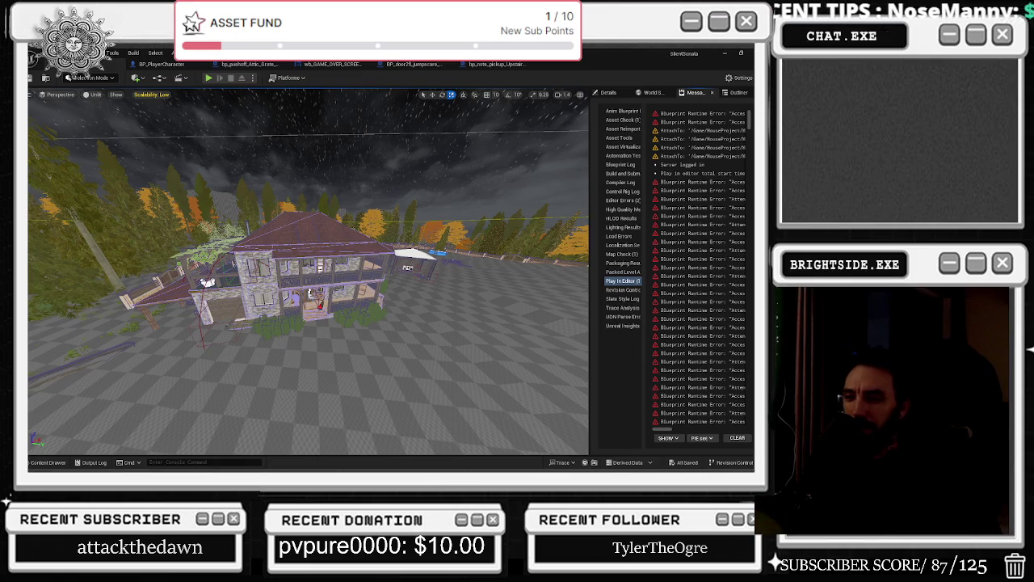
# Fly the camera down the road and over the wireframed terrain to the sheds, then open the note pickup graph.
pyautogui.press('w')
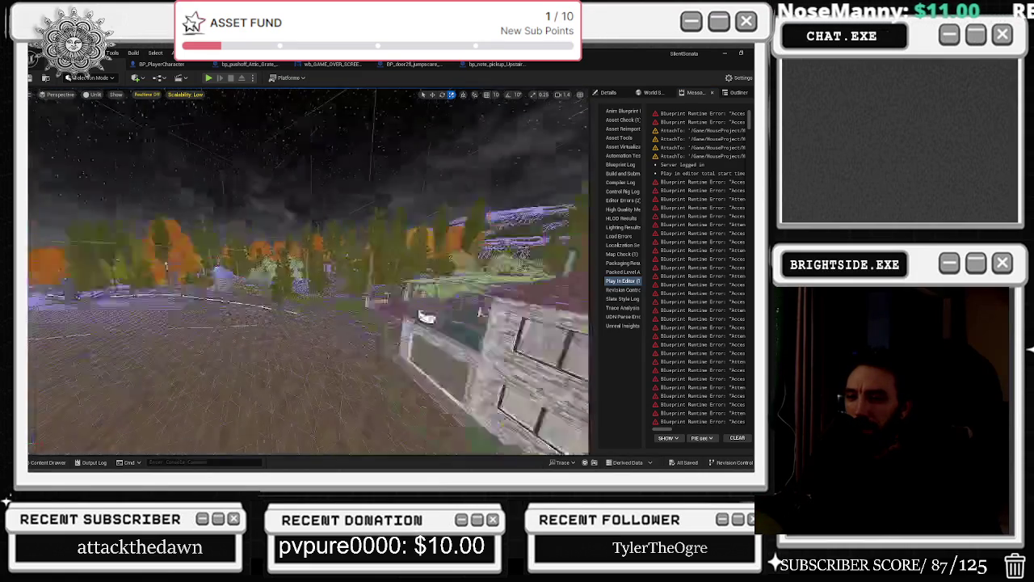
pyautogui.press('w')
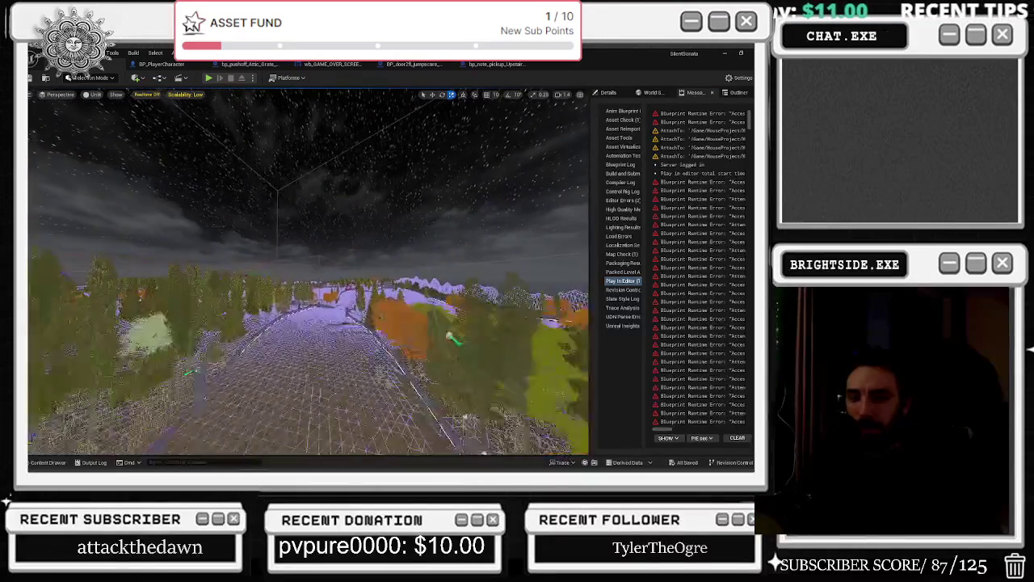
pyautogui.press('w')
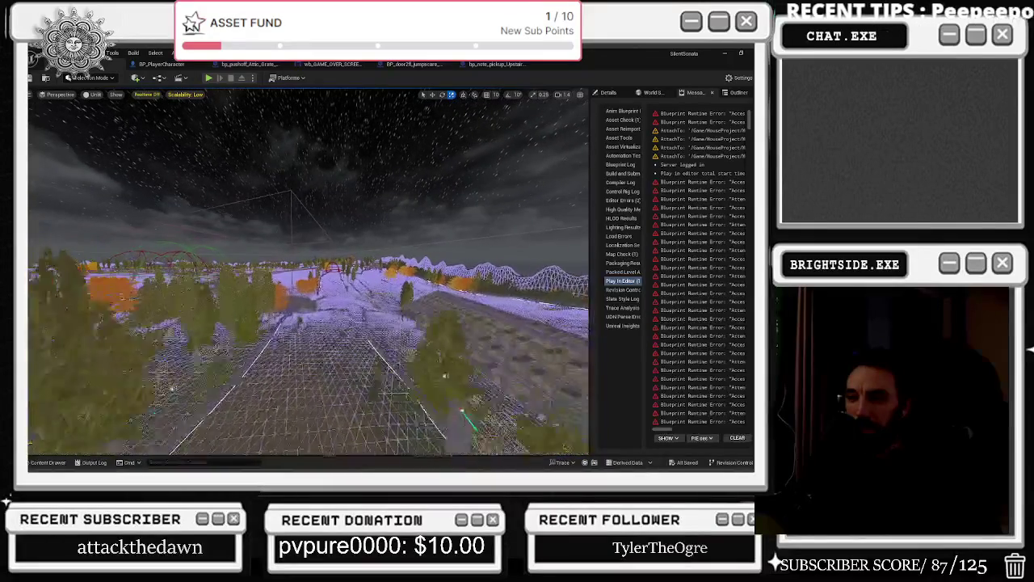
pyautogui.press('w')
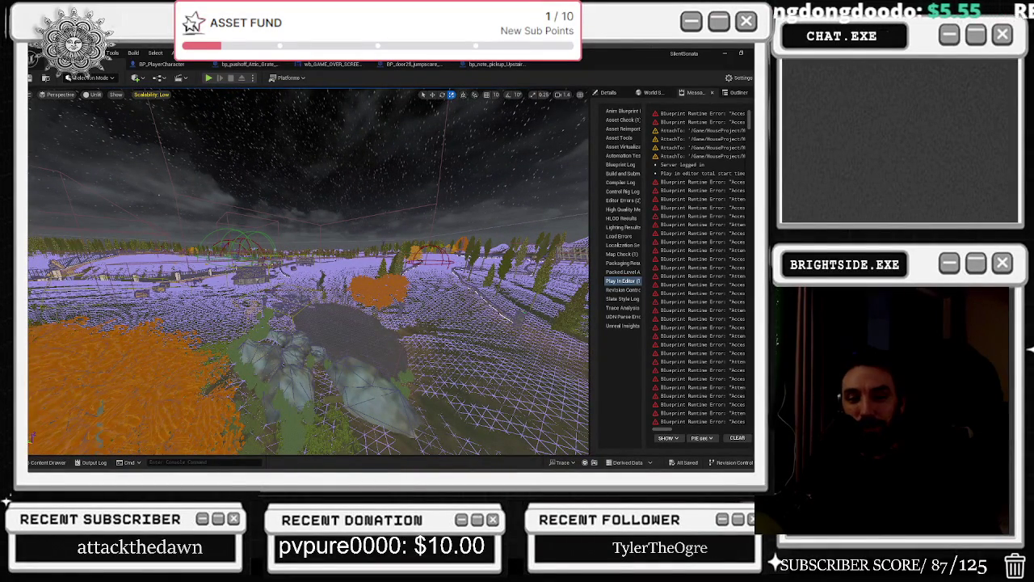
pyautogui.press('w')
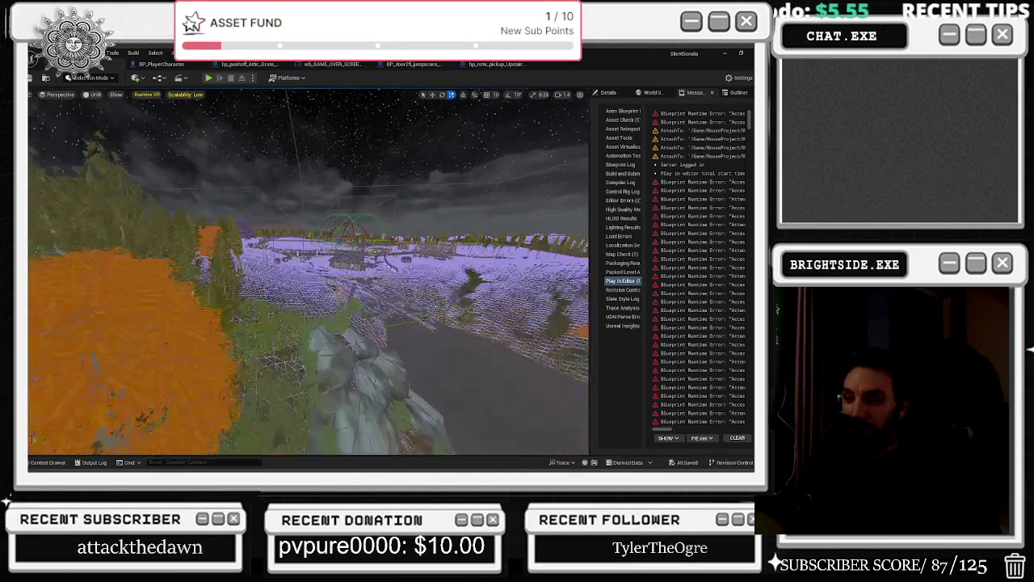
pyautogui.press('w')
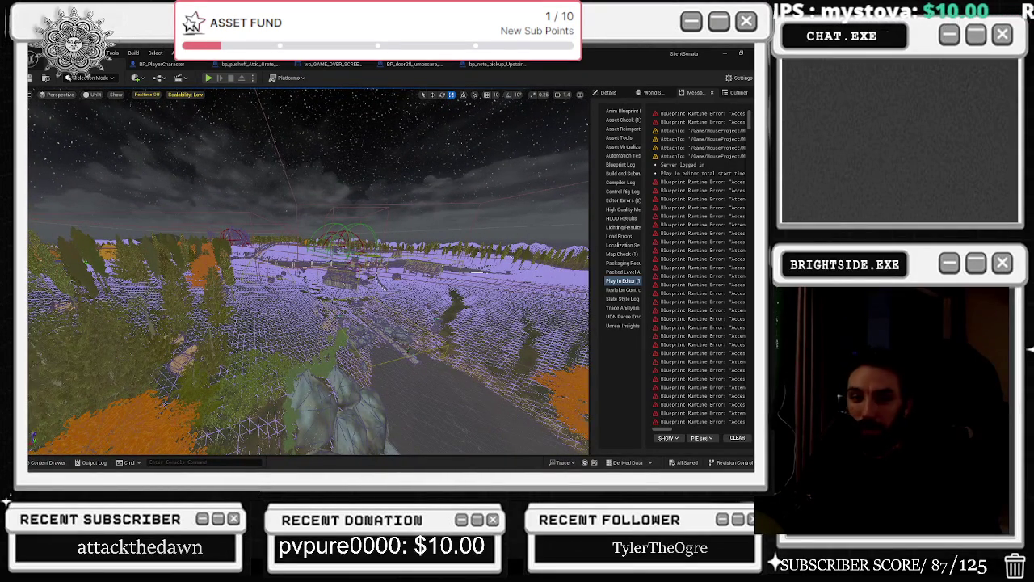
pyautogui.press('w')
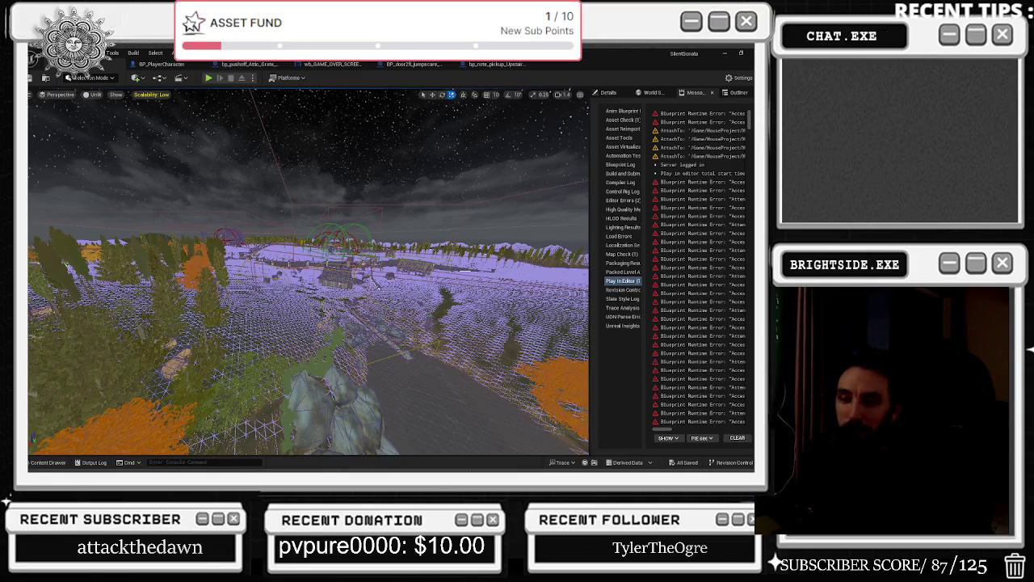
pyautogui.moveTo(387, 285); pyautogui.dragTo(318, 268)
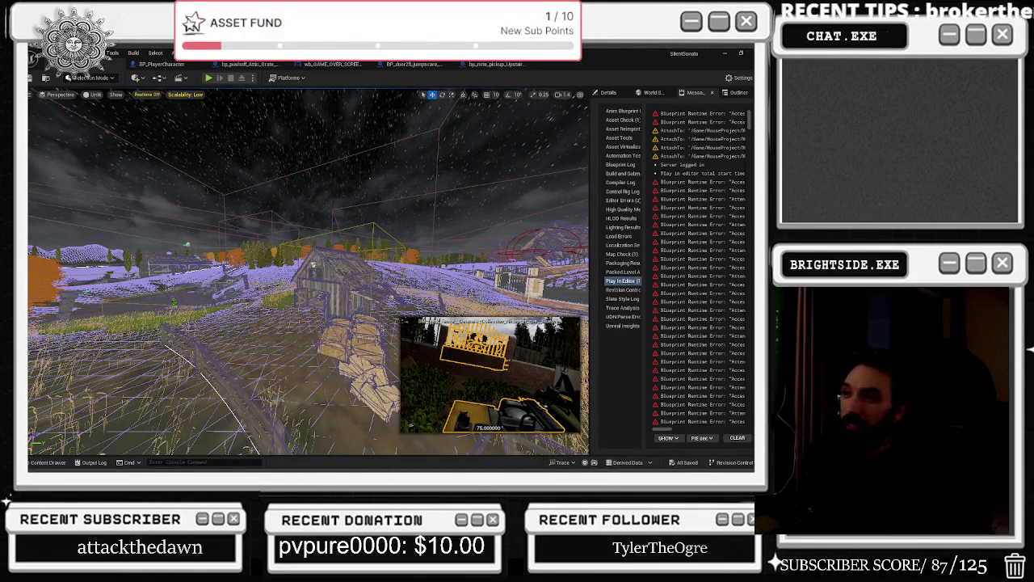
pyautogui.click(493, 64)
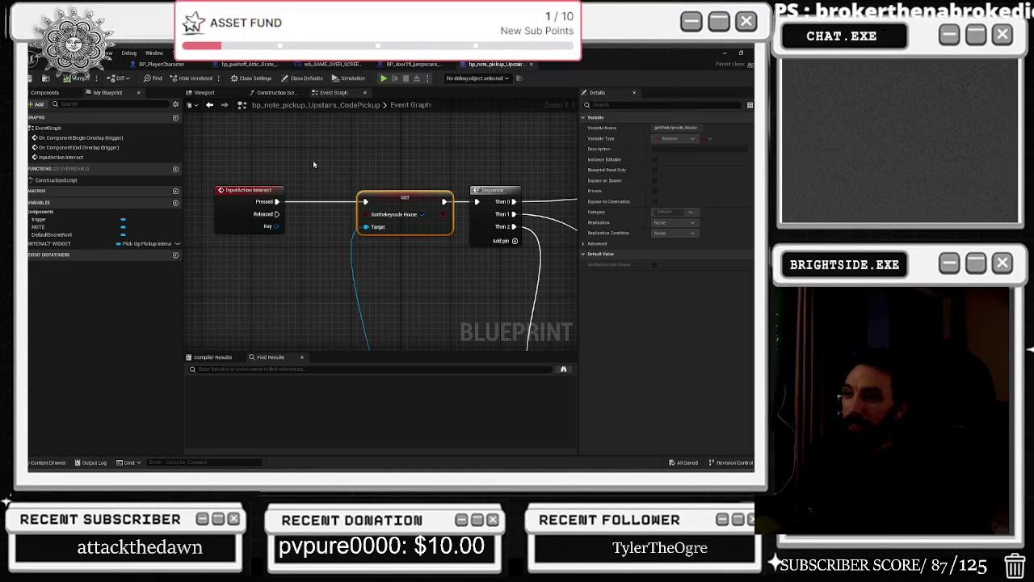
# Inspect the jumpscare door blueprint's Branch and Set Visibility nodes.
pyautogui.click(417, 64)
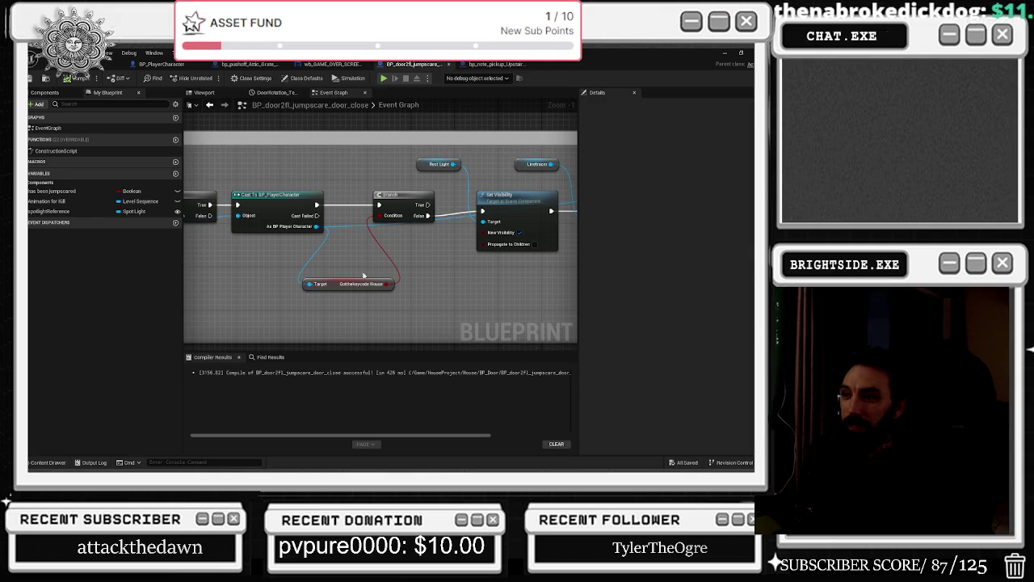
pyautogui.moveTo(351, 203); pyautogui.dragTo(290, 234)
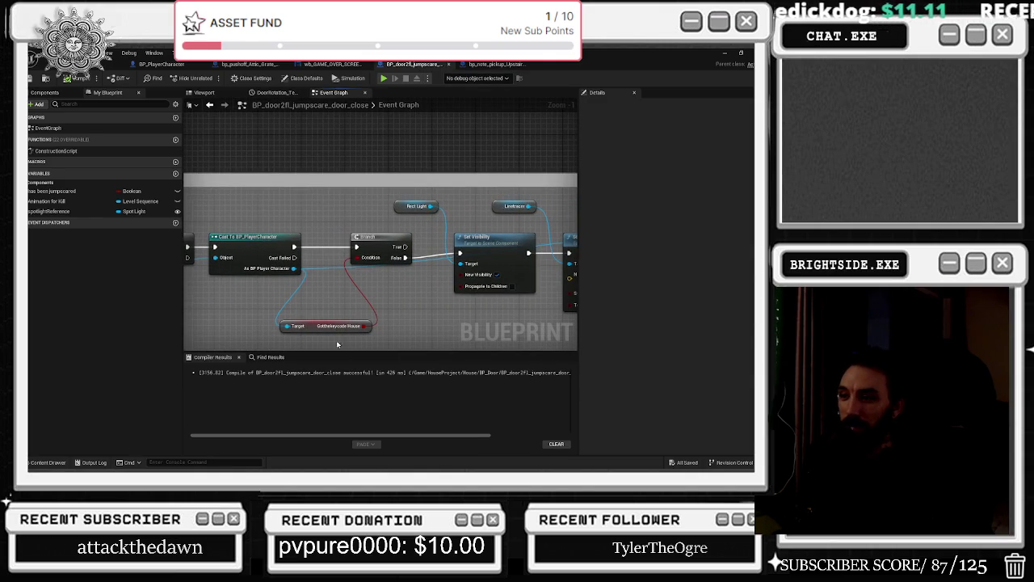
pyautogui.moveTo(318, 331); pyautogui.dragTo(210, 348)
pyautogui.click(278, 257)
pyautogui.moveTo(347, 253)
pyautogui.mouseDown()
pyautogui.moveTo(351, 267)
pyautogui.moveTo(358, 260)
pyautogui.mouseUp()
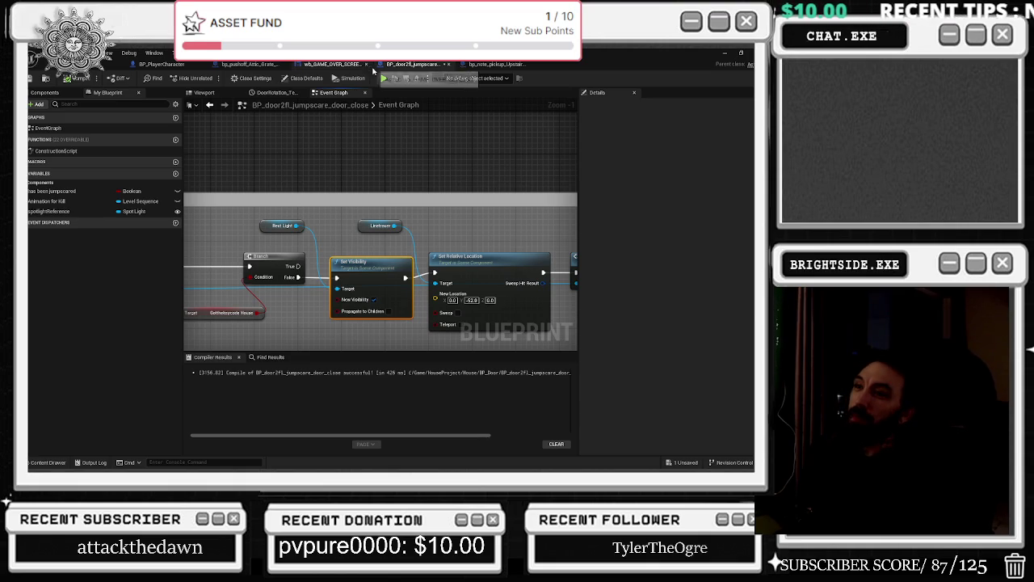
# Glance at the game-over widget and the level, then pan BP_AI to its widget creation nodes.
pyautogui.click(343, 64)
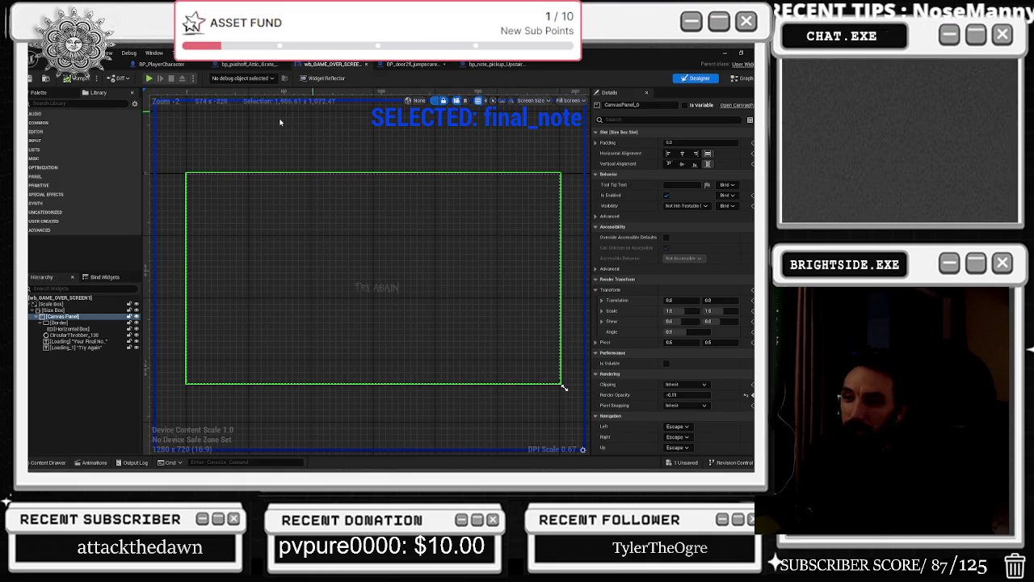
pyautogui.click(148, 78)
pyautogui.moveTo(307, 275)
pyautogui.mouseDown()
pyautogui.moveTo(275, 258)
pyautogui.moveTo(267, 267)
pyautogui.mouseUp()
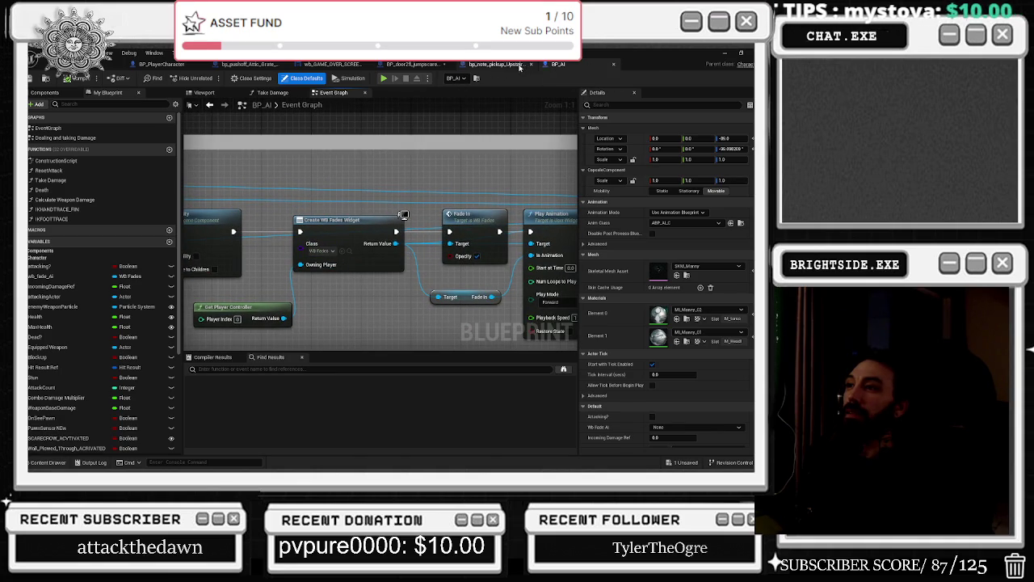
pyautogui.moveTo(429, 198)
pyautogui.mouseDown()
pyautogui.moveTo(215, 172)
pyautogui.moveTo(37, 166)
pyautogui.moveTo(360, 177)
pyautogui.moveTo(323, 194)
pyautogui.moveTo(246, 204)
pyautogui.moveTo(405, 202)
pyautogui.mouseUp()
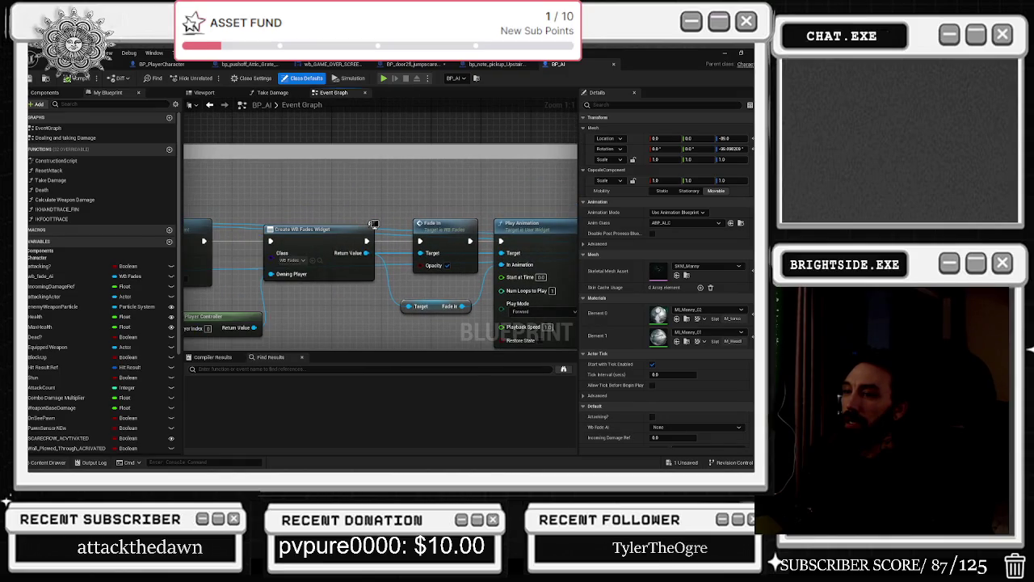
# Set the Create Widget node's class to WB_GAME_OVER_SCREEN.
pyautogui.scroll(-1, 396, 196)
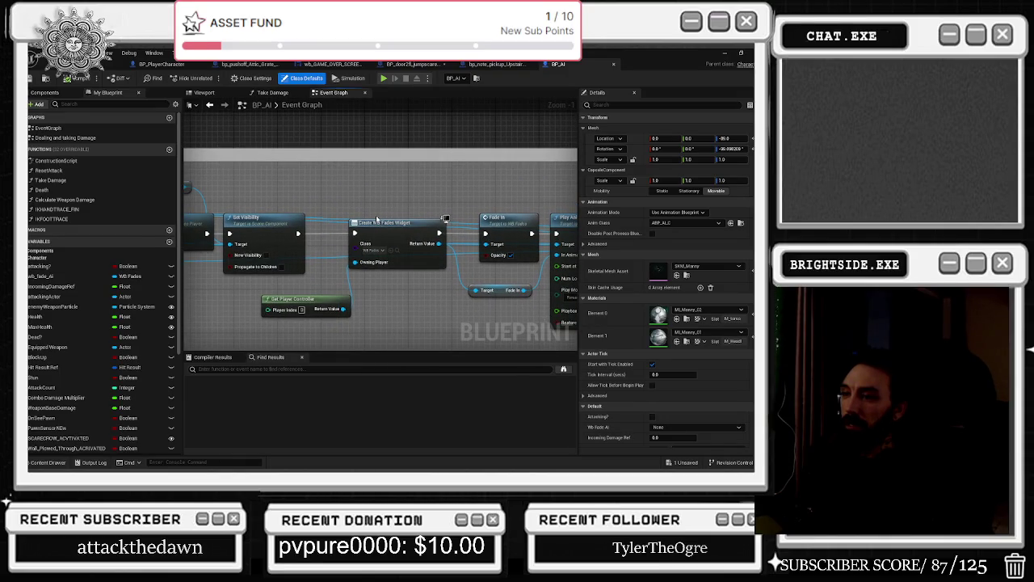
pyautogui.click(372, 254)
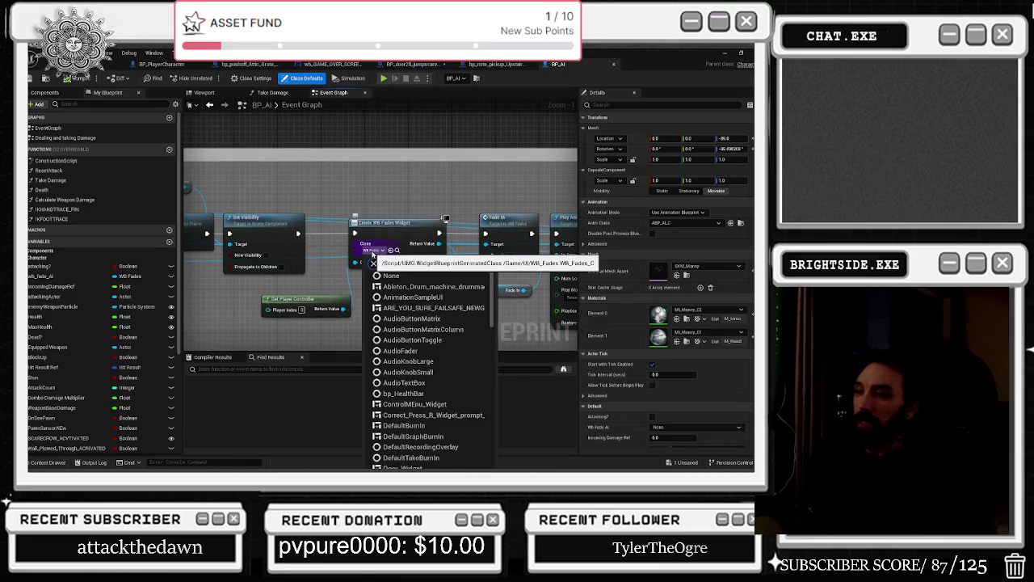
pyautogui.write('wb_game')
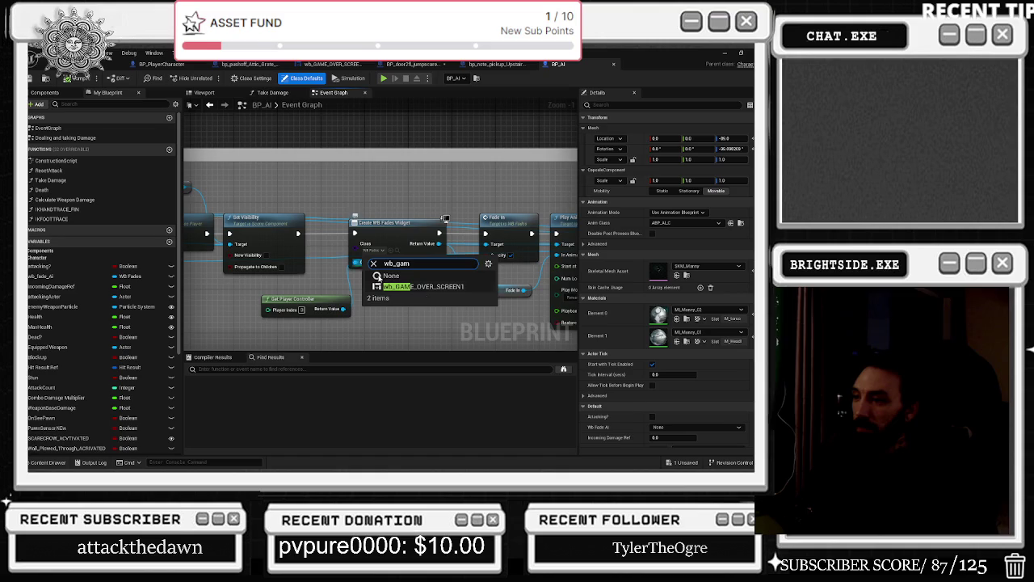
pyautogui.click(416, 279)
pyautogui.moveTo(433, 198); pyautogui.dragTo(251, 204)
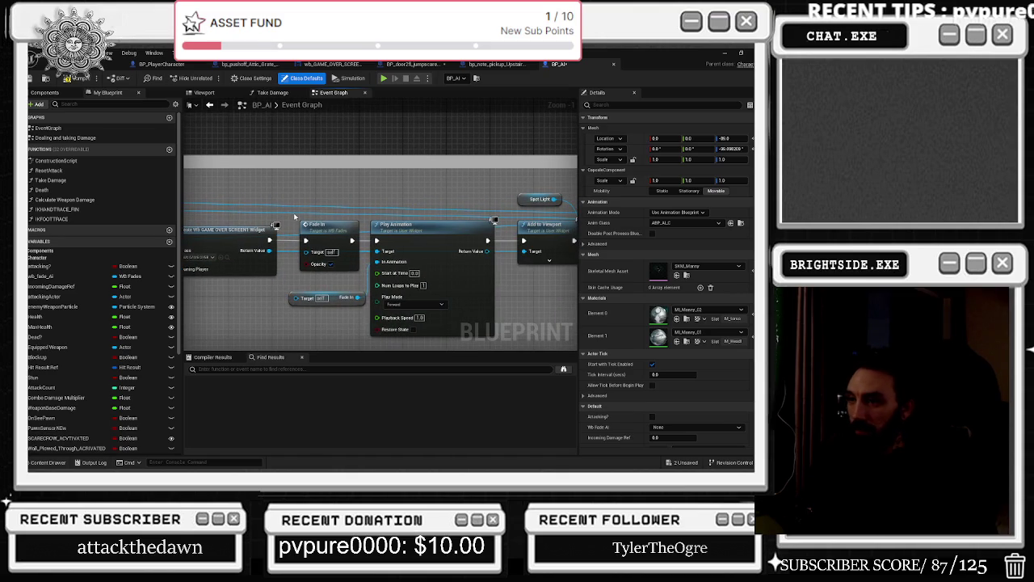
# Delete the Fade In and Play Animation nodes from the widget chain.
pyautogui.moveTo(274, 240)
pyautogui.mouseDown()
pyautogui.moveTo(387, 240)
pyautogui.moveTo(378, 243)
pyautogui.mouseUp()
pyautogui.moveTo(488, 240)
pyautogui.mouseDown()
pyautogui.moveTo(533, 242)
pyautogui.moveTo(524, 240)
pyautogui.mouseUp()
pyautogui.moveTo(334, 196); pyautogui.dragTo(497, 323)
pyautogui.press('Delete')
pyautogui.click(347, 298)
pyautogui.press('Delete')
# Rearrange the Add to Viewport, Spot Light, mask and visibility nodes leading to Open Level by Name.
pyautogui.moveTo(347, 298)
pyautogui.mouseDown()
pyautogui.moveTo(316, 307)
pyautogui.moveTo(363, 243)
pyautogui.moveTo(368, 215)
pyautogui.moveTo(381, 213)
pyautogui.mouseUp()
pyautogui.moveTo(447, 212); pyautogui.dragTo(327, 209)
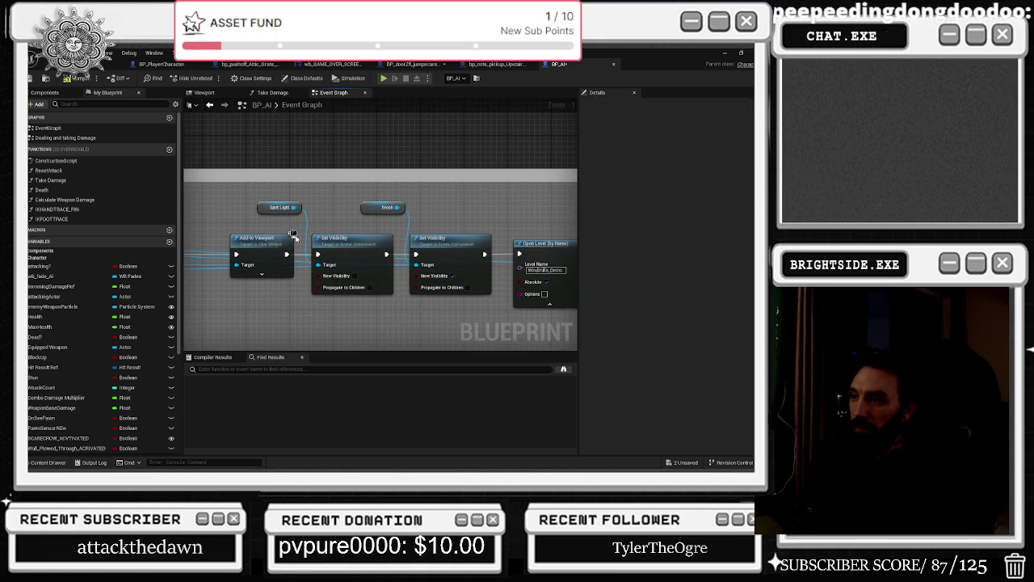
pyautogui.scroll(-3, 394, 204)
pyautogui.moveTo(393, 204)
pyautogui.mouseDown()
pyautogui.moveTo(558, 263)
pyautogui.moveTo(408, 242)
pyautogui.mouseUp()
pyautogui.scroll(2, 483, 226)
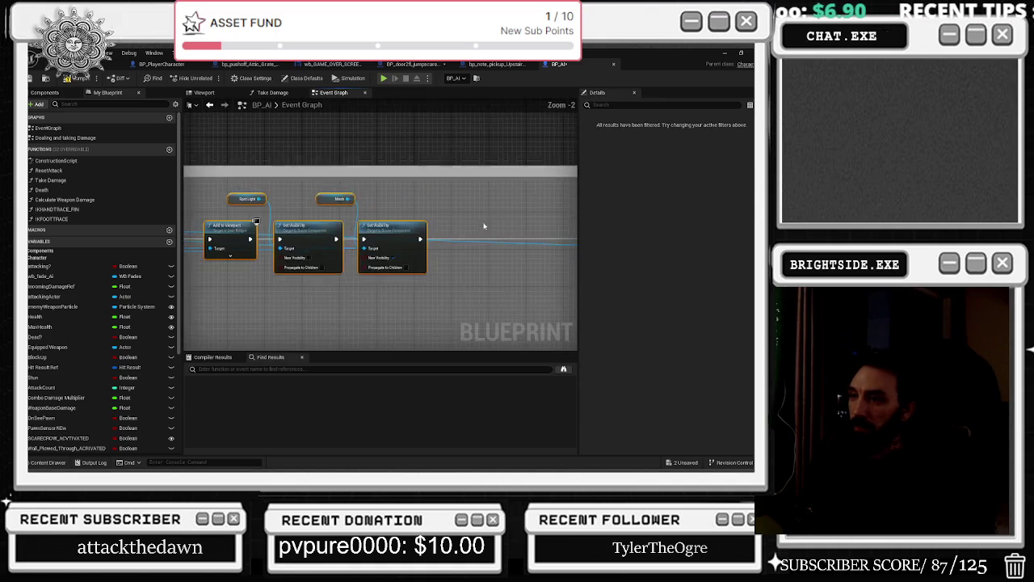
pyautogui.moveTo(484, 226); pyautogui.dragTo(270, 201)
pyautogui.click(495, 65)
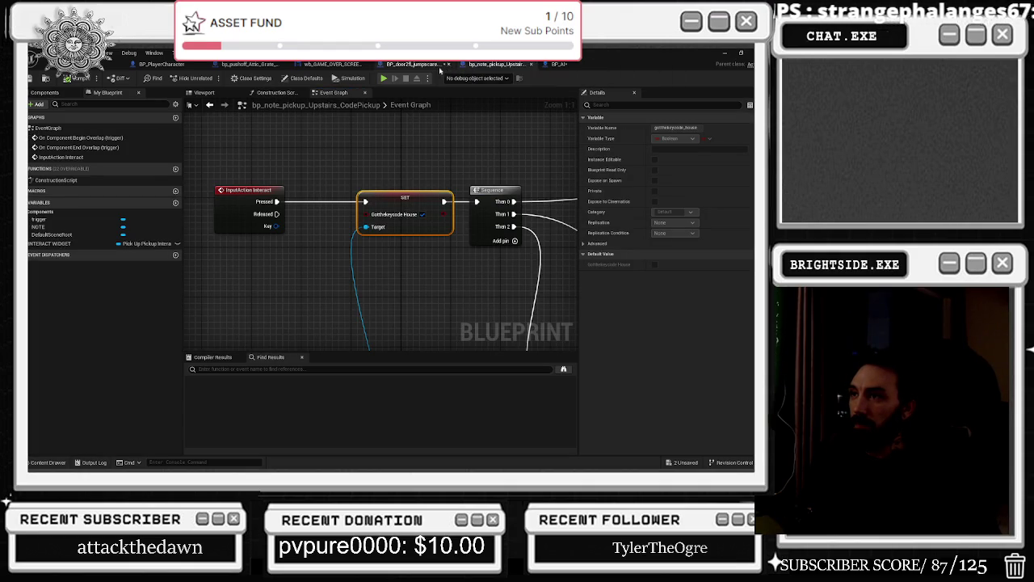
# Inspect the door jumpscare's Cast To BP_PlayerCharacter, Do Once and rotation nodes.
pyautogui.click(412, 64)
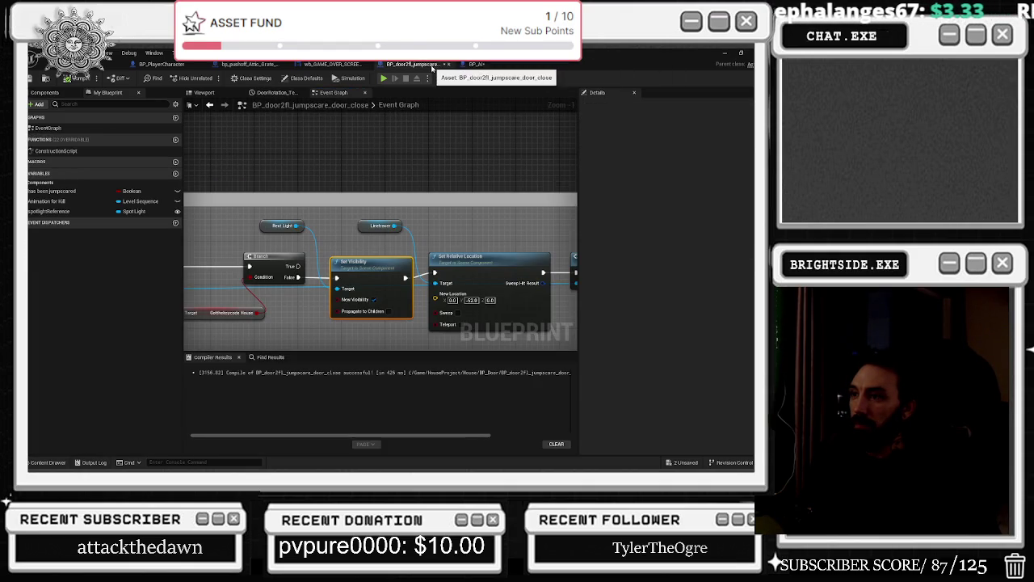
pyautogui.moveTo(376, 246)
pyautogui.mouseDown()
pyautogui.moveTo(537, 225)
pyautogui.moveTo(146, 230)
pyautogui.mouseUp()
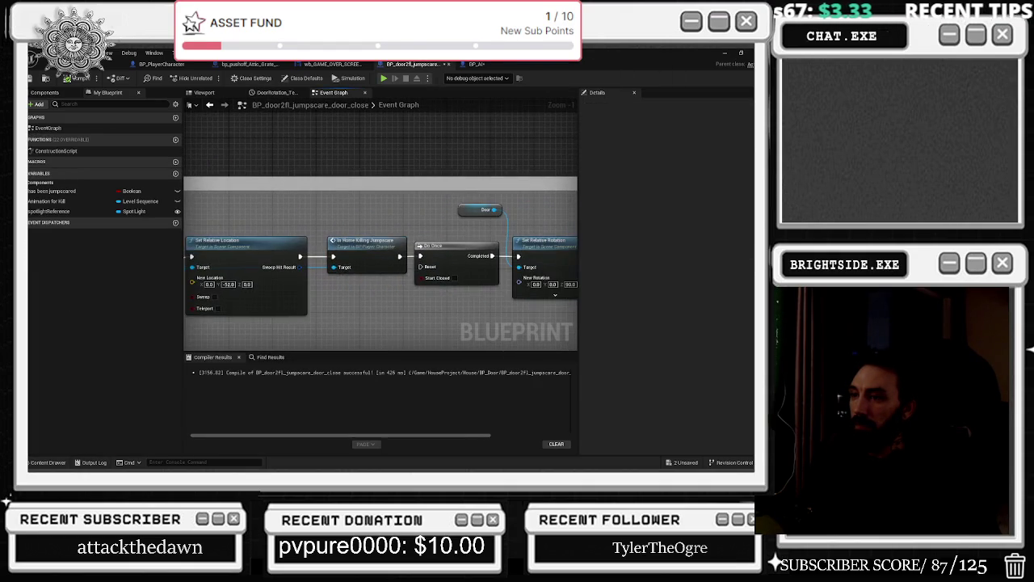
pyautogui.scroll(-4, 295, 233)
pyautogui.scroll(5, 457, 256)
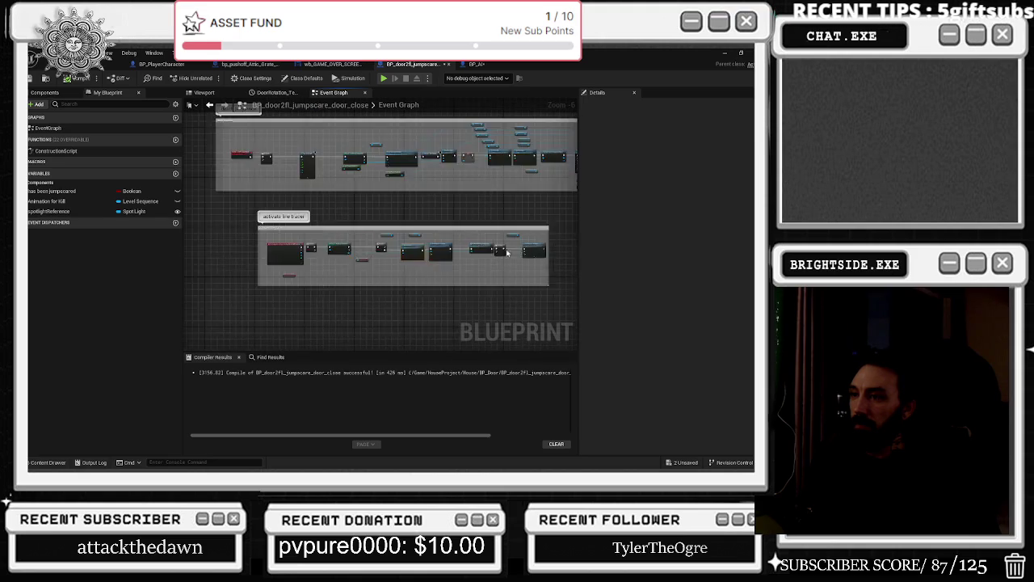
pyautogui.moveTo(457, 256); pyautogui.dragTo(340, 236)
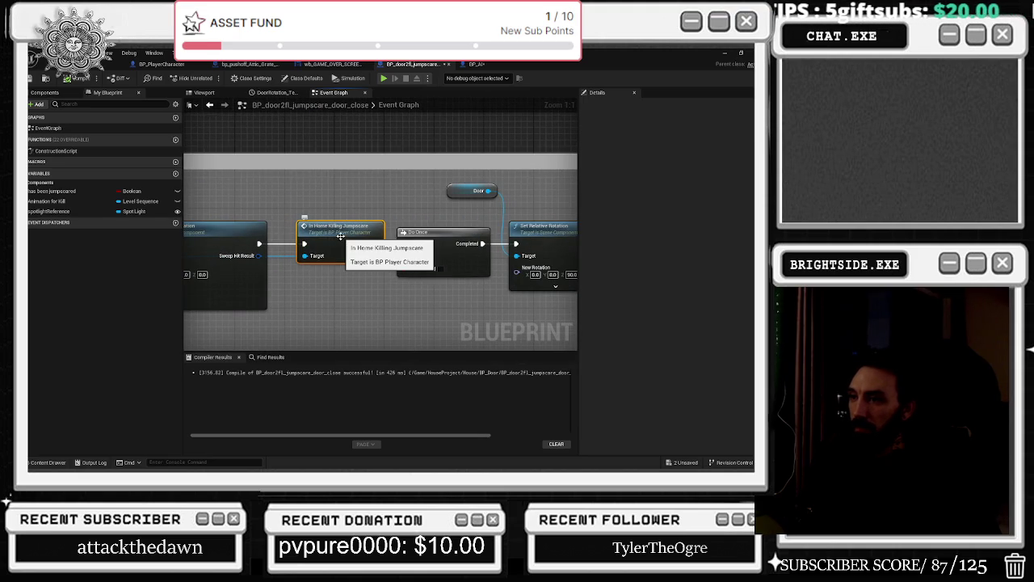
# Trace KILL JUMPSCARE HOUSE to its game-over widget, then paste a Delay node into BP_AI.
pyautogui.doubleClick(347, 235)
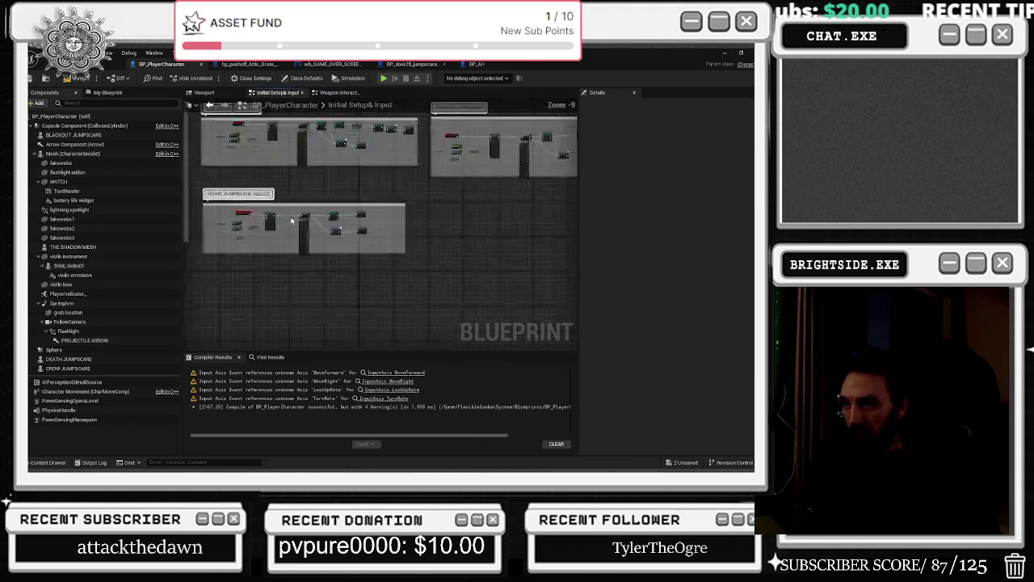
pyautogui.scroll(4, 325, 222)
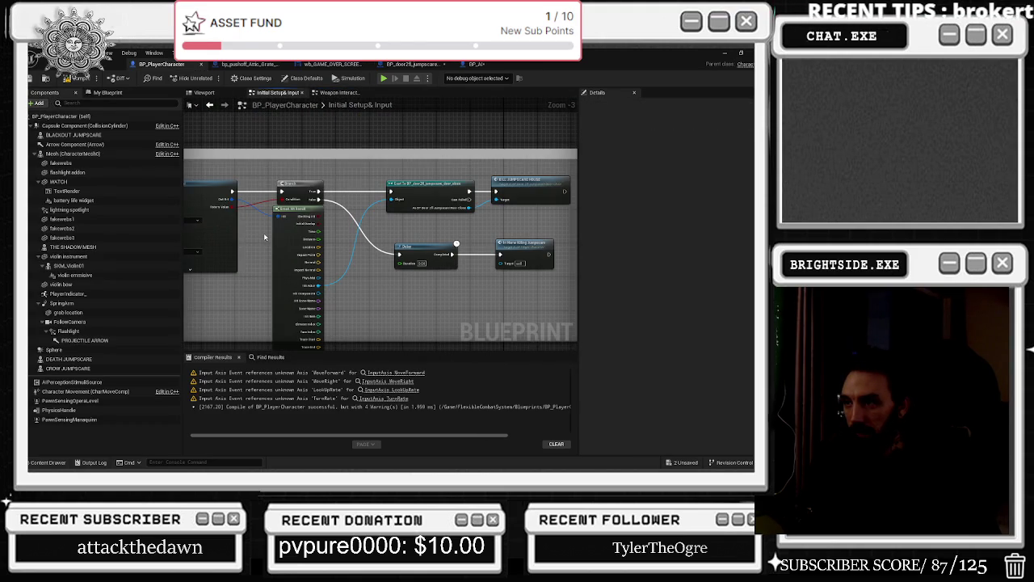
pyautogui.doubleClick(554, 182)
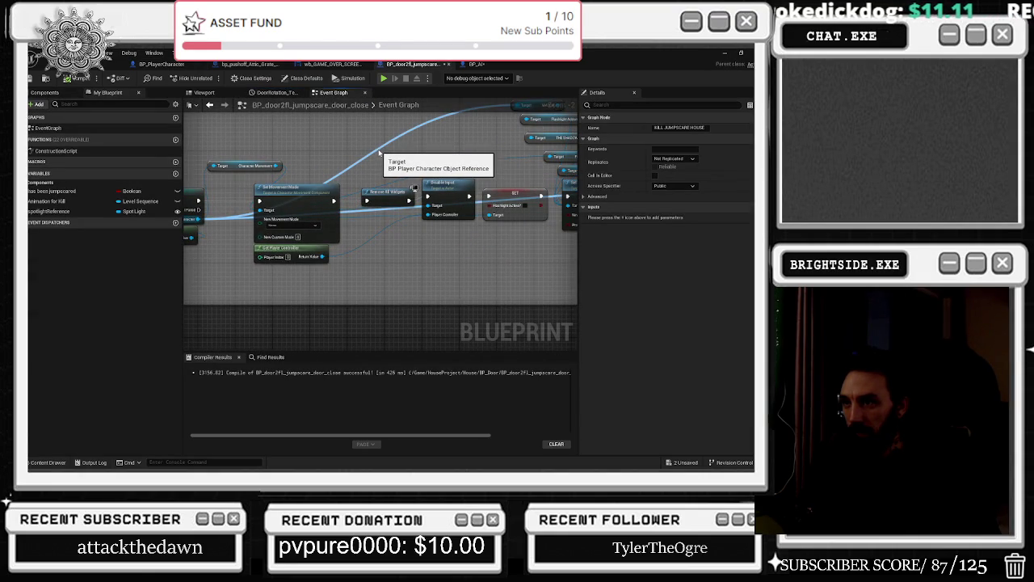
pyautogui.moveTo(410, 155); pyautogui.dragTo(283, 150)
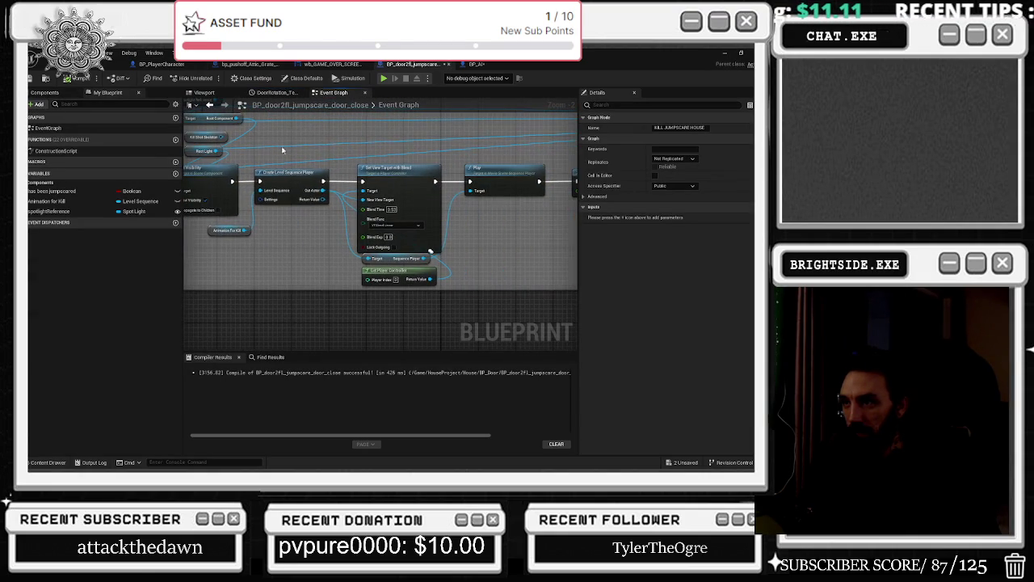
pyautogui.moveTo(373, 136); pyautogui.dragTo(326, 151)
pyautogui.moveTo(396, 148); pyautogui.dragTo(205, 177)
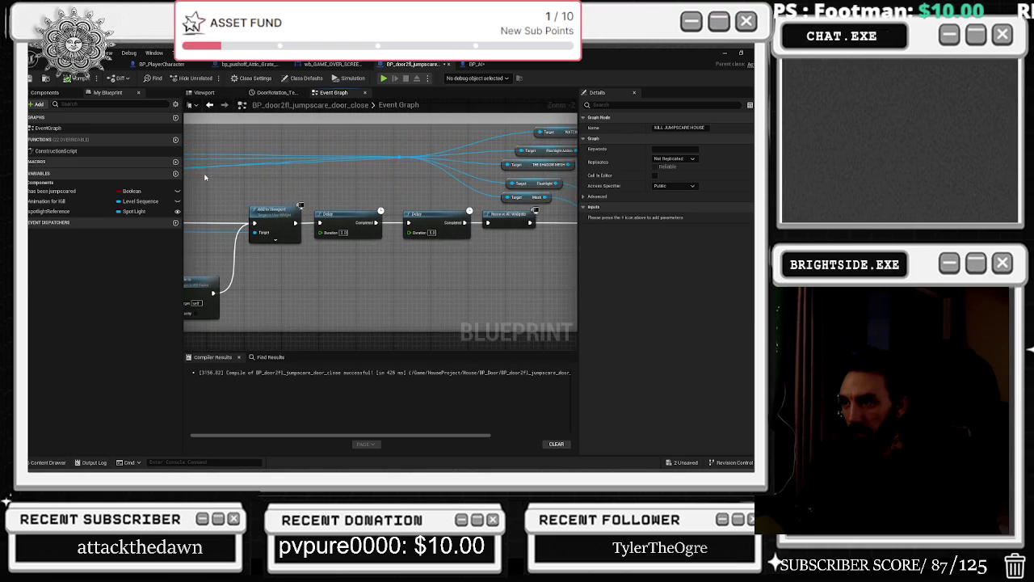
pyautogui.click(365, 208)
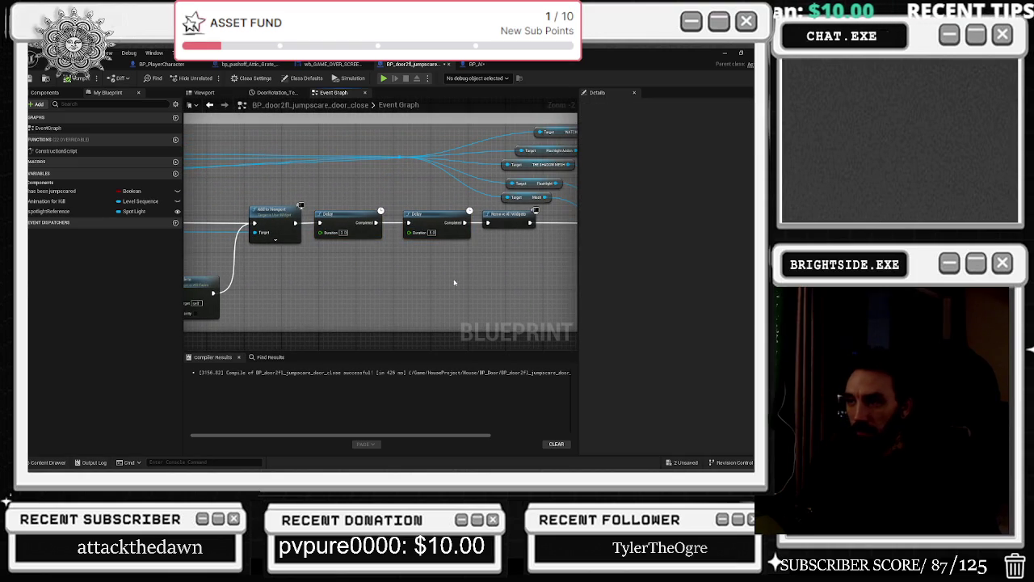
pyautogui.click(482, 64)
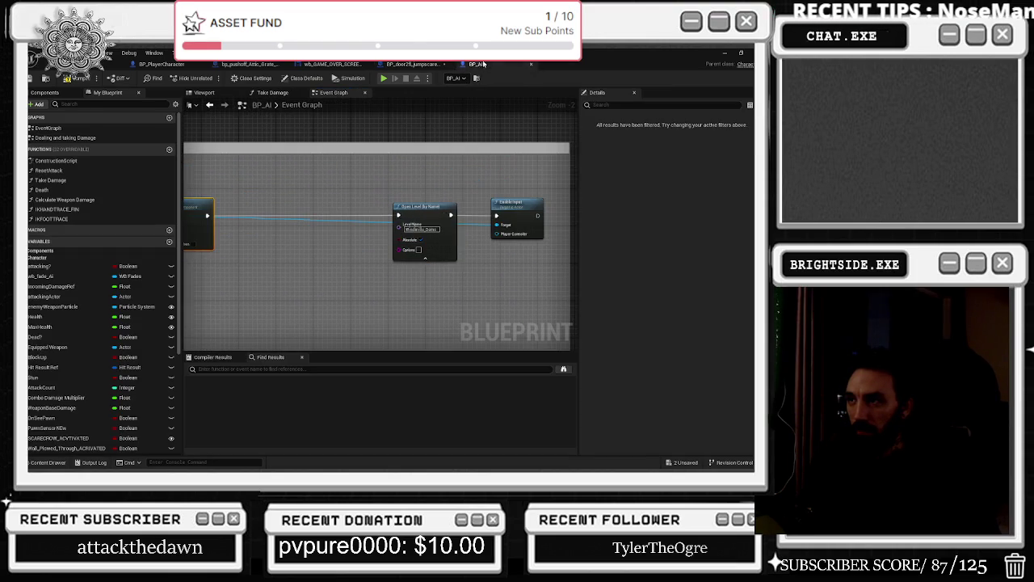
pyautogui.hotkey('ctrl', 'v')
# Wire a 2-second Delay between Set Visibility and Open Level by Name.
pyautogui.moveTo(339, 216); pyautogui.dragTo(371, 211)
pyautogui.moveTo(530, 216); pyautogui.dragTo(425, 214)
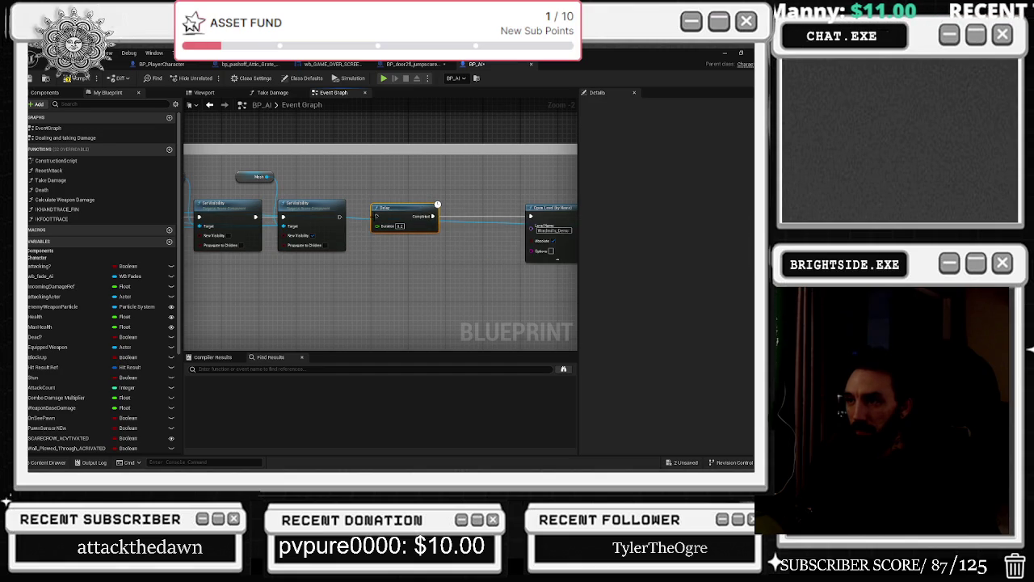
pyautogui.moveTo(350, 219); pyautogui.dragTo(376, 216)
pyautogui.doubleClick(395, 225)
pyautogui.write('2')
pyautogui.press('Return')
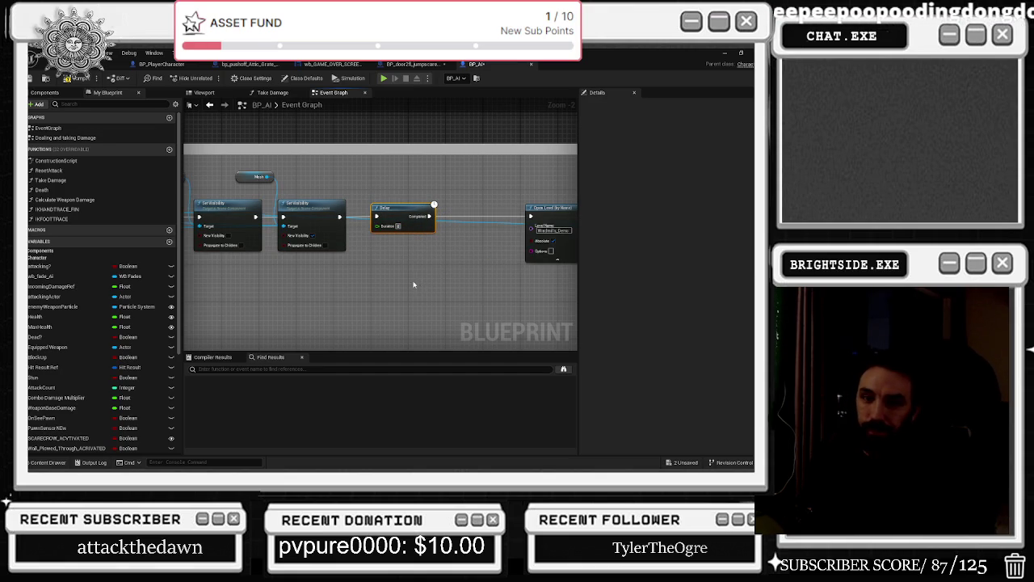
# Move the Open Level and Enable Input nodes closer to the Delay.
pyautogui.moveTo(414, 284); pyautogui.dragTo(347, 253)
pyautogui.moveTo(270, 235); pyautogui.dragTo(355, 221)
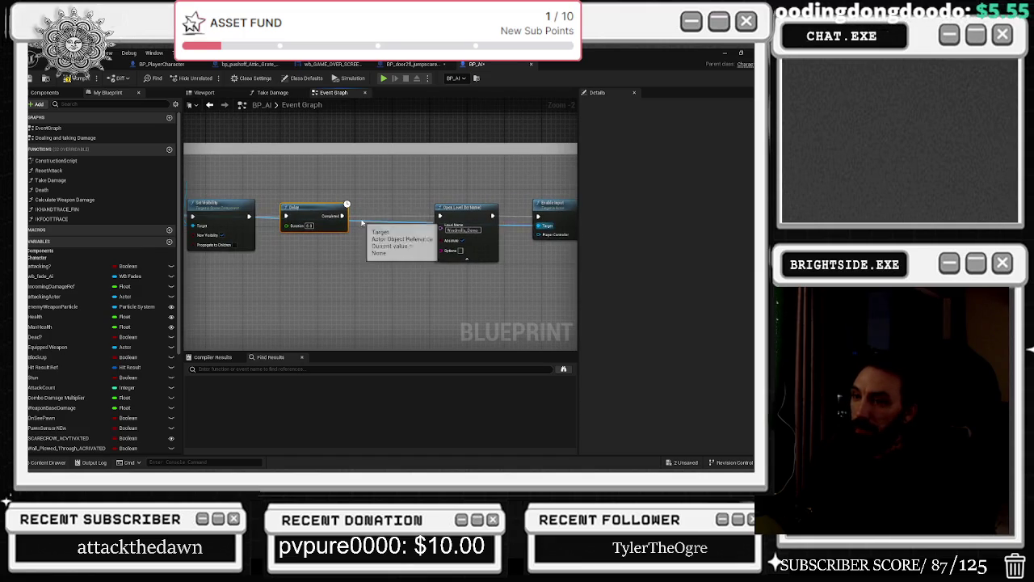
pyautogui.click(444, 257)
pyautogui.keyDown('ctrl'); pyautogui.click(553, 214); pyautogui.keyUp('ctrl')
pyautogui.moveTo(553, 214); pyautogui.dragTo(525, 214)
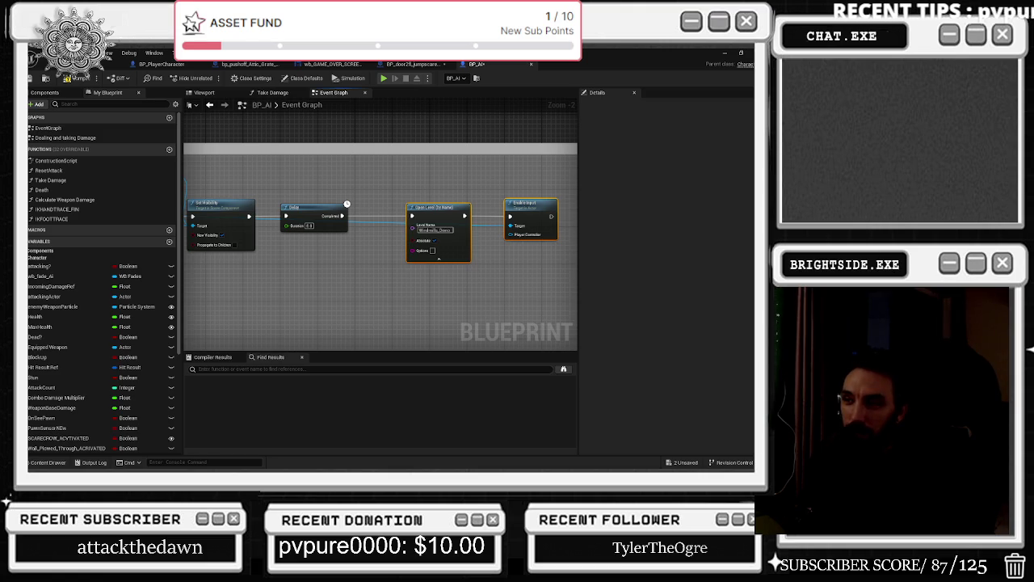
# Add a reroute point on the wire near the Play Sound 2D nodes, then save all assets.
pyautogui.scroll(-2, 417, 196)
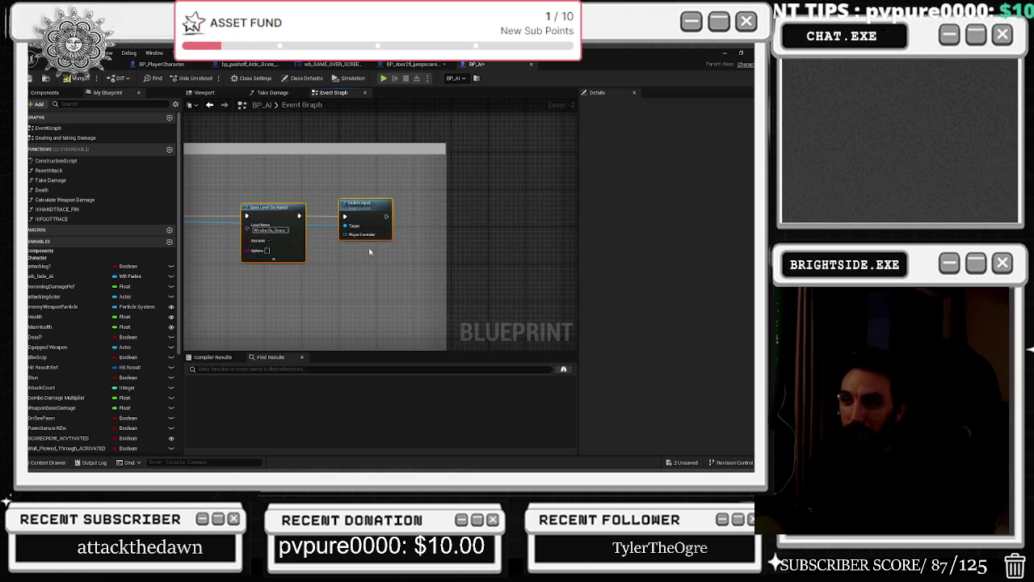
pyautogui.scroll(2, 368, 248)
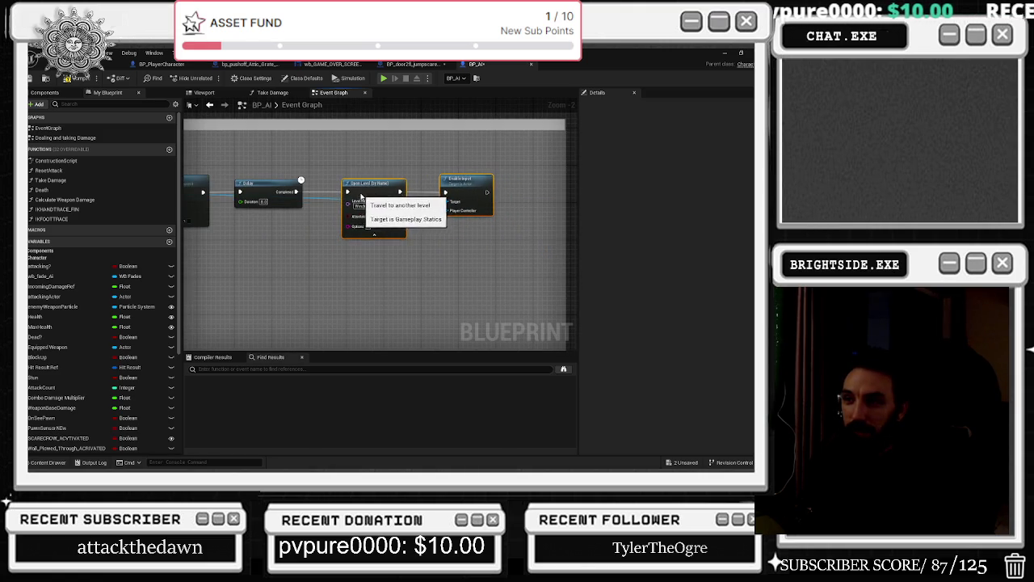
pyautogui.moveTo(373, 196); pyautogui.dragTo(549, 264)
pyautogui.moveTo(486, 281); pyautogui.dragTo(529, 275)
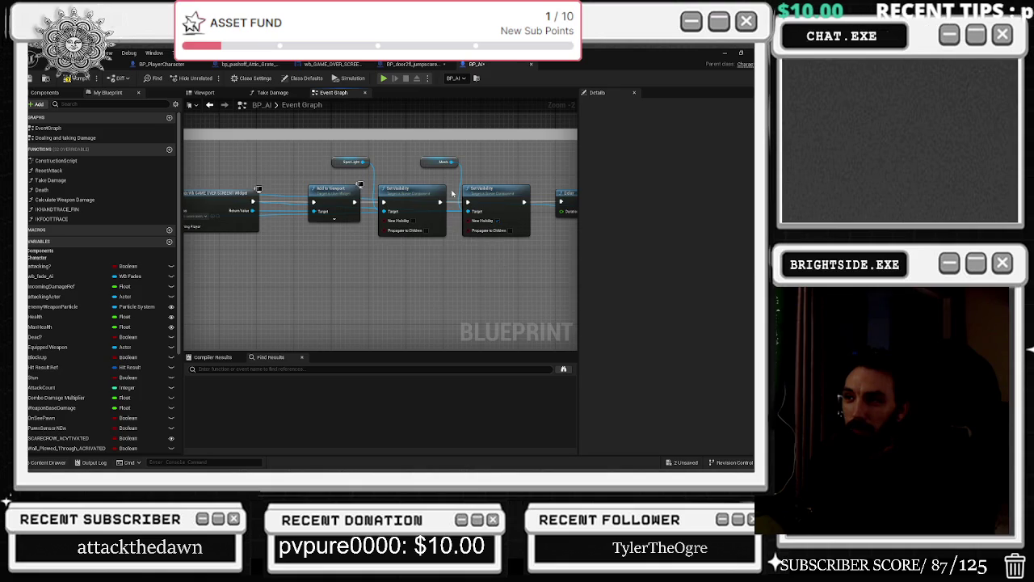
pyautogui.moveTo(280, 194)
pyautogui.mouseDown()
pyautogui.moveTo(323, 212)
pyautogui.moveTo(543, 207)
pyautogui.mouseUp()
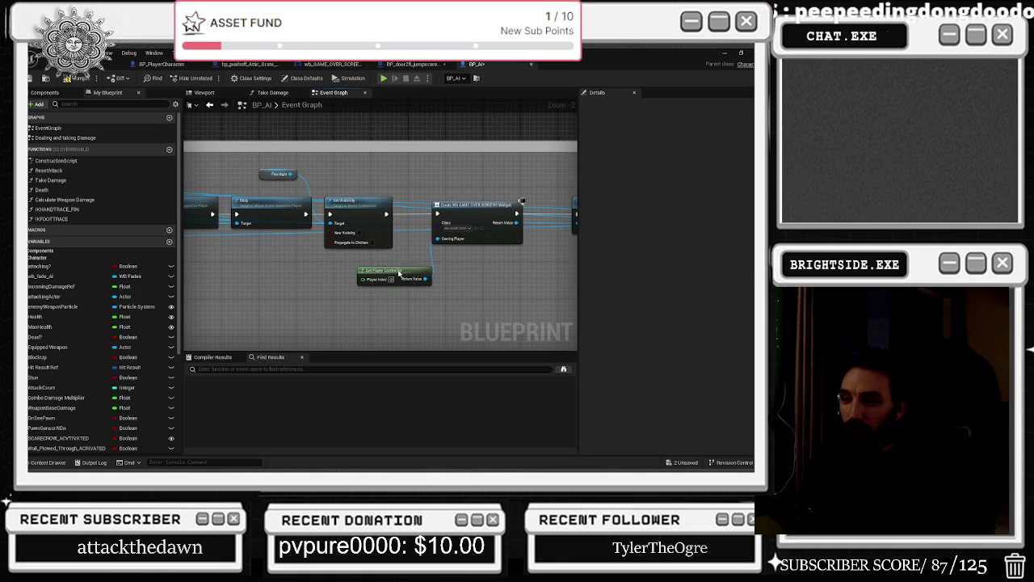
pyautogui.moveTo(222, 293)
pyautogui.mouseDown()
pyautogui.moveTo(293, 272)
pyautogui.moveTo(427, 276)
pyautogui.mouseUp()
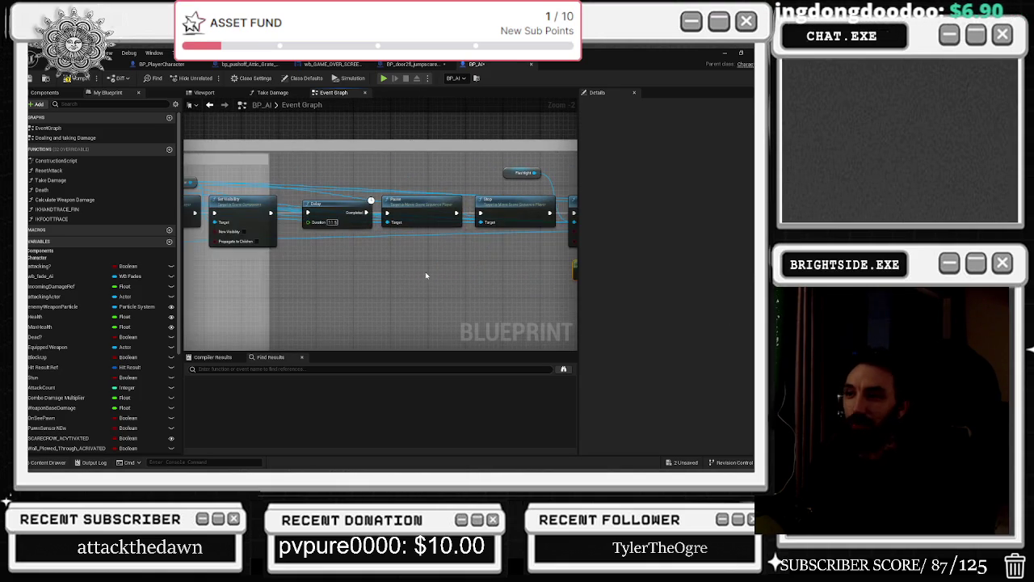
pyautogui.moveTo(308, 228); pyautogui.dragTo(438, 263)
pyautogui.moveTo(309, 229); pyautogui.dragTo(374, 256)
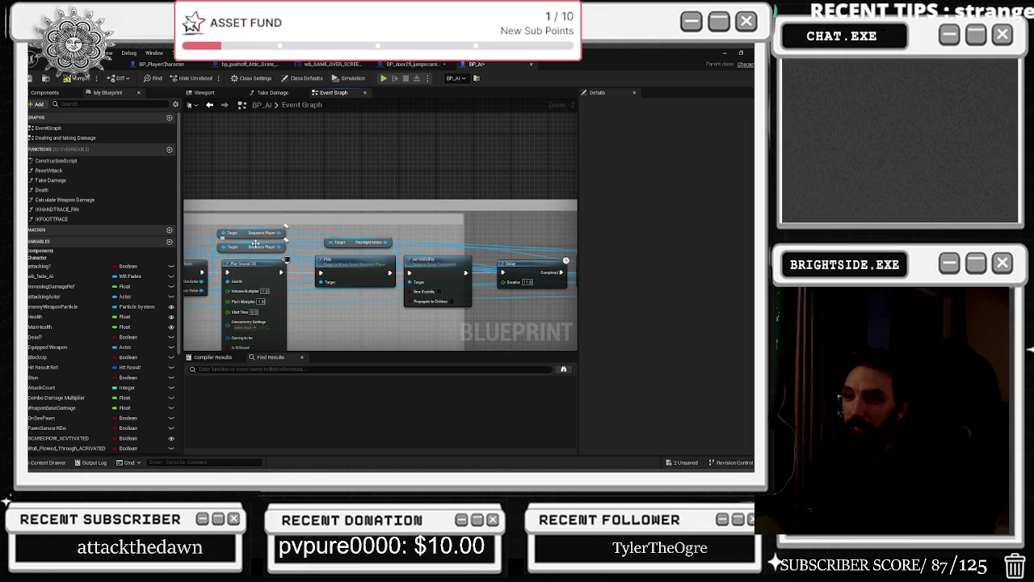
pyautogui.doubleClick(301, 233)
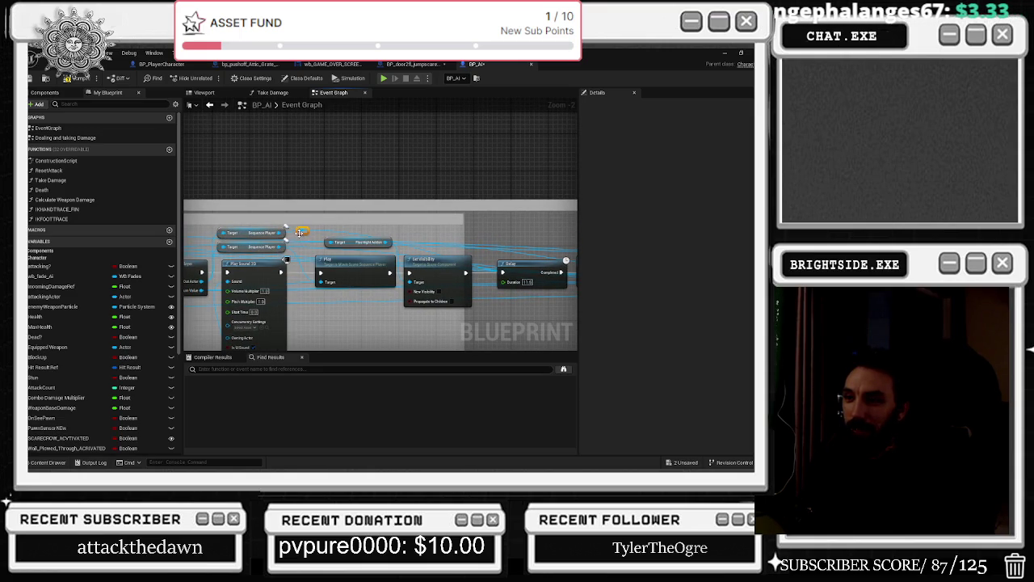
pyautogui.moveTo(439, 246); pyautogui.dragTo(525, 241)
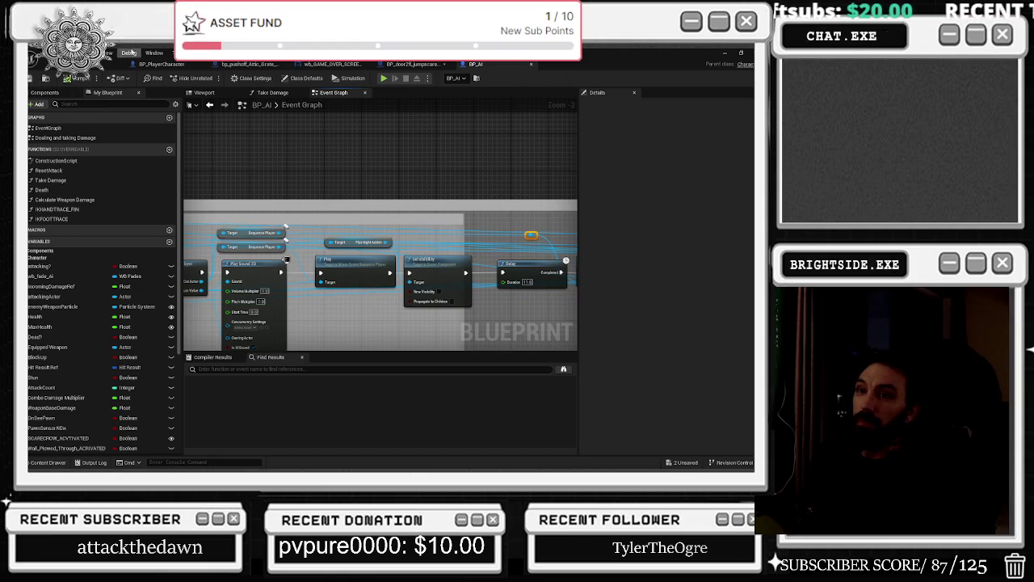
pyautogui.click(677, 464)
pyautogui.click(468, 369)
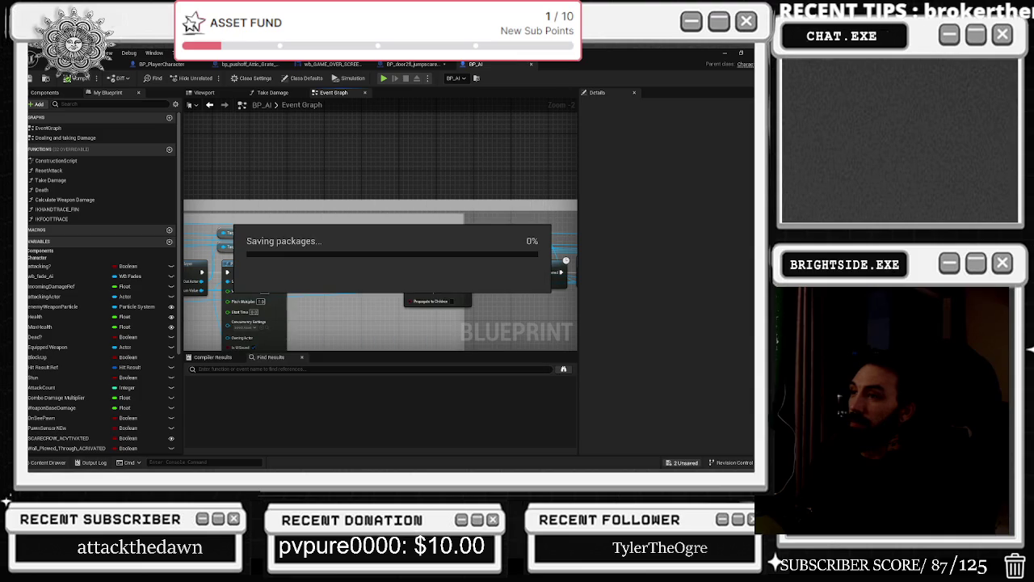
# Close the BP_AI and door jumpscare blueprint tabs.
pyautogui.click(530, 65)
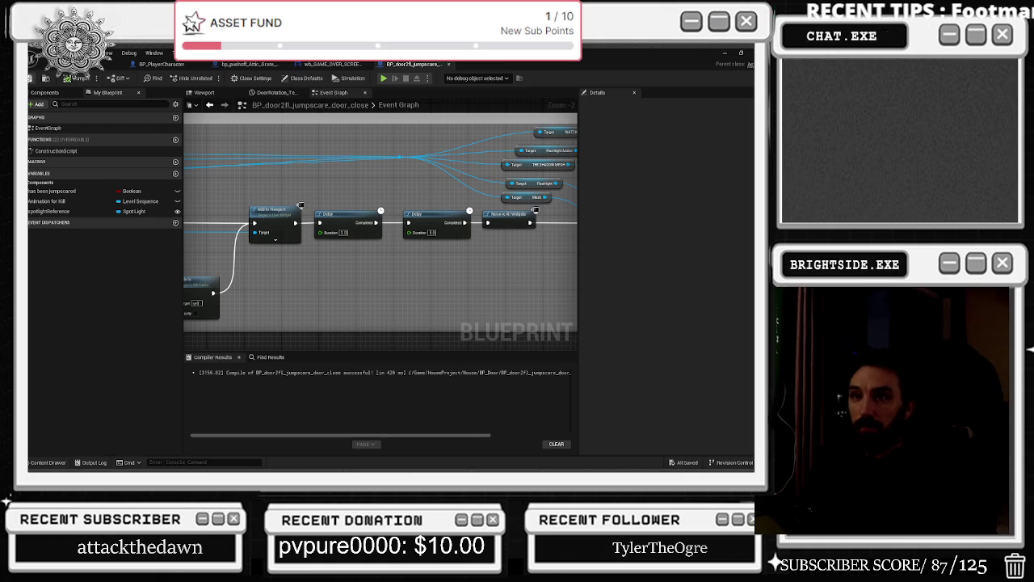
pyautogui.click(450, 64)
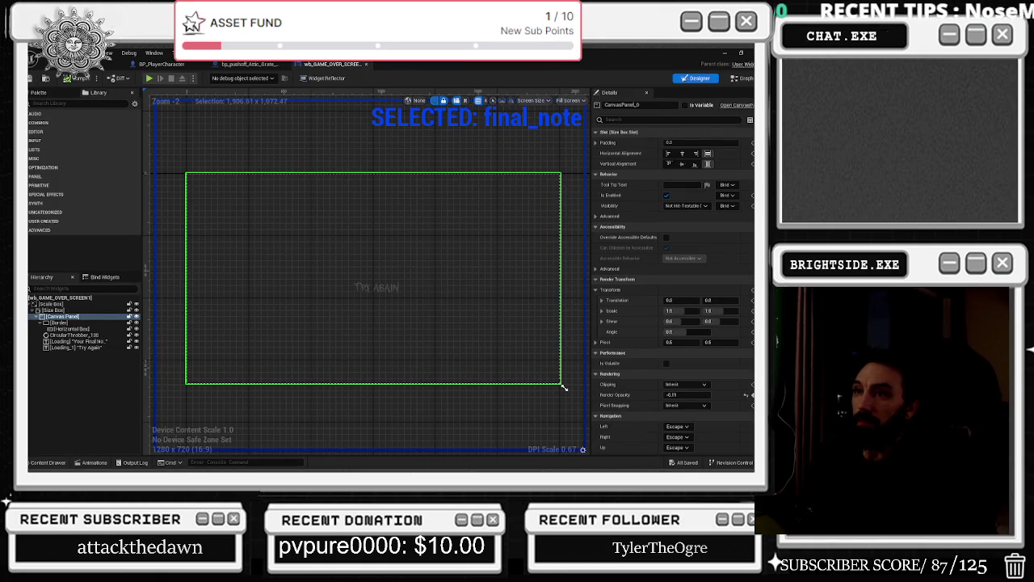
pyautogui.click(249, 64)
# Save BP_PlayerCharacter, then save the Windmills_Demo map and all unsaved packages.
pyautogui.click(164, 65)
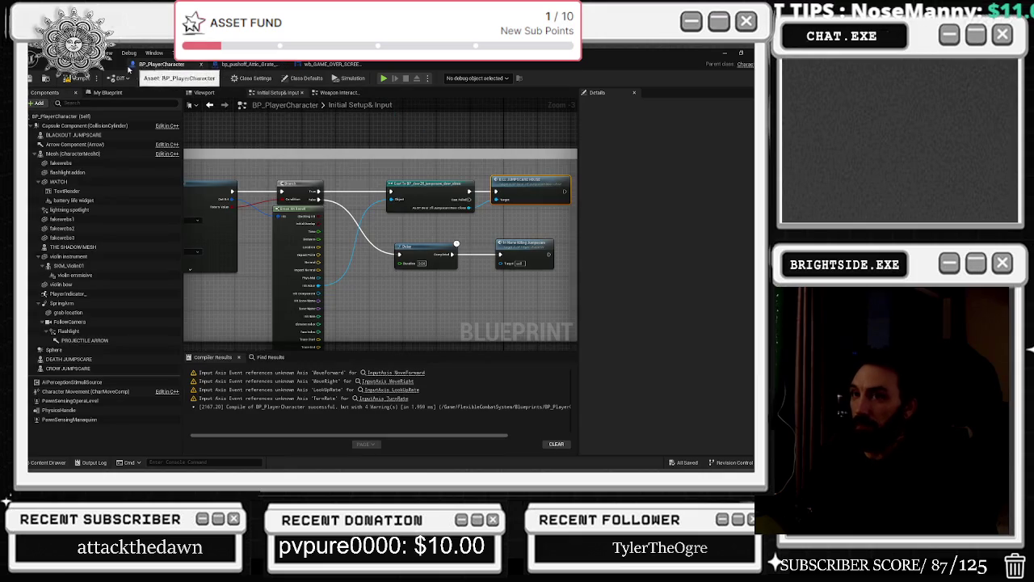
pyautogui.click(32, 78)
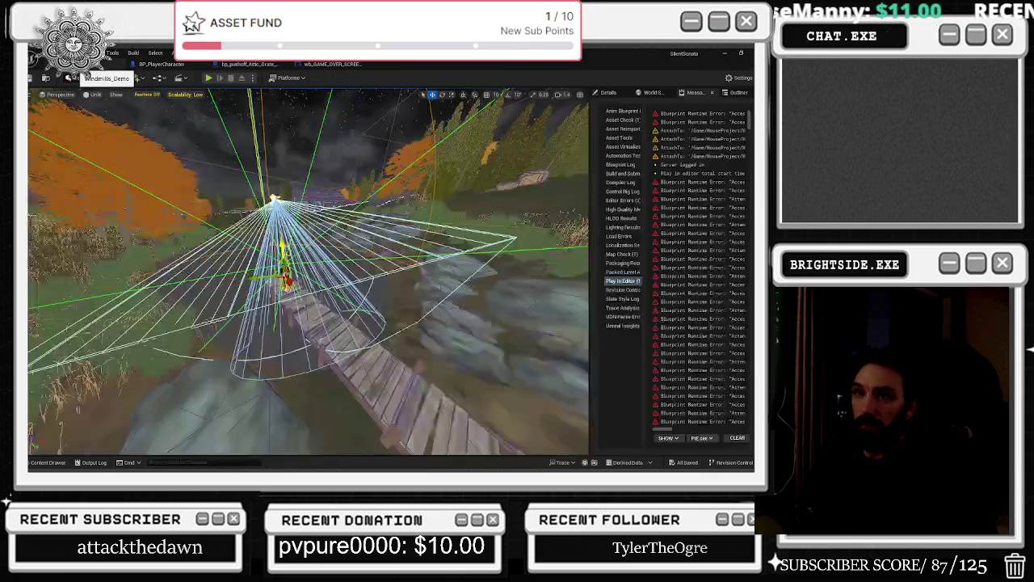
pyautogui.hotkey('ctrl', 's')
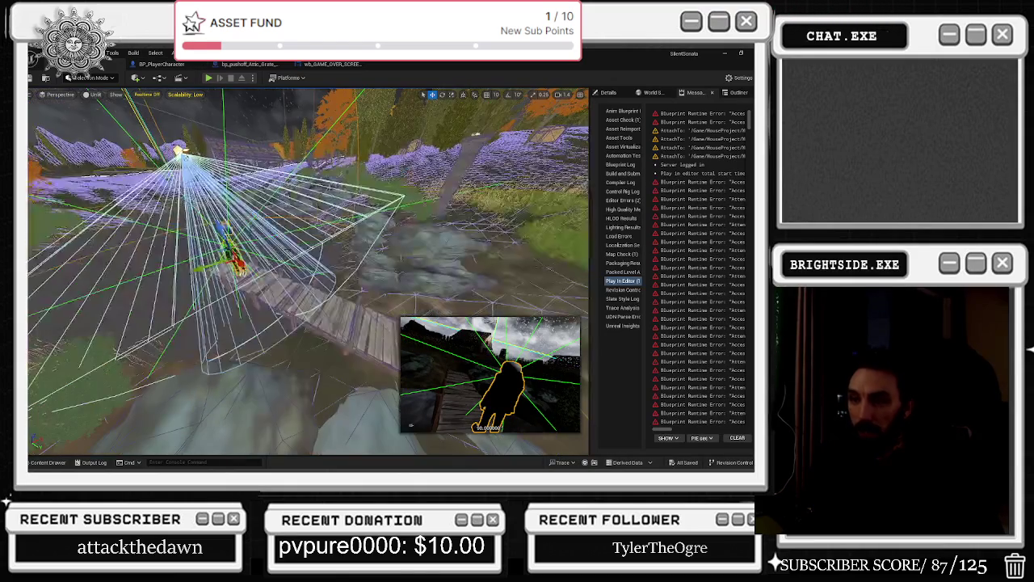
pyautogui.hotkey('ctrl', 's')
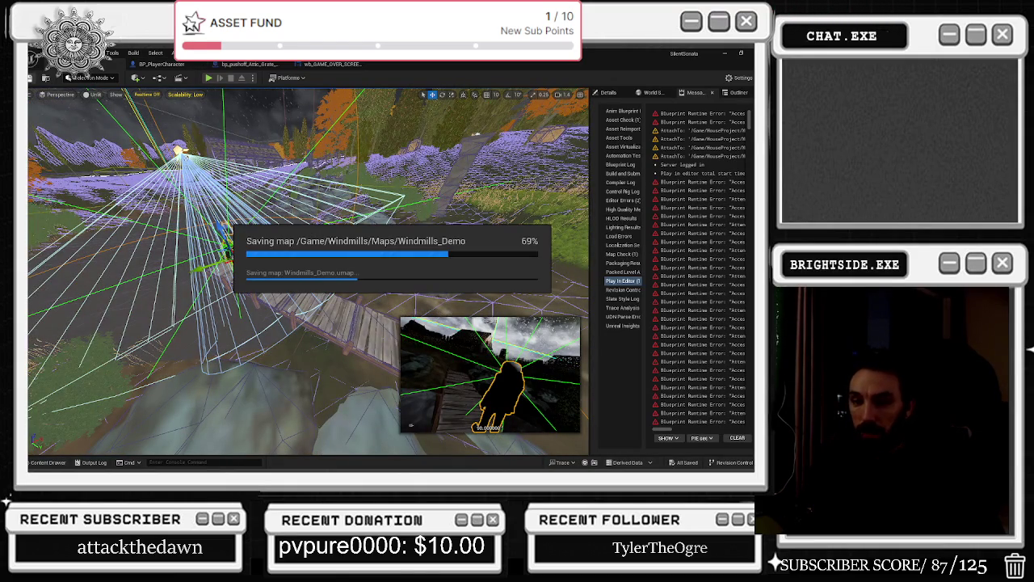
# Load the opera last-stand boss fight map, play-test it, then open BP_BOSSFIGHT_AI_FINAL_BOSS.
pyautogui.click(44, 462)
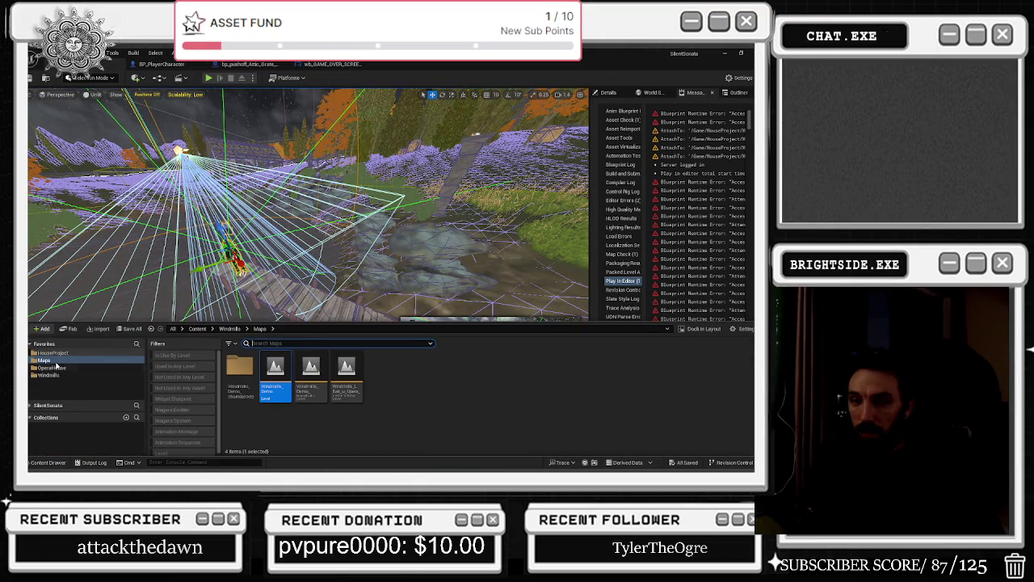
pyautogui.doubleClick(361, 377)
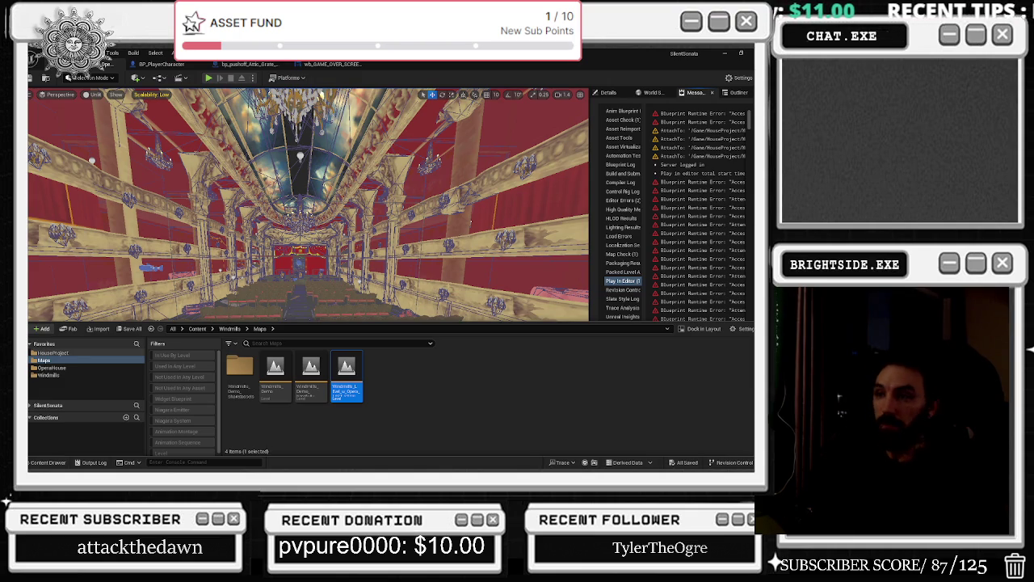
pyautogui.hotkey('alt', 'p')
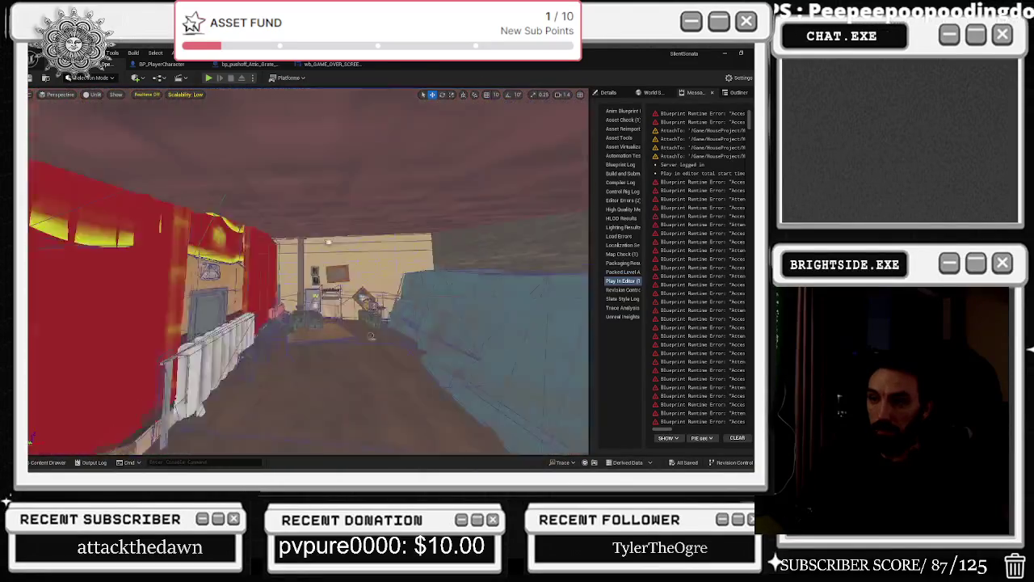
pyautogui.press('F8')
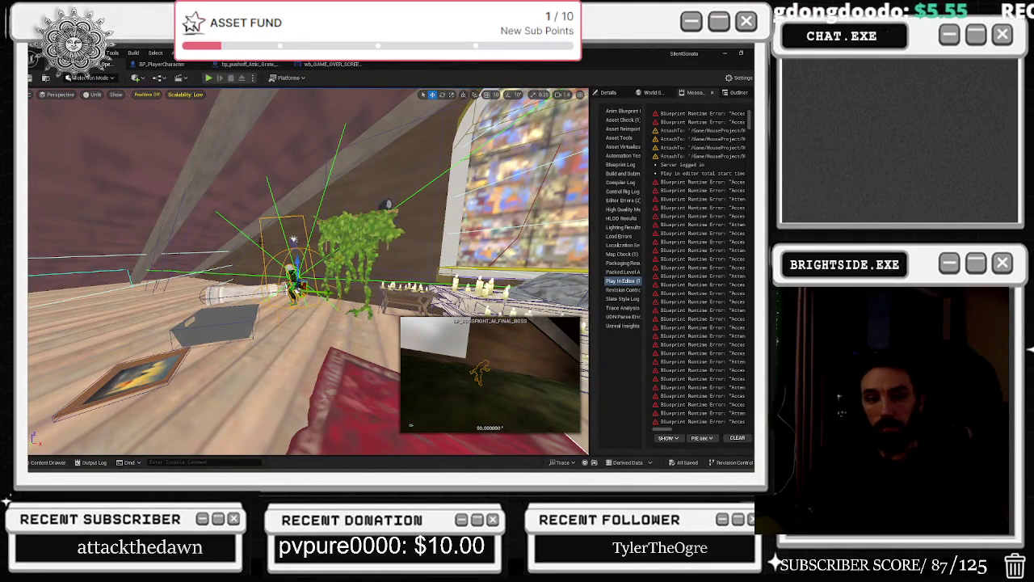
pyautogui.hotkey('ctrl', 'e')
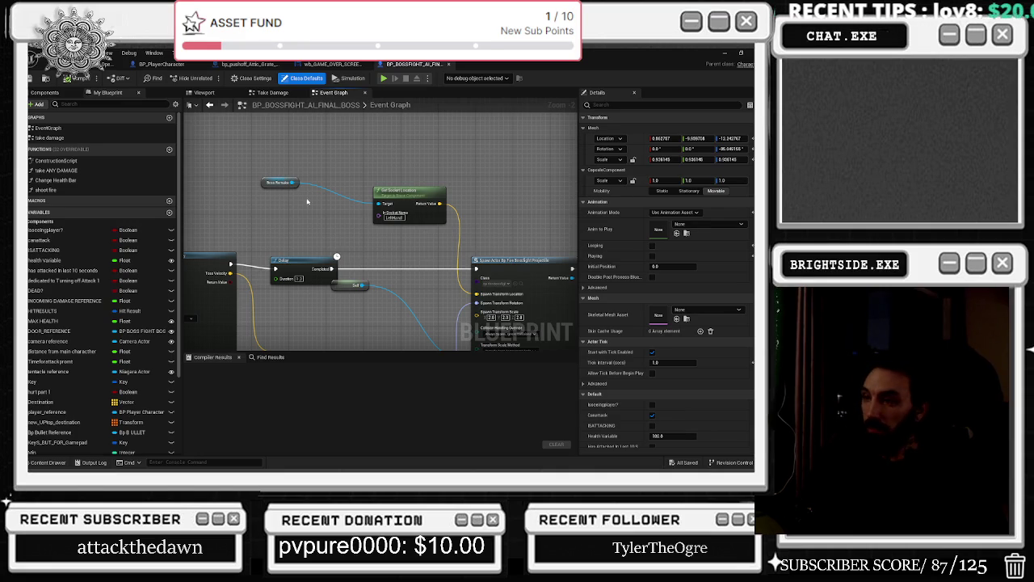
# Pan the boss graph past the attack and damage groups to the SET, Delay and Open Level chain.
pyautogui.moveTo(412, 207); pyautogui.dragTo(367, 242)
pyautogui.scroll(-4, 368, 248)
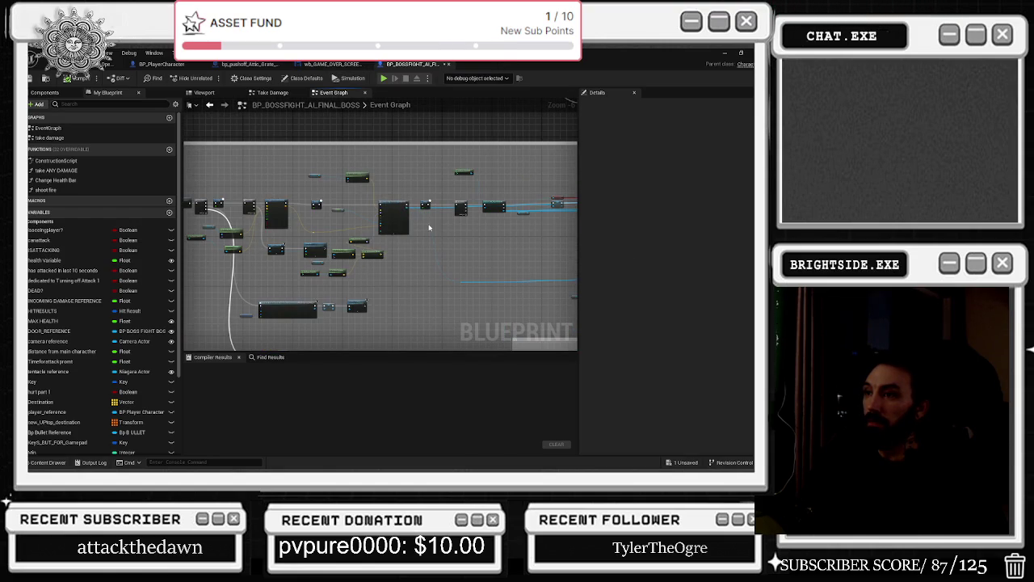
pyautogui.moveTo(427, 224); pyautogui.dragTo(605, 234)
pyautogui.moveTo(380, 243); pyautogui.dragTo(529, 268)
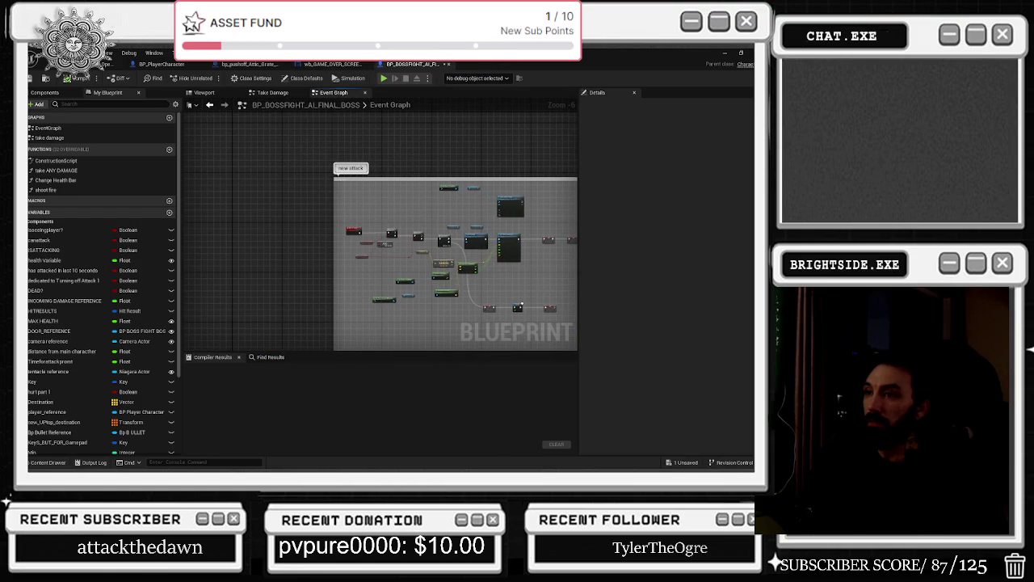
pyautogui.moveTo(380, 242); pyautogui.dragTo(202, 137)
pyautogui.moveTo(261, 178); pyautogui.dragTo(248, 201)
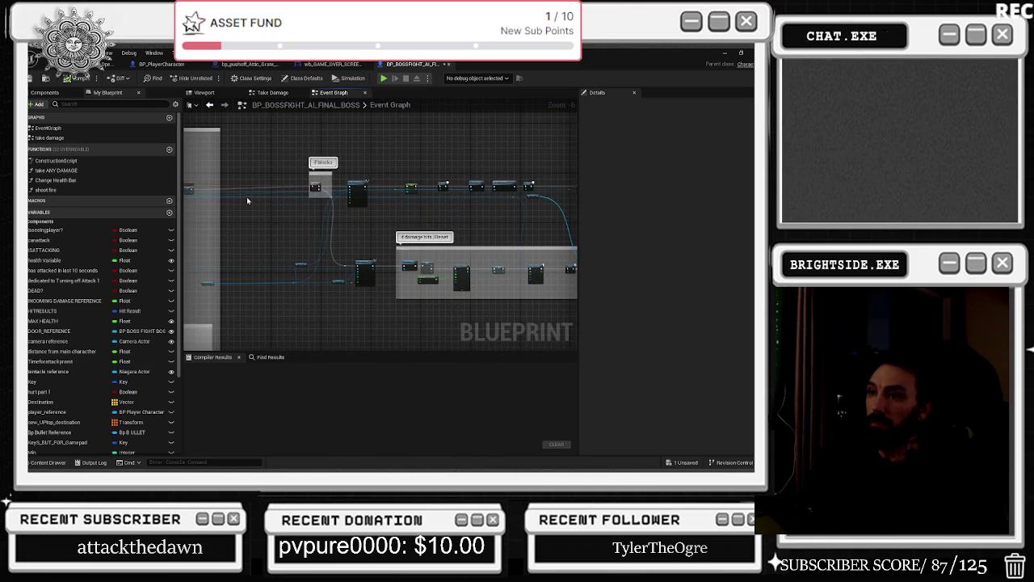
pyautogui.moveTo(356, 121)
pyautogui.mouseDown()
pyautogui.moveTo(234, 141)
pyautogui.moveTo(204, 163)
pyautogui.moveTo(184, 229)
pyautogui.moveTo(358, 250)
pyautogui.moveTo(358, 300)
pyautogui.moveTo(374, 345)
pyautogui.moveTo(231, 298)
pyautogui.moveTo(299, 307)
pyautogui.moveTo(370, 178)
pyautogui.moveTo(376, 235)
pyautogui.mouseUp()
pyautogui.scroll(7, 377, 235)
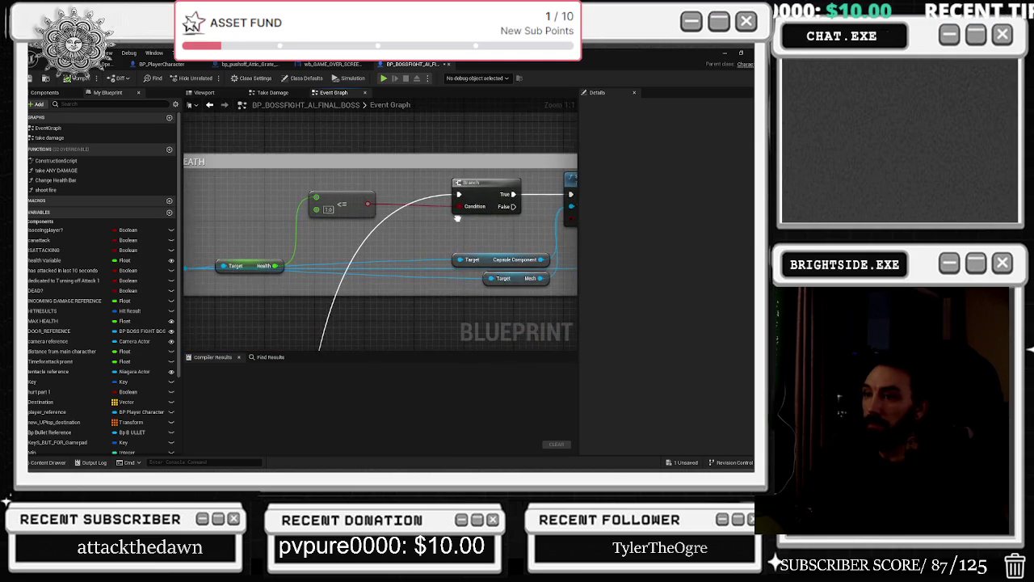
pyautogui.moveTo(566, 235)
pyautogui.mouseDown()
pyautogui.moveTo(303, 218)
pyautogui.moveTo(262, 238)
pyautogui.mouseUp()
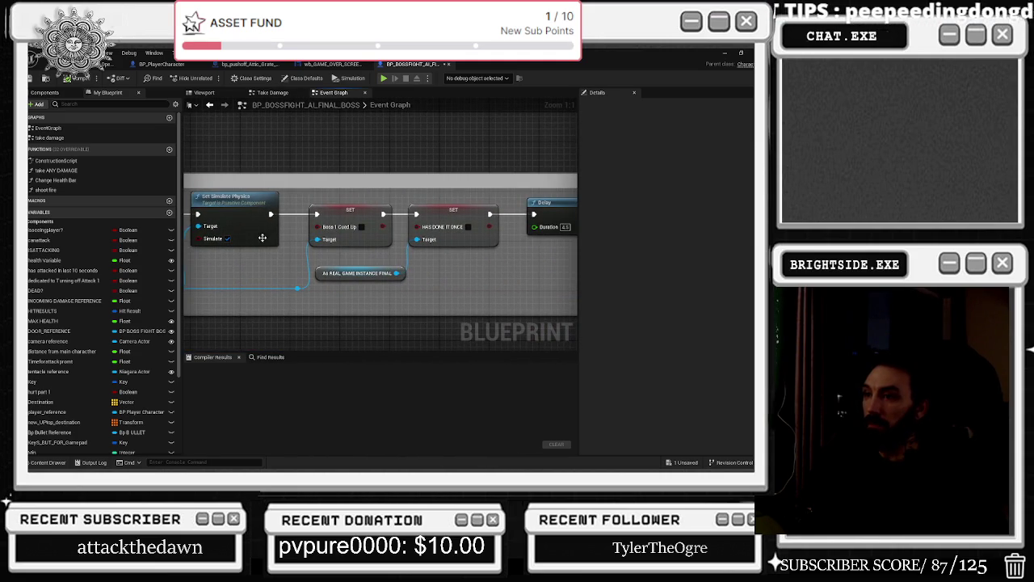
pyautogui.moveTo(431, 273); pyautogui.dragTo(283, 277)
pyautogui.moveTo(424, 275); pyautogui.dragTo(166, 297)
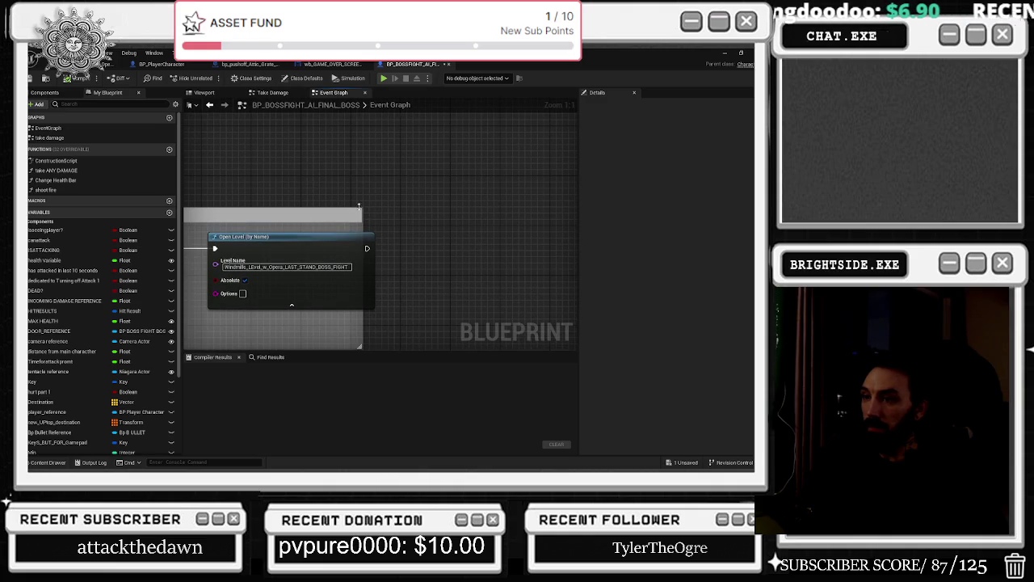
pyautogui.moveTo(361, 220); pyautogui.dragTo(545, 194)
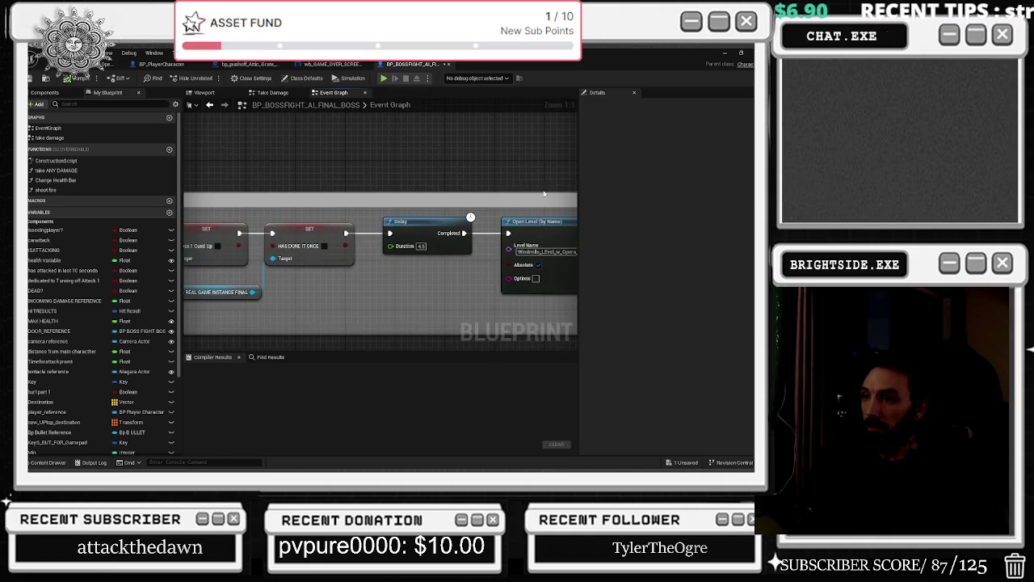
# Check the 4.5-second Delay and shift the Delay and Open Level nodes right.
pyautogui.click(421, 245)
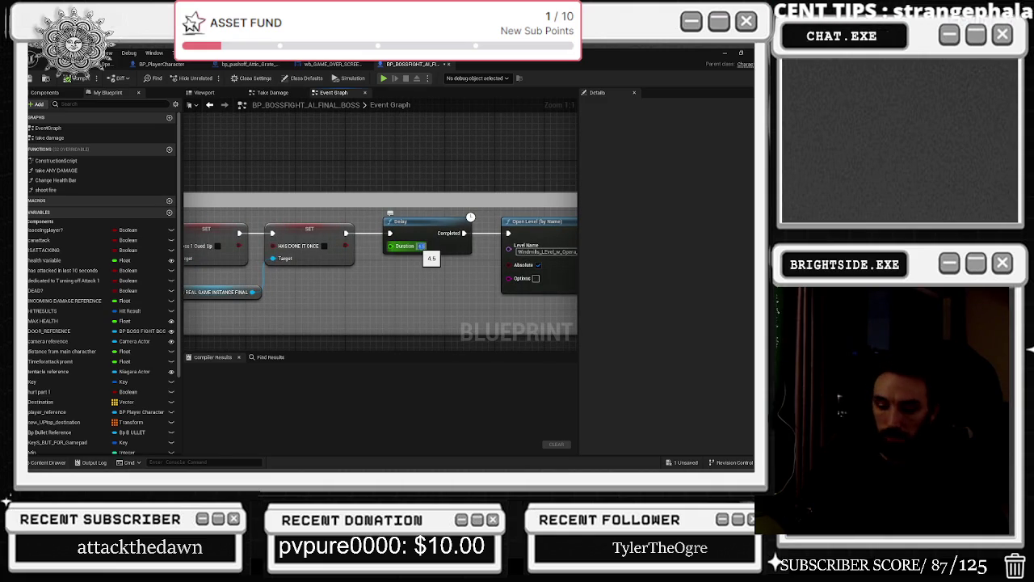
pyautogui.write('8')
pyautogui.scroll(-2, 421, 246)
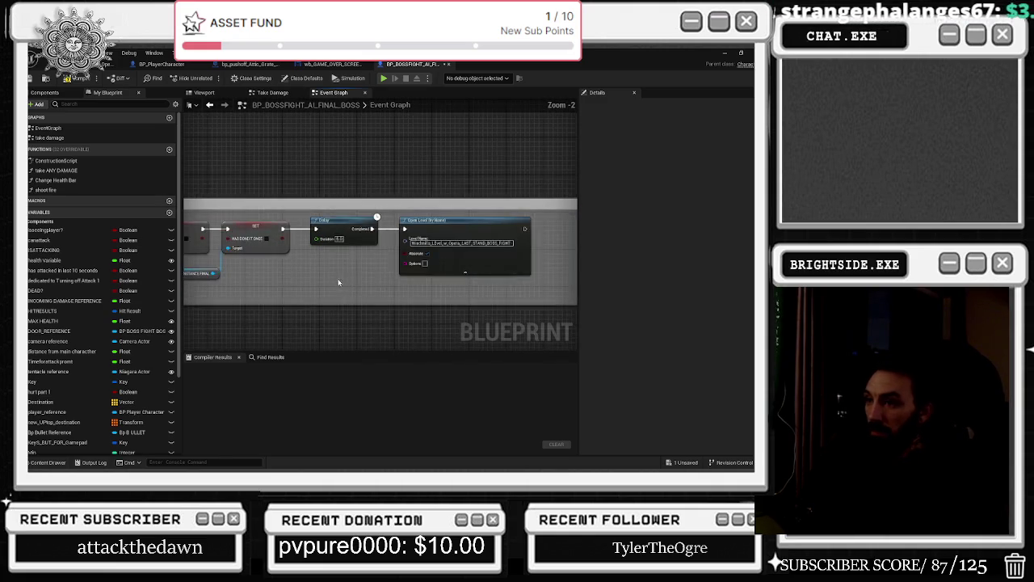
pyautogui.moveTo(326, 233); pyautogui.dragTo(429, 230)
pyautogui.moveTo(235, 237); pyautogui.dragTo(546, 233)
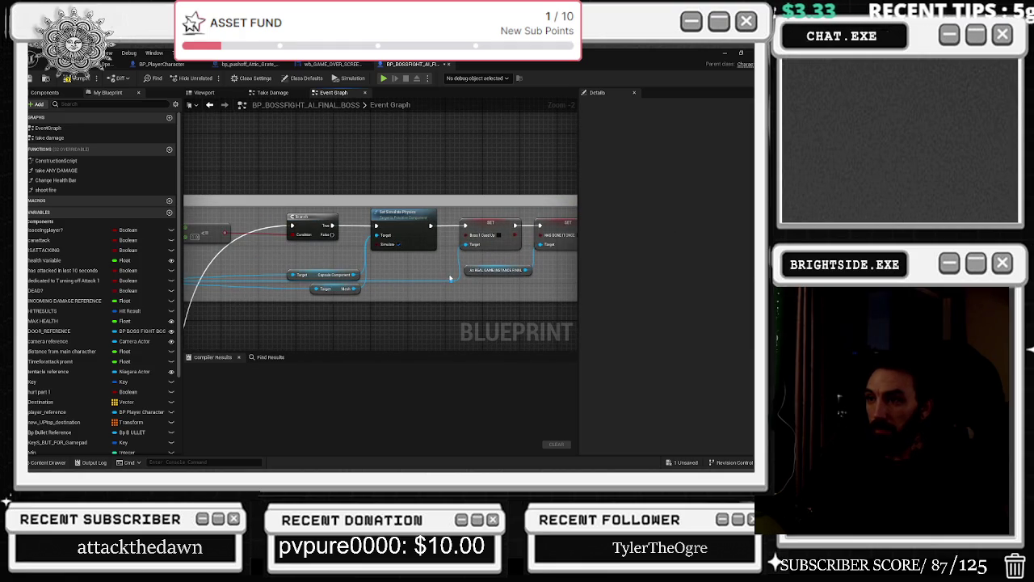
pyautogui.moveTo(462, 262); pyautogui.dragTo(318, 280)
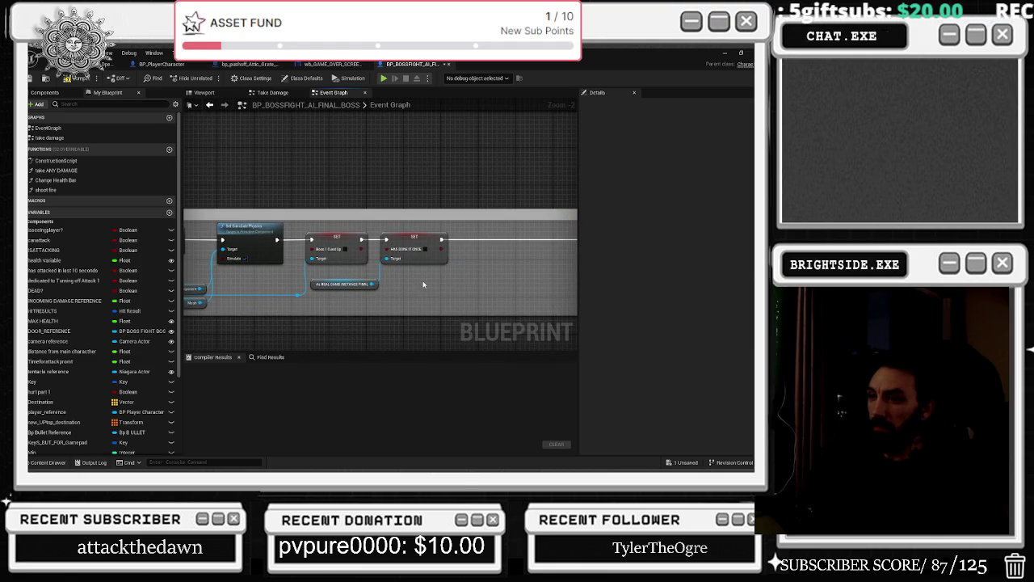
pyautogui.moveTo(423, 284); pyautogui.dragTo(368, 297)
# Add a Create Widget node after the second SET node.
pyautogui.moveTo(384, 253); pyautogui.dragTo(397, 270)
pyautogui.write('create w')
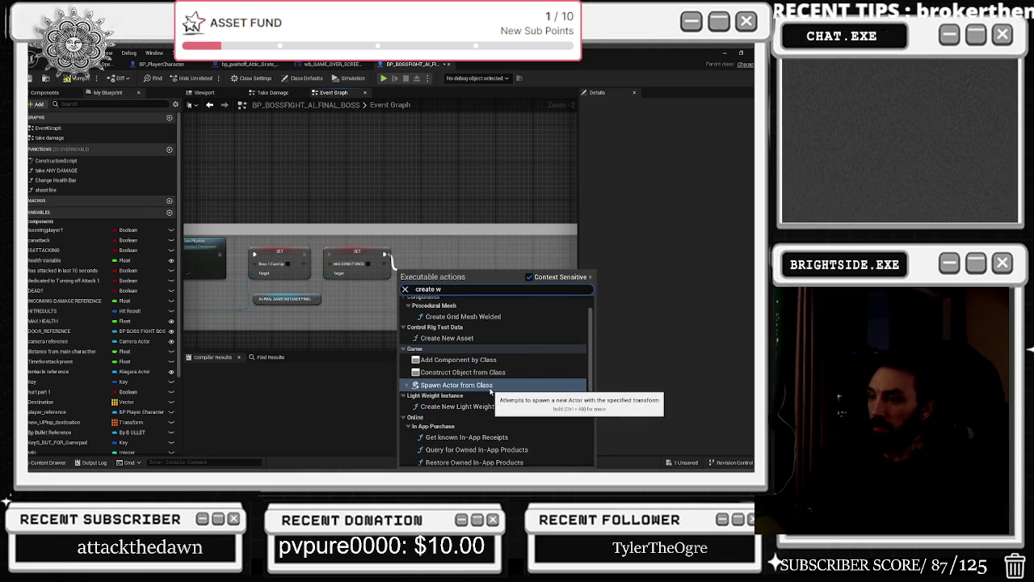
pyautogui.write('idget')
pyautogui.press('Return')
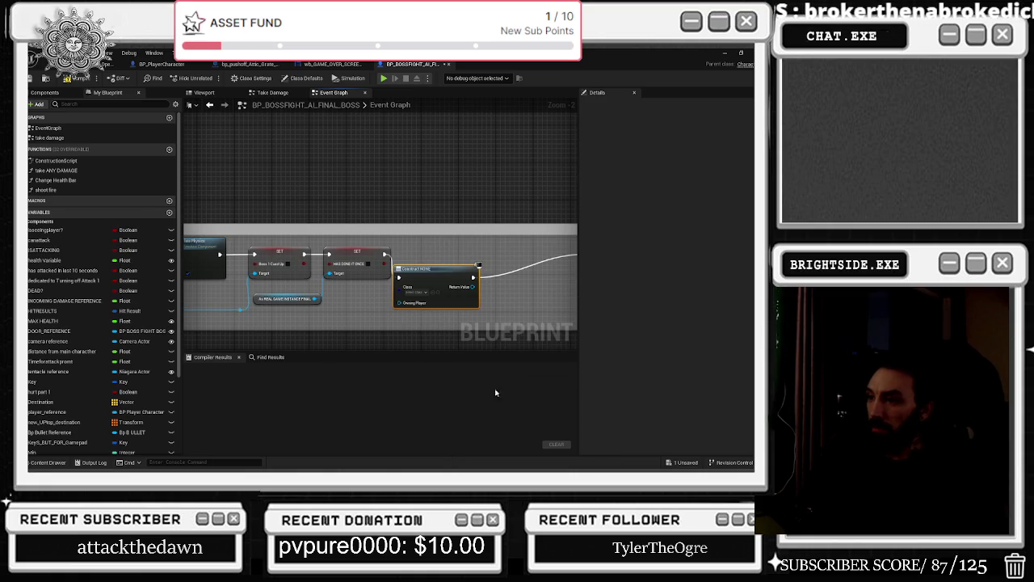
pyautogui.moveTo(426, 269)
pyautogui.mouseDown()
pyautogui.moveTo(369, 251)
pyautogui.moveTo(470, 241)
pyautogui.moveTo(469, 228)
pyautogui.mouseUp()
# Insert a Remove All Widgets node after the SET node and line it up.
pyautogui.moveTo(327, 235); pyautogui.dragTo(353, 264)
pyautogui.write('remove all wi')
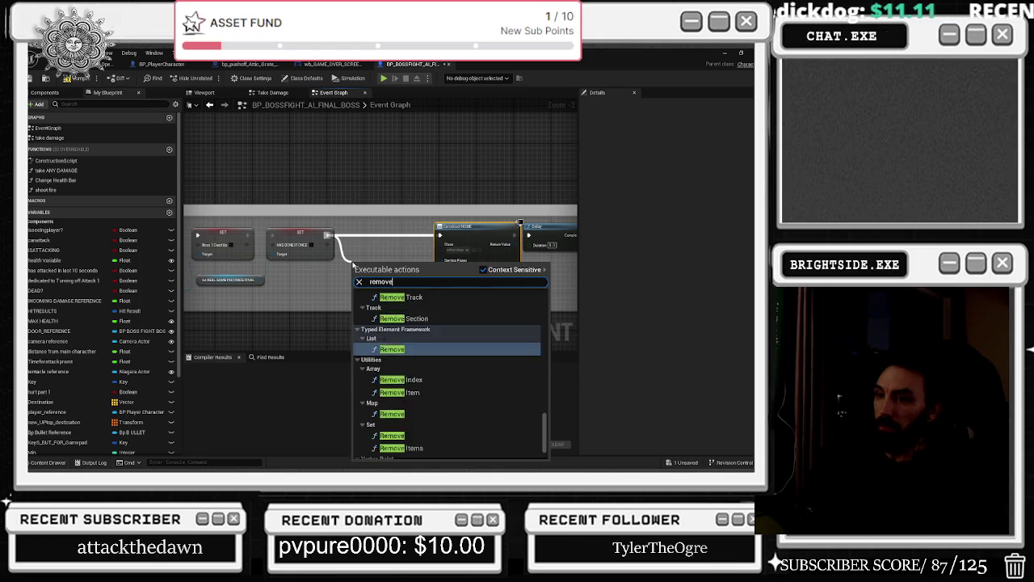
pyautogui.press('Return')
pyautogui.moveTo(365, 269); pyautogui.dragTo(372, 242)
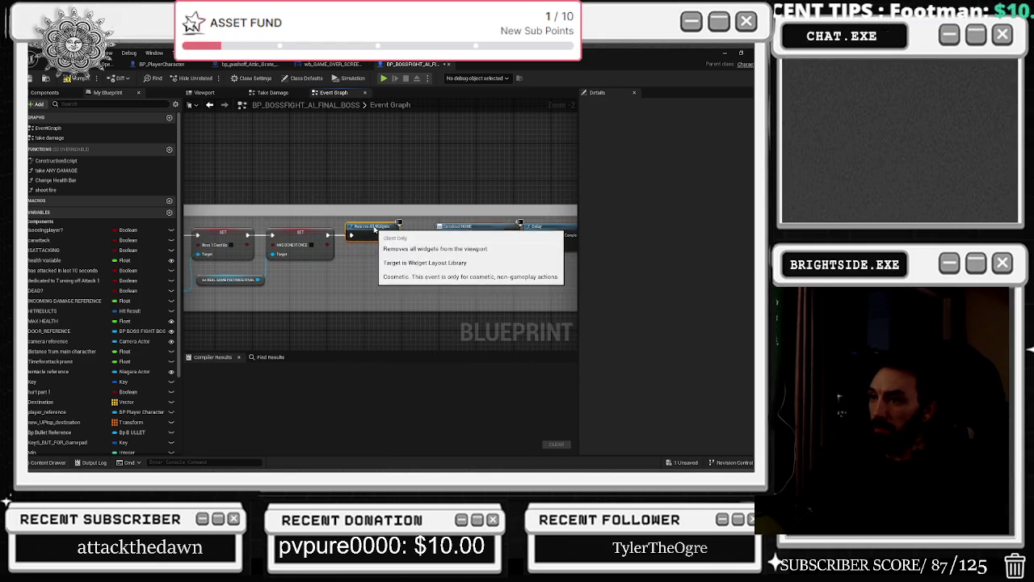
# Shift the DEATH comment group, Capsule Component, Mesh getter and game instance cast nodes.
pyautogui.scroll(-3, 273, 281)
pyautogui.scroll(-2, 360, 271)
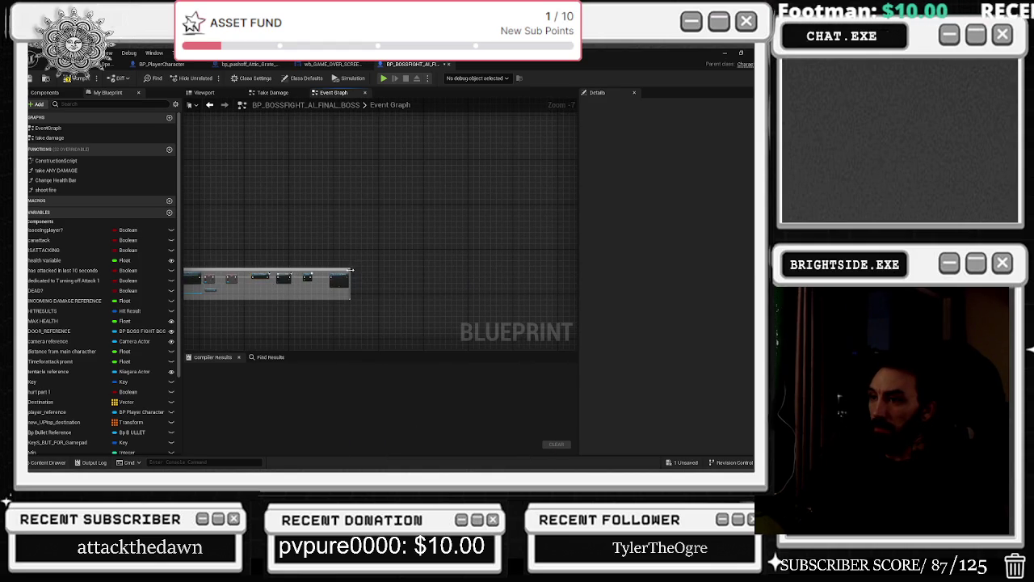
pyautogui.click(361, 267)
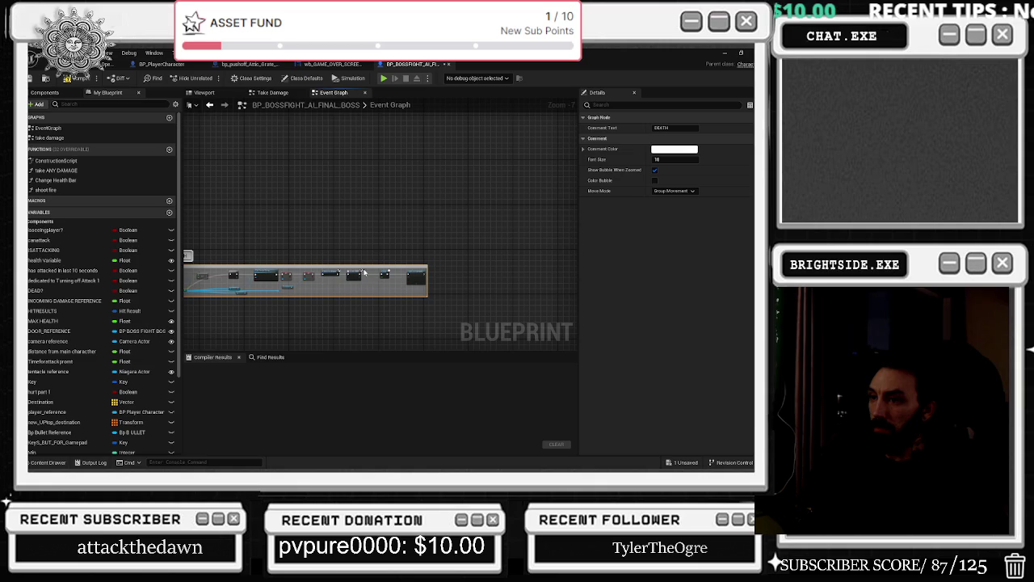
pyautogui.moveTo(429, 267)
pyautogui.mouseDown()
pyautogui.moveTo(379, 267)
pyautogui.moveTo(496, 267)
pyautogui.mouseUp()
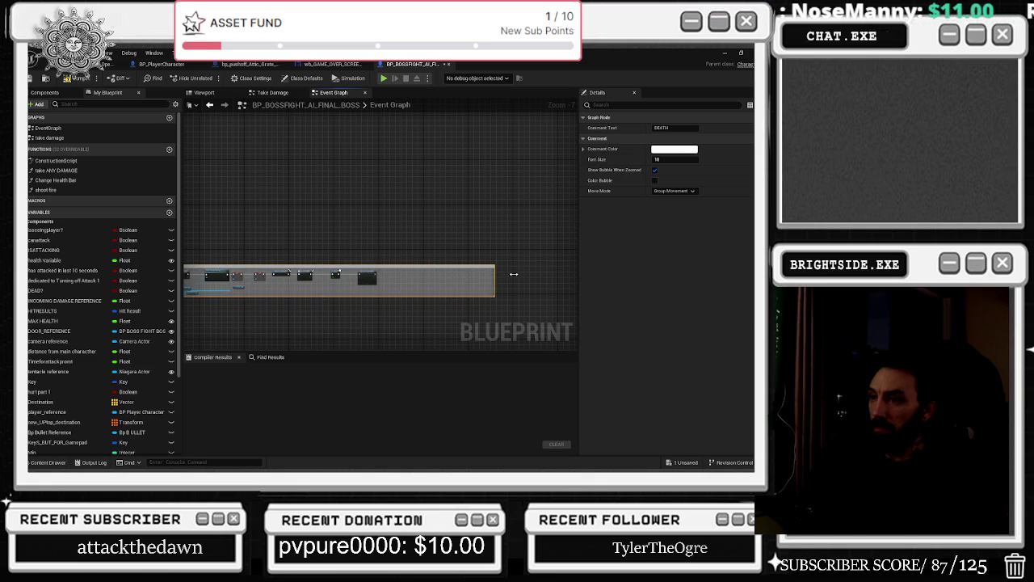
pyautogui.scroll(8, 444, 286)
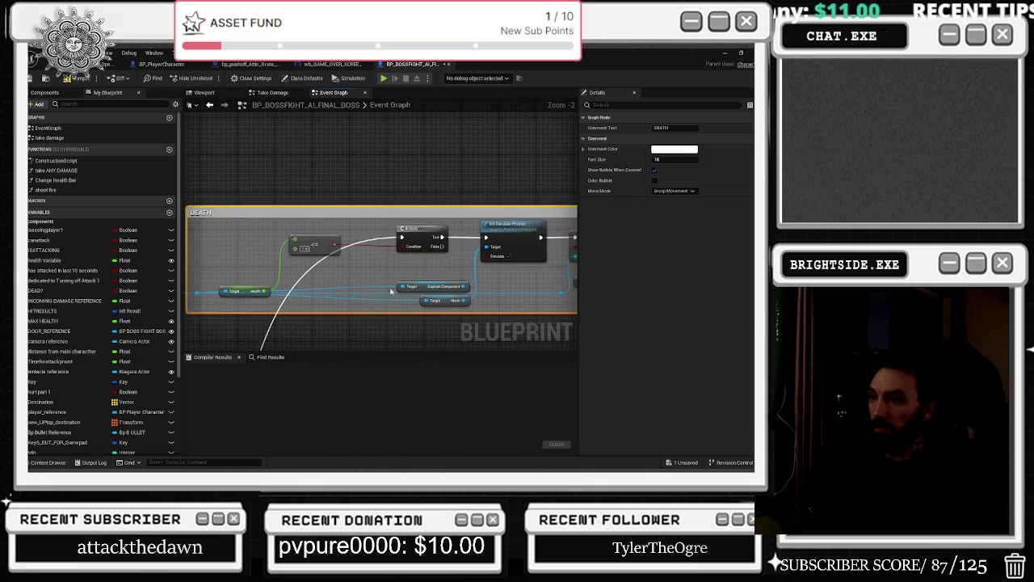
pyautogui.moveTo(444, 286); pyautogui.dragTo(344, 298)
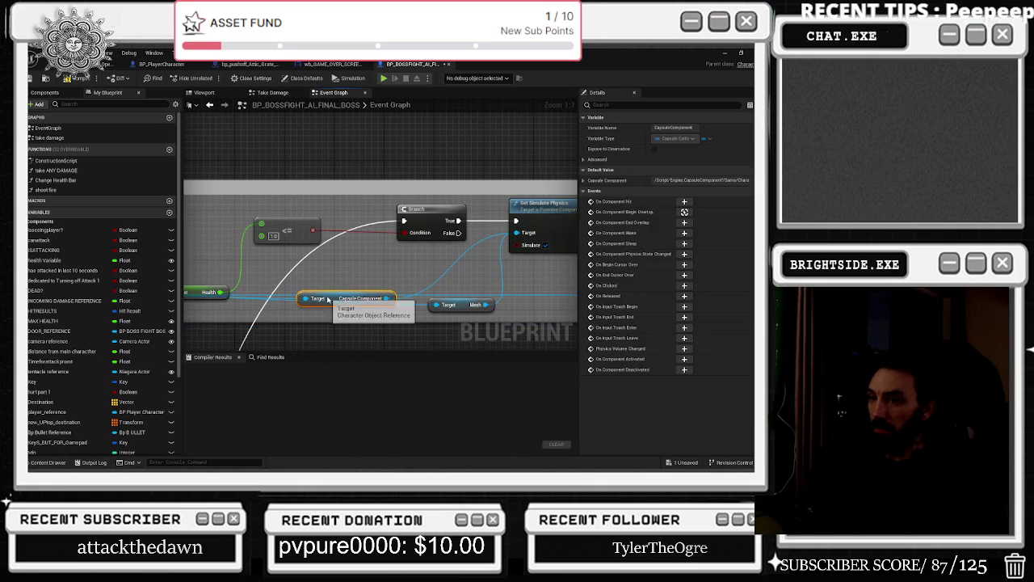
pyautogui.moveTo(448, 305)
pyautogui.mouseDown()
pyautogui.moveTo(461, 299)
pyautogui.moveTo(417, 302)
pyautogui.moveTo(437, 289)
pyautogui.moveTo(437, 304)
pyautogui.mouseUp()
pyautogui.moveTo(499, 242); pyautogui.dragTo(188, 289)
# Stretch the DEATH comment box down around the SET, Construct, Delay and Open Level nodes.
pyautogui.click(321, 252)
pyautogui.moveTo(321, 251); pyautogui.dragTo(440, 257)
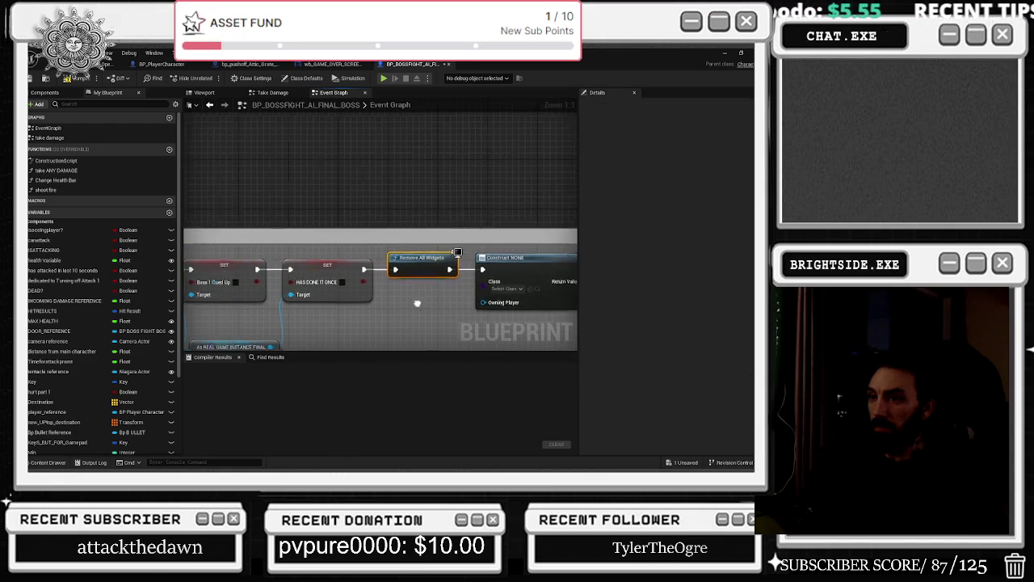
pyautogui.moveTo(323, 279); pyautogui.dragTo(428, 273)
pyautogui.click(323, 278)
pyautogui.moveTo(351, 317)
pyautogui.mouseDown()
pyautogui.moveTo(335, 261)
pyautogui.moveTo(314, 292)
pyautogui.mouseUp()
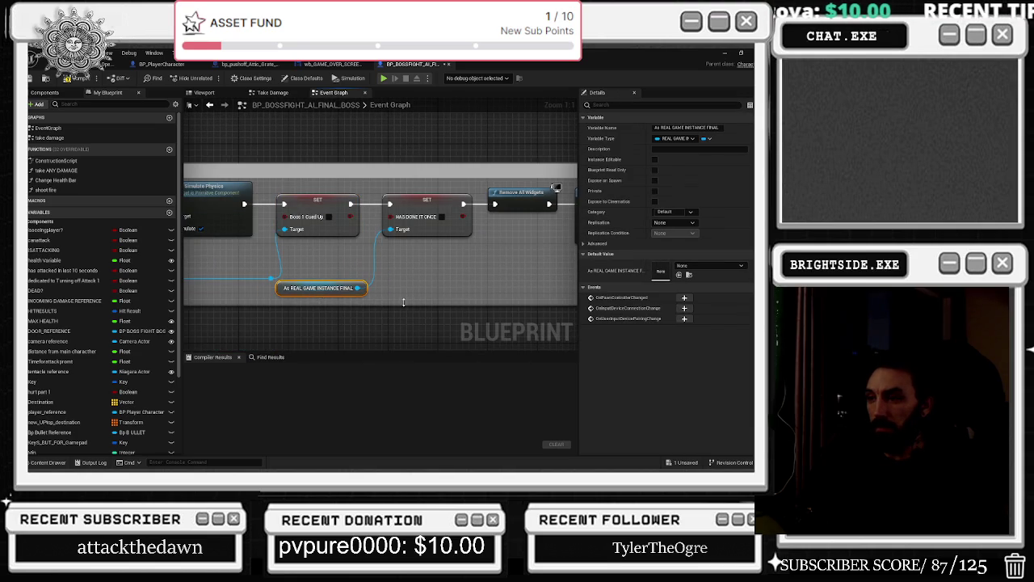
pyautogui.moveTo(399, 304); pyautogui.dragTo(404, 323)
pyautogui.moveTo(347, 295)
pyautogui.mouseDown()
pyautogui.moveTo(315, 269)
pyautogui.moveTo(325, 273)
pyautogui.mouseUp()
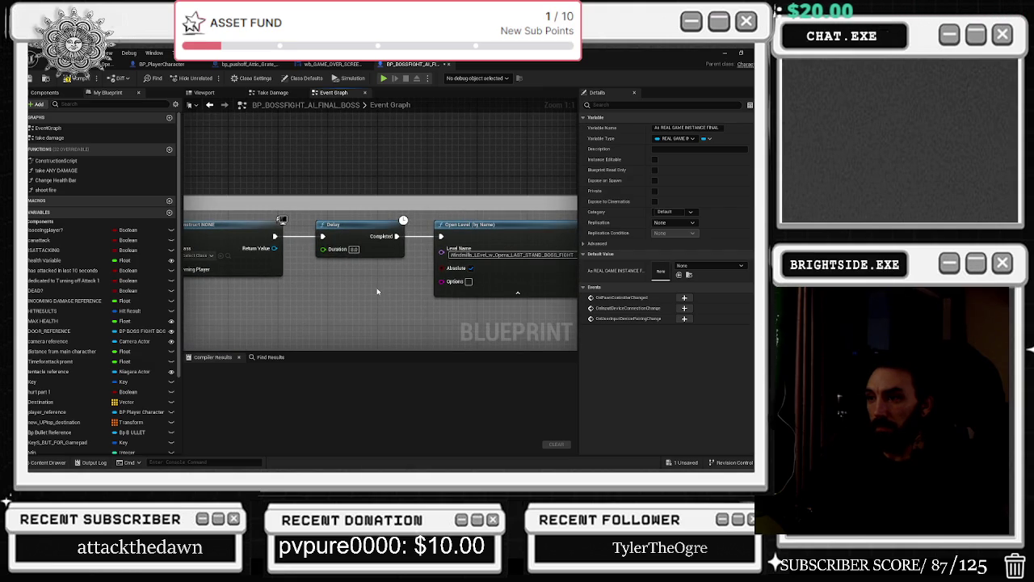
pyautogui.scroll(-3, 377, 286)
pyautogui.scroll(-6, 377, 286)
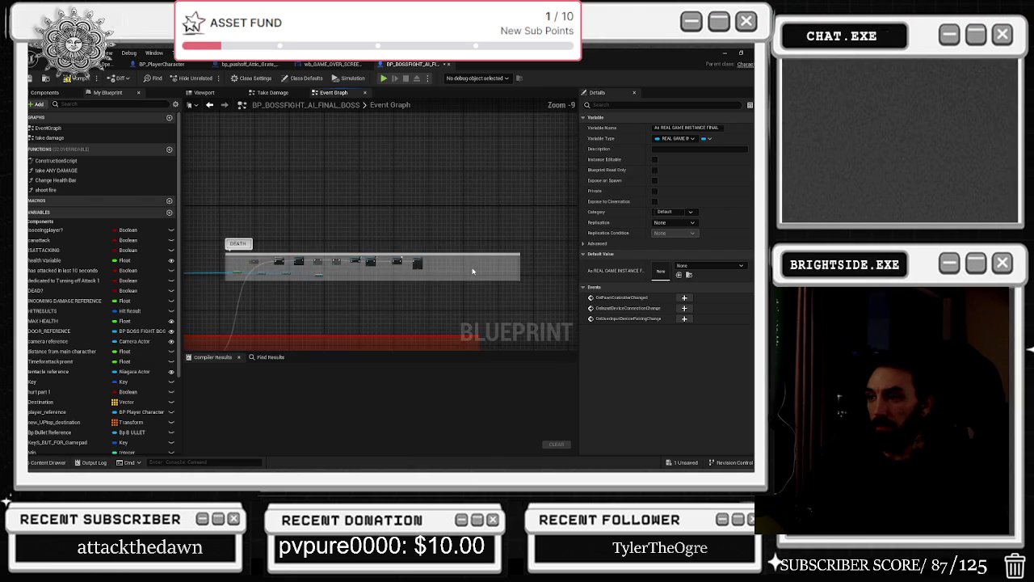
pyautogui.scroll(5, 249, 274)
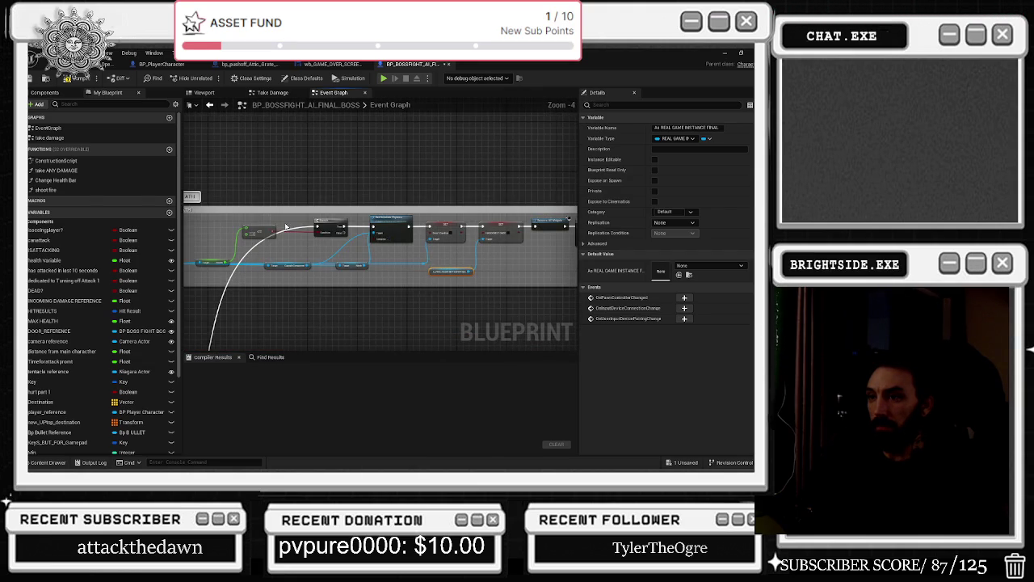
pyautogui.click(362, 208)
pyautogui.scroll(-4, 373, 218)
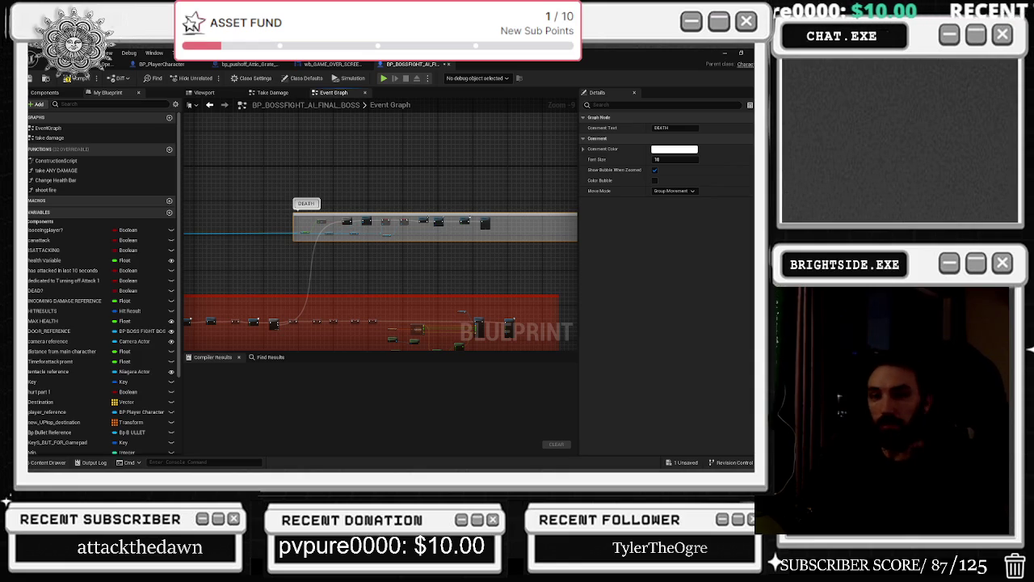
# Set the Construct Widget node's class to WB_GAME_OVER_SCREEN1.
pyautogui.click(473, 234)
pyautogui.press('f')
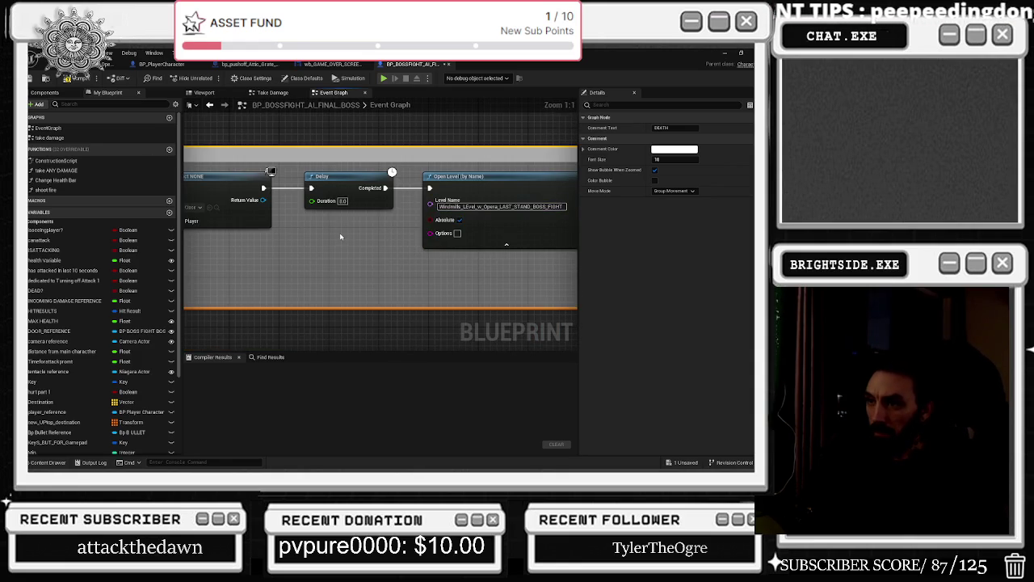
pyautogui.moveTo(416, 242); pyautogui.dragTo(517, 263)
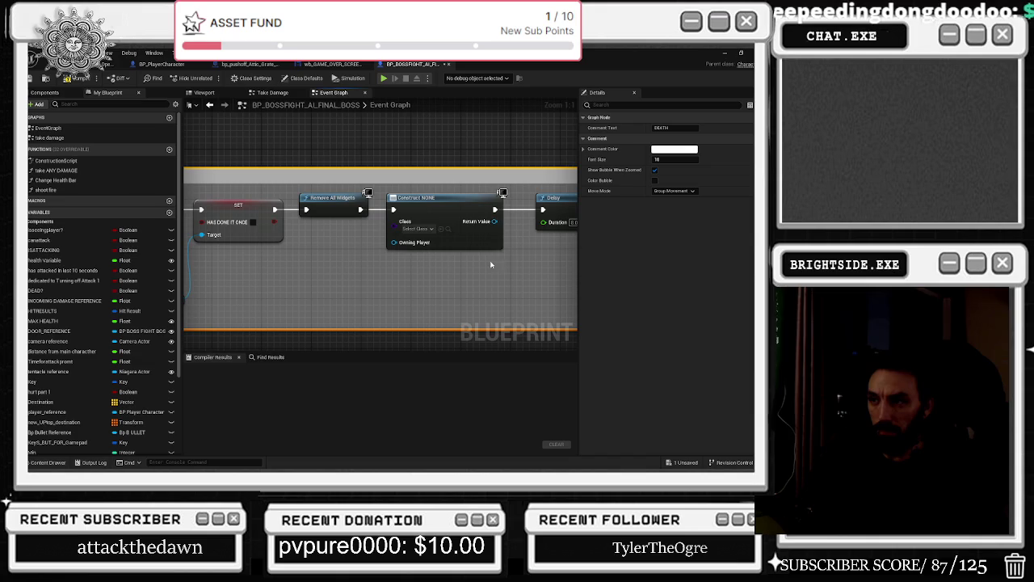
pyautogui.click(425, 230)
pyautogui.write('wb')
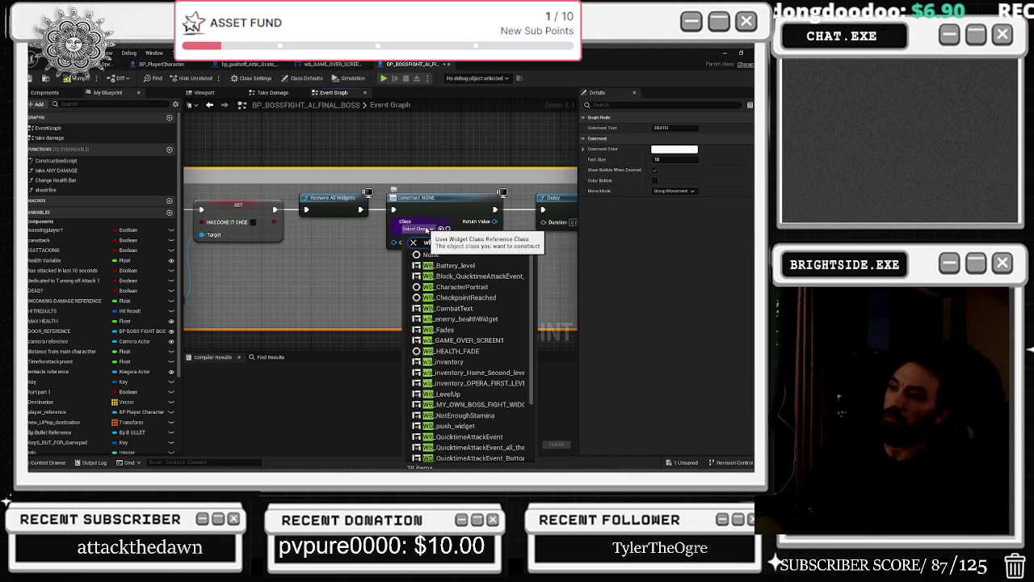
pyautogui.write('_game')
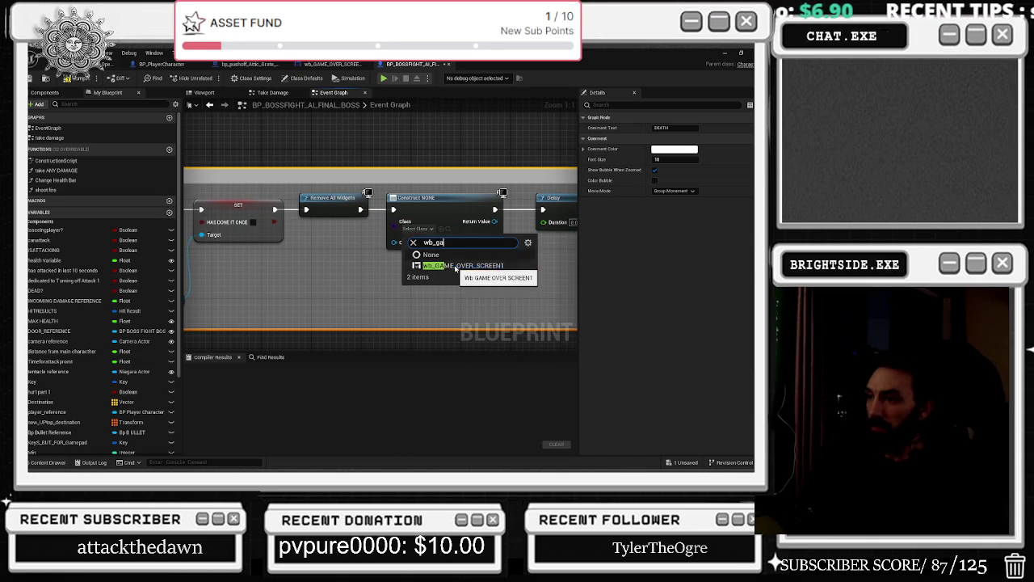
pyautogui.click(445, 266)
# Add an Add to Viewport node fed by the widget's Return Value, wired into the execution chain.
pyautogui.rightClick(354, 170)
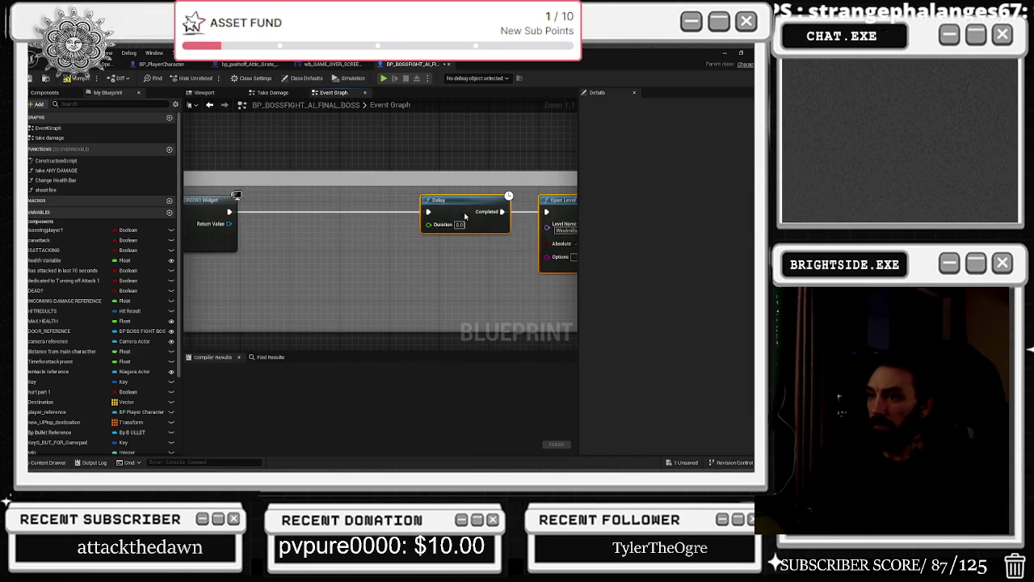
pyautogui.moveTo(230, 223); pyautogui.dragTo(328, 245)
pyautogui.write('add to vi')
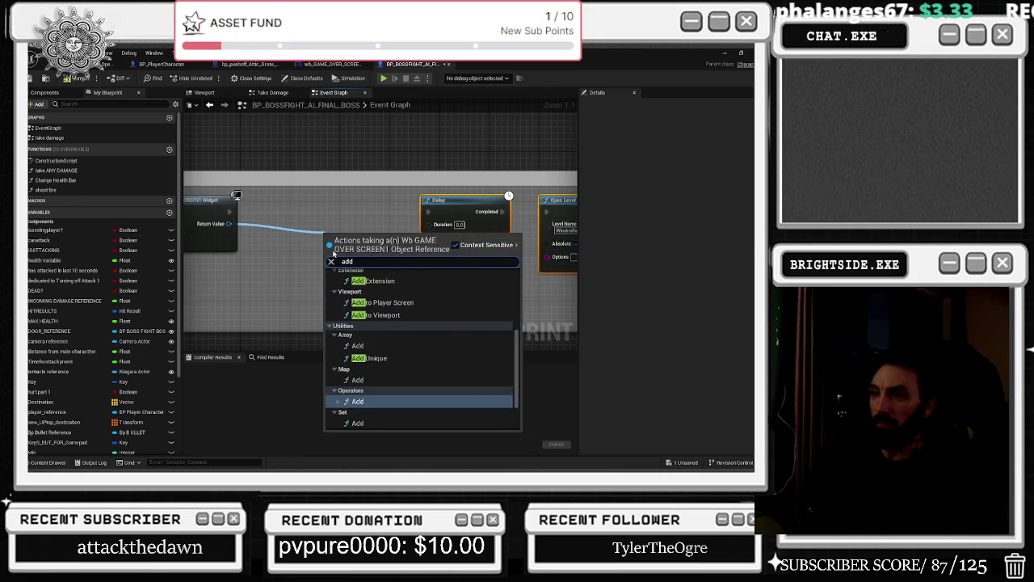
pyautogui.press('Return')
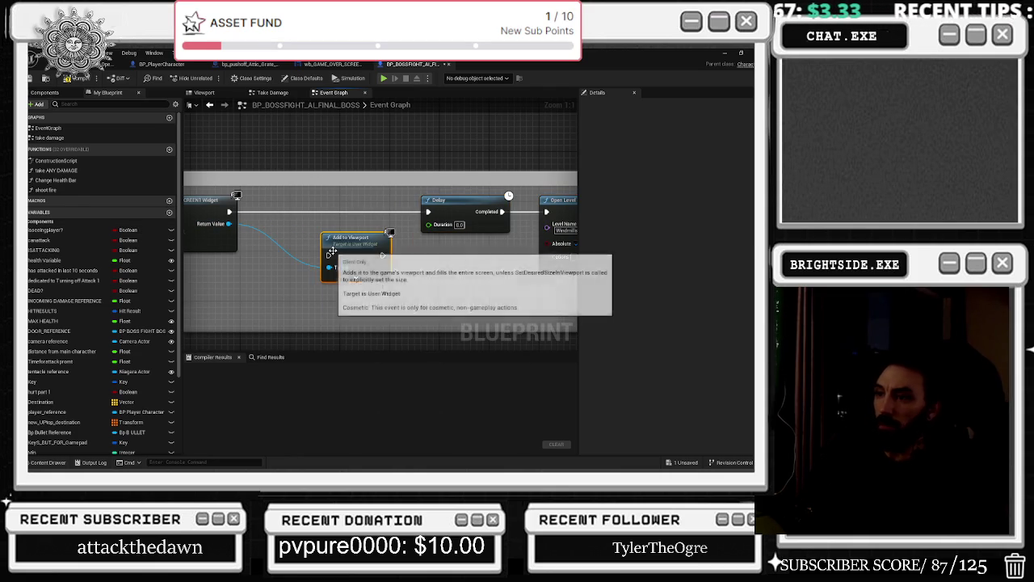
pyautogui.moveTo(333, 253)
pyautogui.mouseDown()
pyautogui.moveTo(279, 207)
pyautogui.moveTo(331, 215)
pyautogui.mouseUp()
pyautogui.moveTo(228, 212)
pyautogui.mouseDown()
pyautogui.moveTo(279, 212)
pyautogui.moveTo(279, 224)
pyautogui.mouseUp()
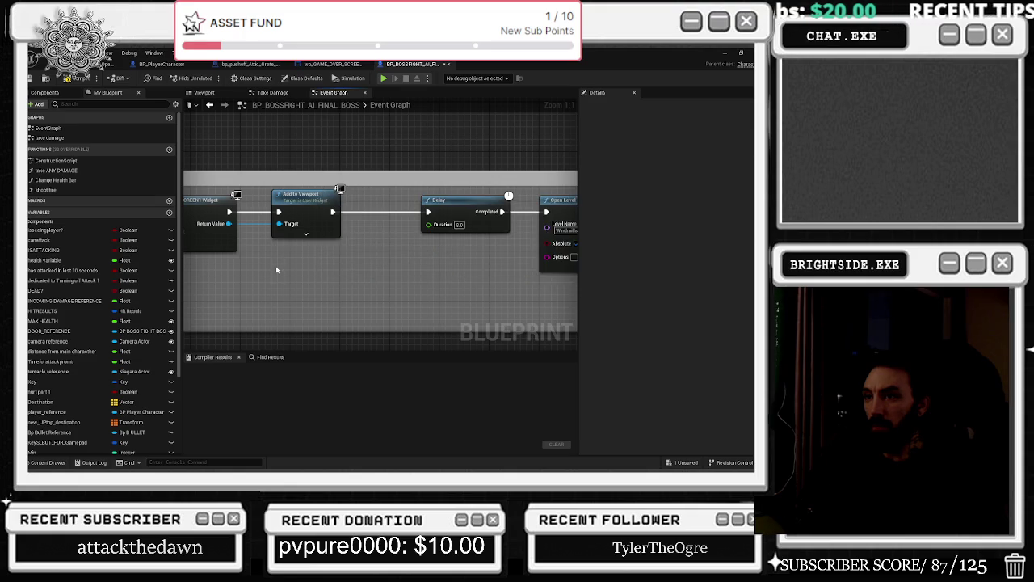
# Check the Delay and Open Level wiring, then compile the final boss blueprint.
pyautogui.moveTo(429, 278); pyautogui.dragTo(214, 296)
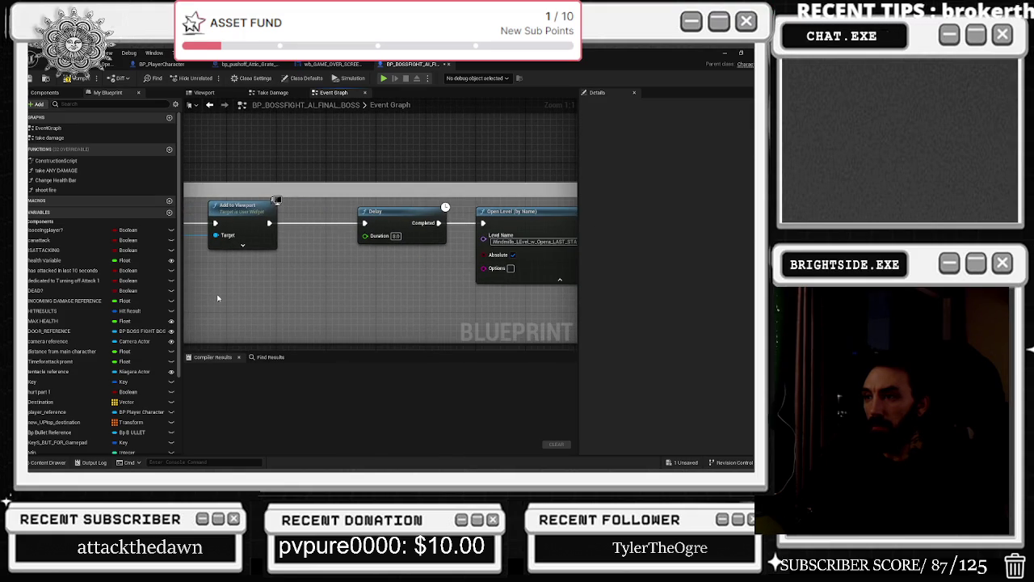
pyautogui.click(379, 230)
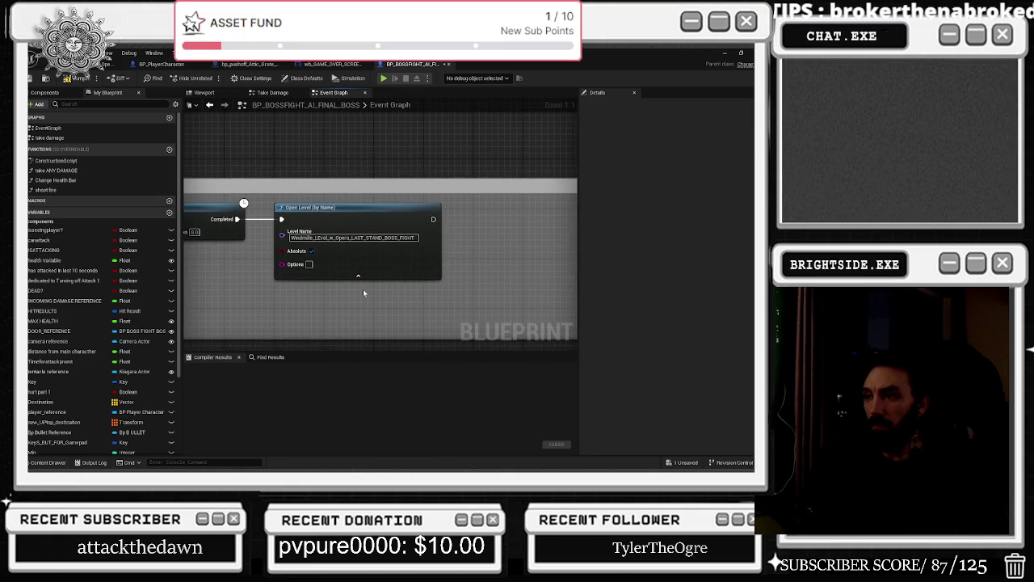
pyautogui.moveTo(318, 261); pyautogui.dragTo(476, 272)
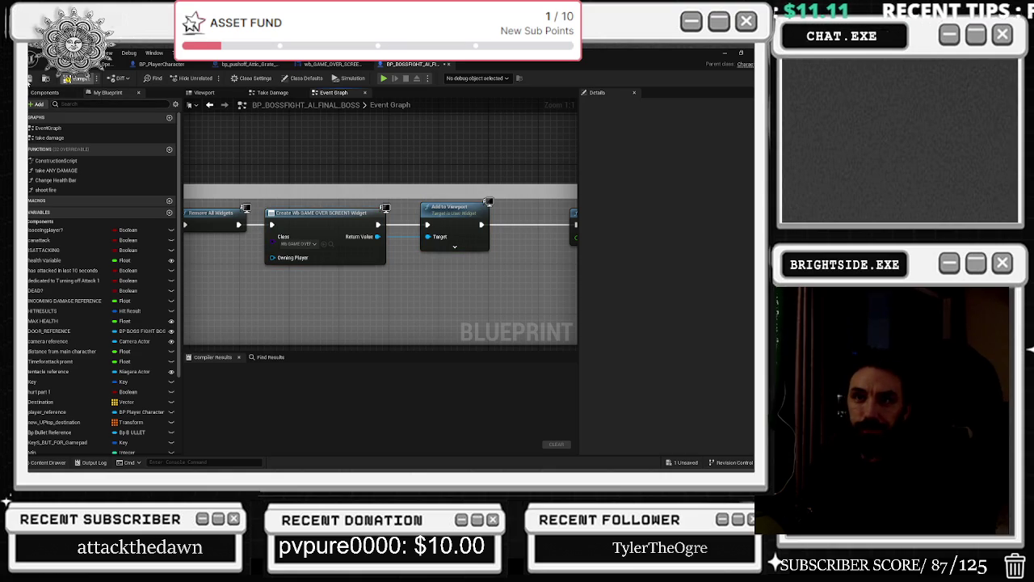
pyautogui.click(80, 78)
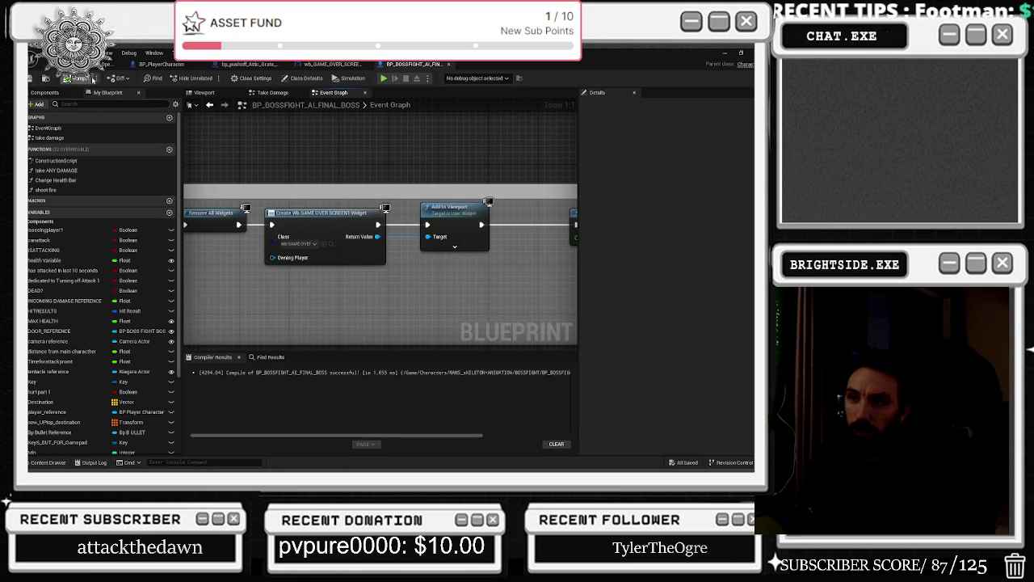
# Play-test the level, then stop it and return to the blueprint's damage section.
pyautogui.hotkey('alt', 'p')
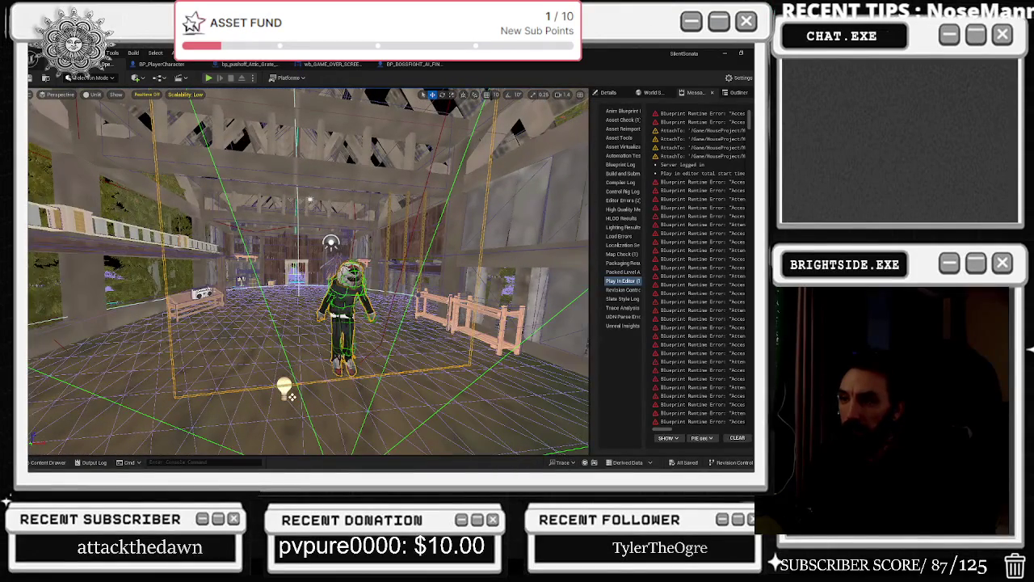
pyautogui.press('Escape')
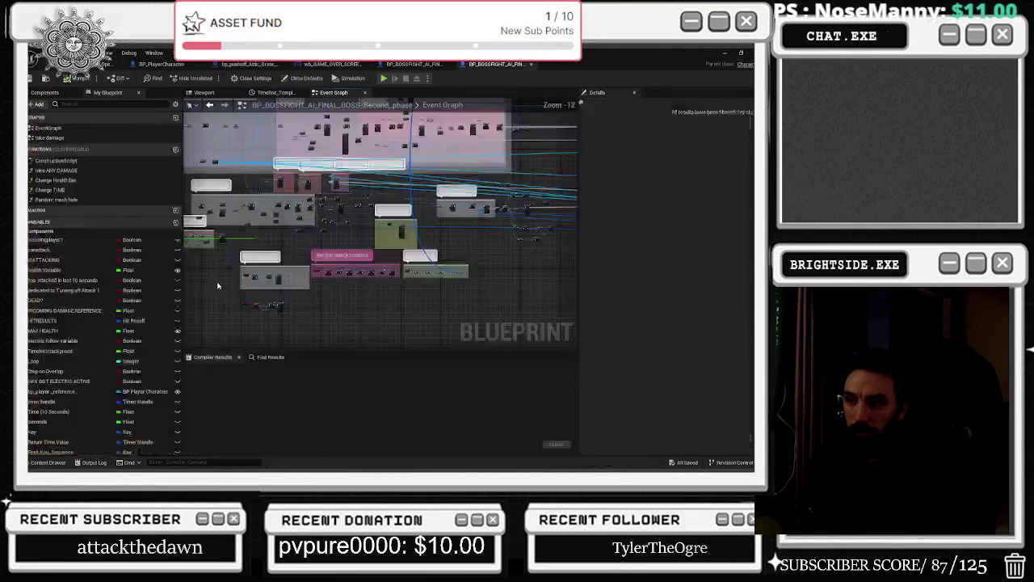
pyautogui.scroll(3, 274, 241)
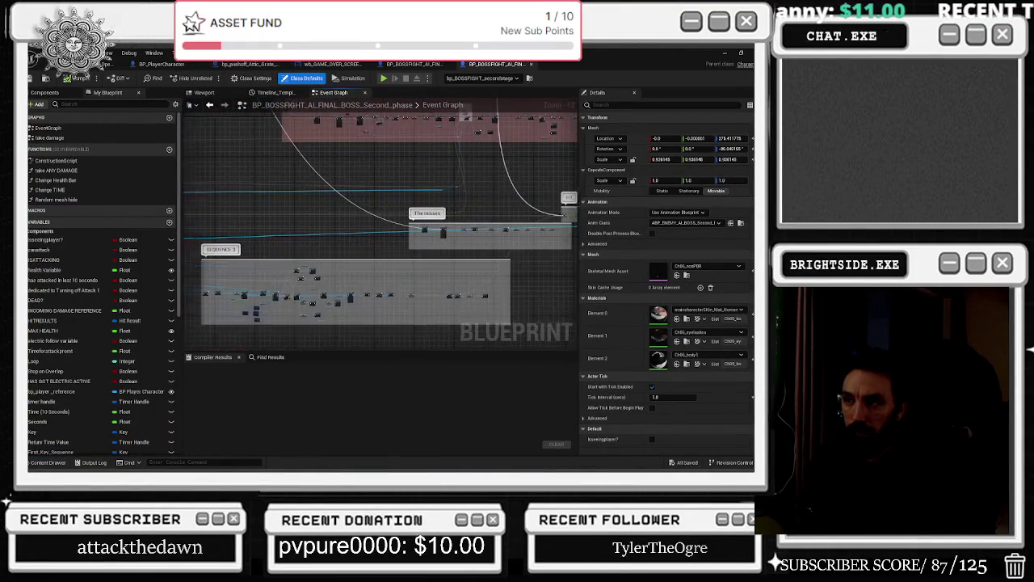
pyautogui.moveTo(343, 307)
pyautogui.mouseDown()
pyautogui.moveTo(286, 355)
pyautogui.moveTo(315, 352)
pyautogui.moveTo(185, 355)
pyautogui.mouseUp()
# Pan through the second-phase graph across the Delay, SET and Set Visibility nodes.
pyautogui.scroll(9, 396, 288)
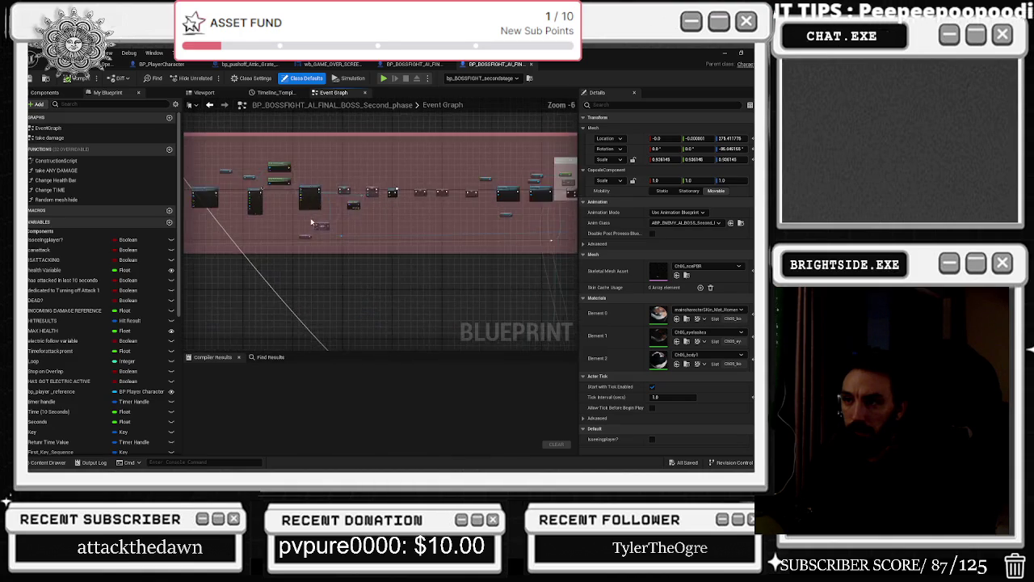
pyautogui.moveTo(364, 191); pyautogui.dragTo(174, 206)
pyautogui.moveTo(437, 249)
pyautogui.mouseDown()
pyautogui.moveTo(266, 261)
pyautogui.moveTo(430, 286)
pyautogui.moveTo(458, 274)
pyautogui.moveTo(235, 303)
pyautogui.mouseUp()
pyautogui.moveTo(350, 297); pyautogui.dragTo(275, 299)
pyautogui.scroll(-6, 275, 299)
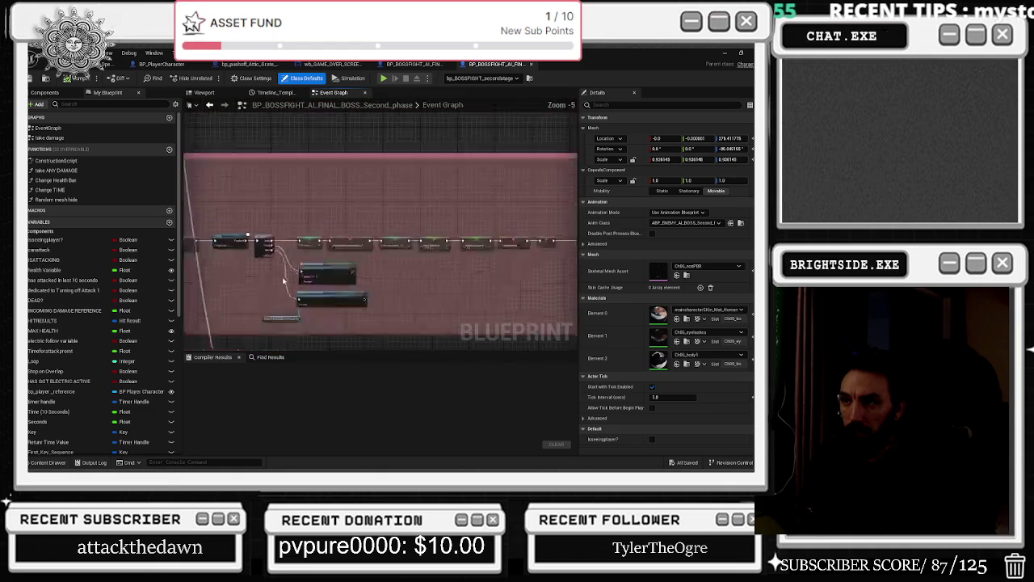
pyautogui.moveTo(485, 267)
pyautogui.mouseDown()
pyautogui.moveTo(428, 189)
pyautogui.moveTo(358, 143)
pyautogui.mouseUp()
pyautogui.scroll(9, 358, 248)
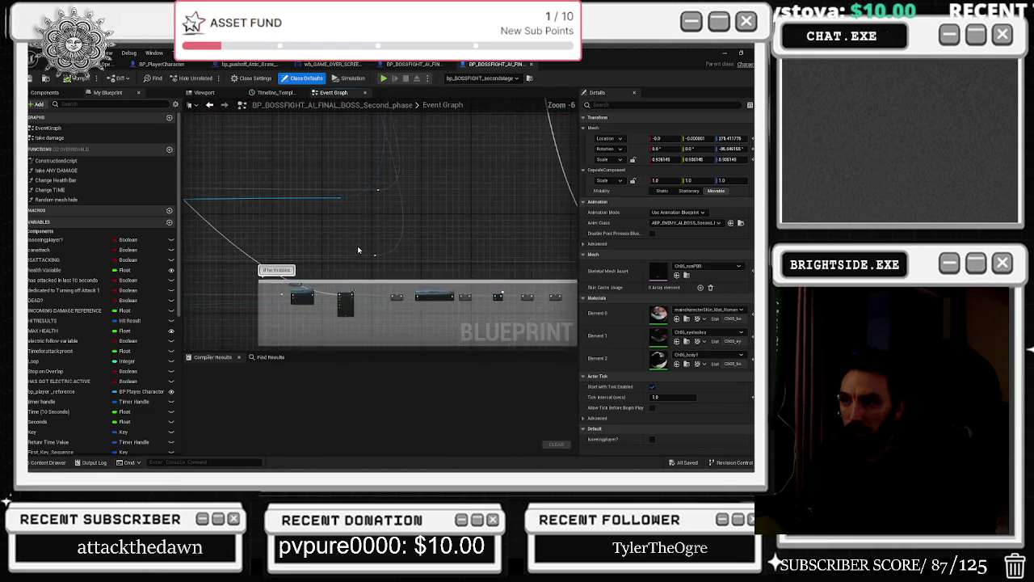
pyautogui.moveTo(356, 316); pyautogui.dragTo(358, 235)
# Browse the reset and coloured comment sections down to Damage For Second and Random Float.
pyautogui.moveTo(434, 265); pyautogui.dragTo(195, 248)
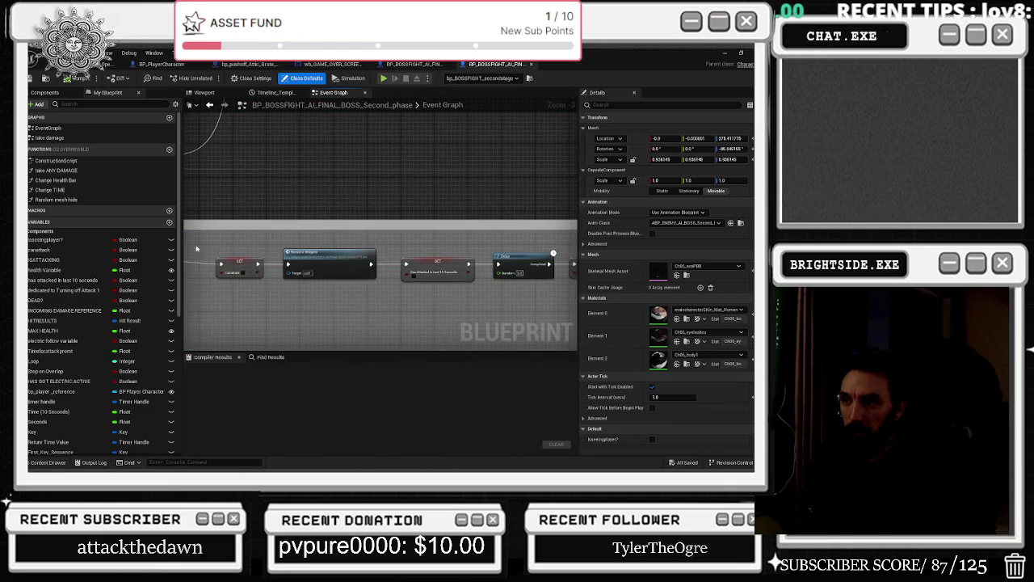
pyautogui.moveTo(407, 236); pyautogui.dragTo(563, 232)
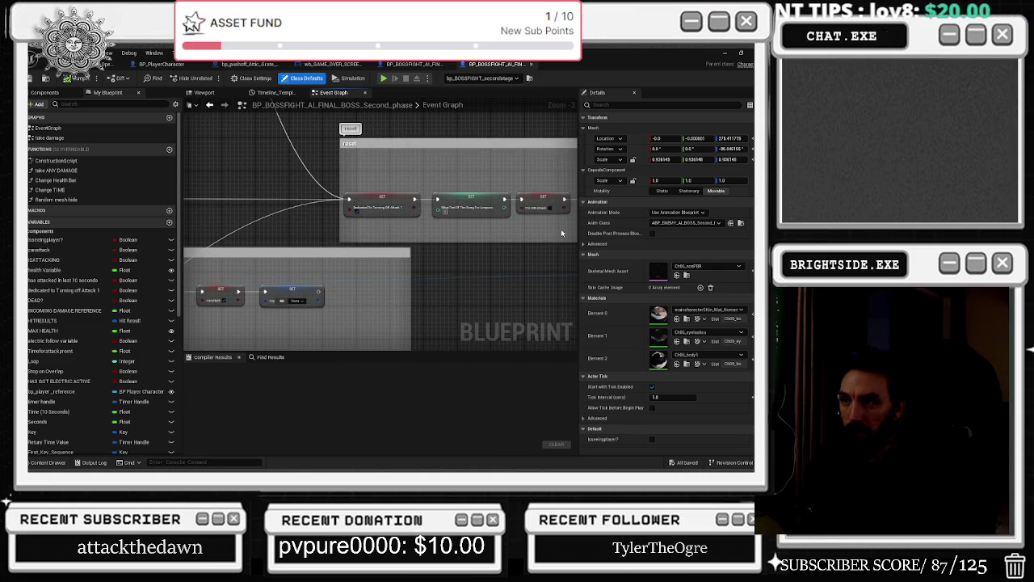
pyautogui.scroll(-6, 477, 241)
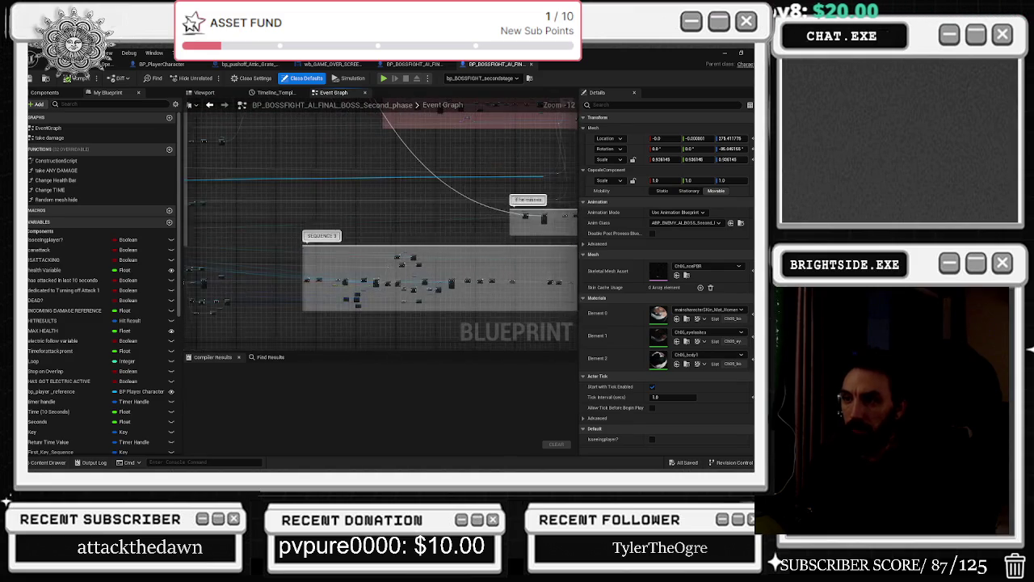
pyautogui.scroll(-2, 443, 241)
pyautogui.moveTo(443, 241); pyautogui.dragTo(410, 303)
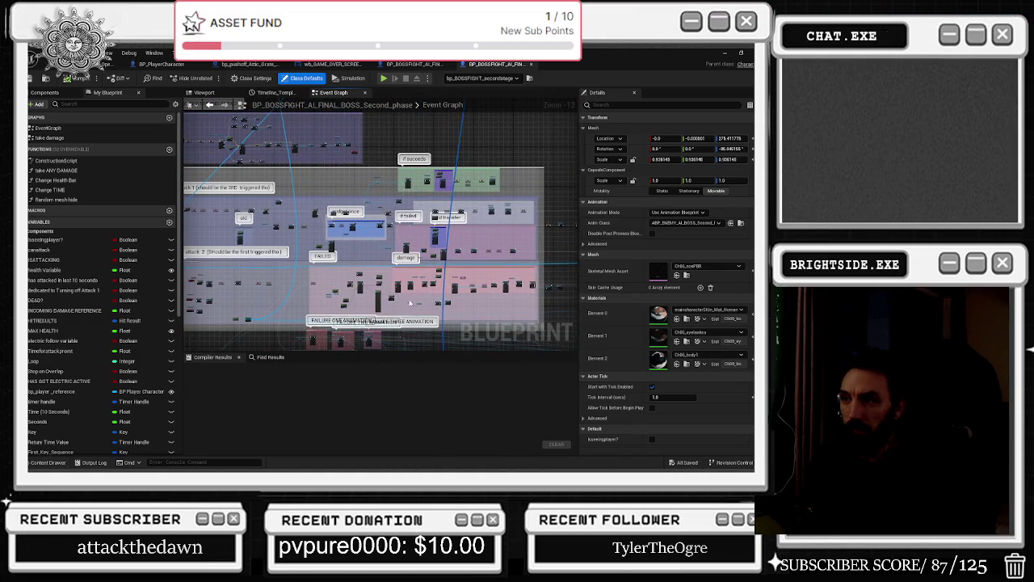
pyautogui.scroll(11, 406, 242)
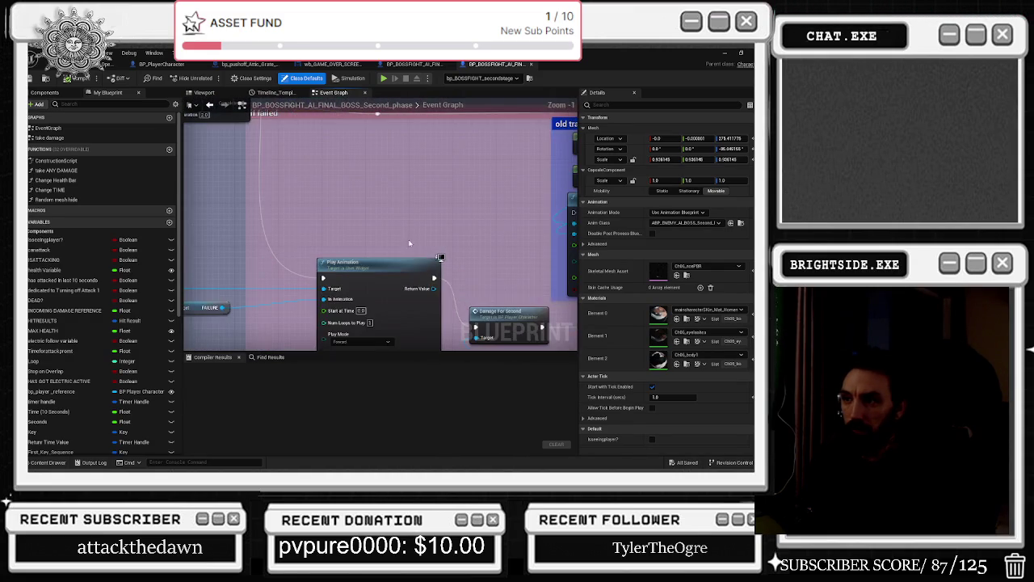
pyautogui.moveTo(381, 235); pyautogui.dragTo(571, 429)
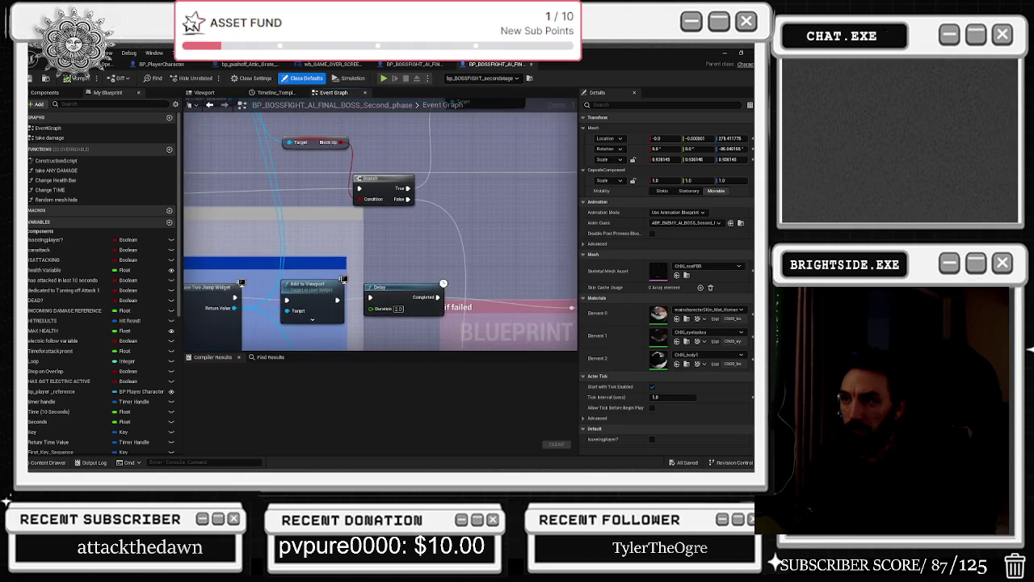
pyautogui.moveTo(443, 282)
pyautogui.mouseDown()
pyautogui.moveTo(480, 219)
pyautogui.moveTo(418, 175)
pyautogui.moveTo(219, 140)
pyautogui.moveTo(309, 181)
pyautogui.moveTo(306, 240)
pyautogui.moveTo(390, 171)
pyautogui.mouseUp()
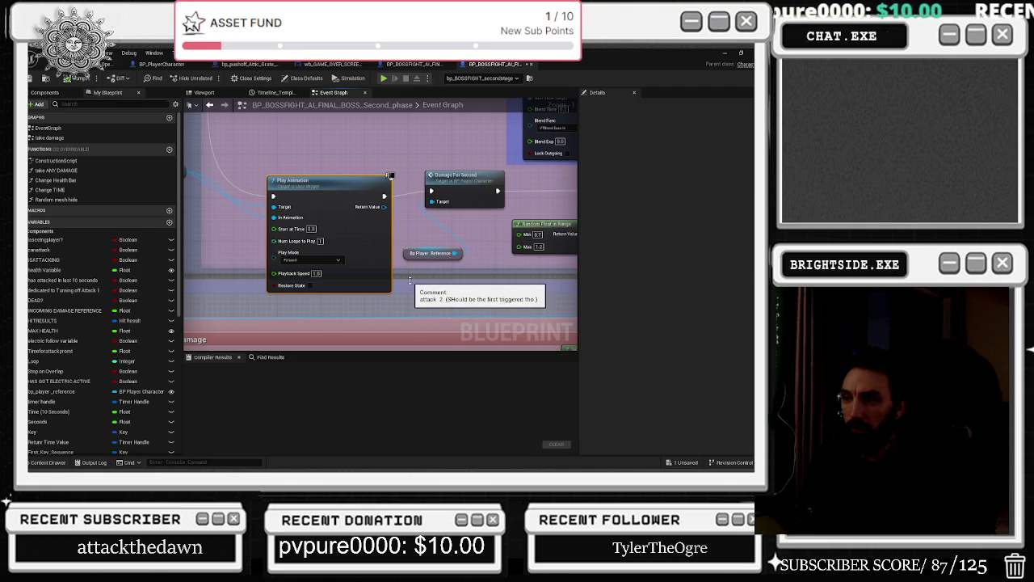
# Move the player reference node up-left and collapse Play Sound 2D's advanced pins.
pyautogui.moveTo(413, 293)
pyautogui.mouseDown()
pyautogui.moveTo(265, 223)
pyautogui.moveTo(369, 275)
pyautogui.mouseUp()
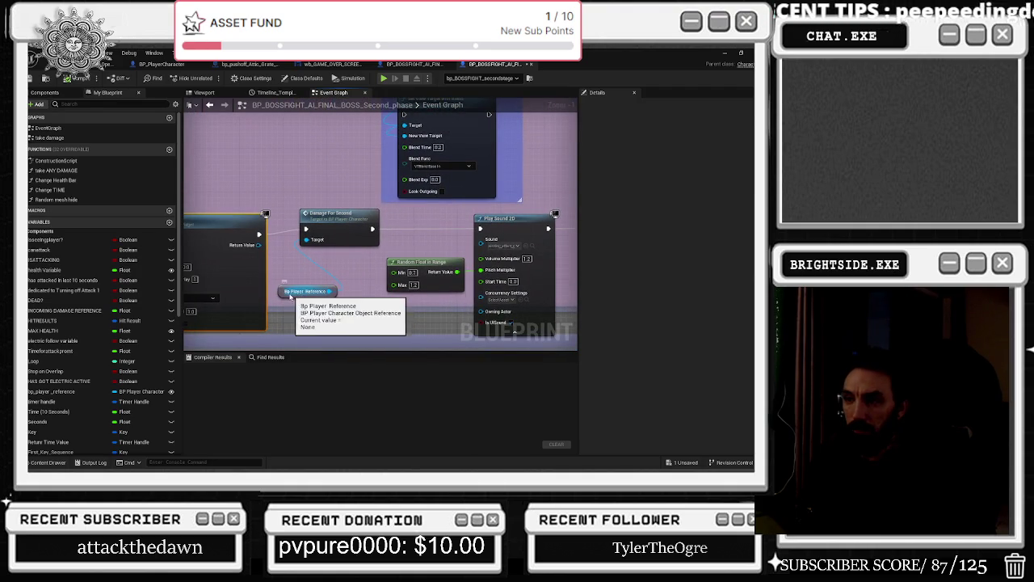
pyautogui.moveTo(287, 290); pyautogui.dragTo(223, 173)
pyautogui.click(328, 224)
pyautogui.rightClick(331, 226)
pyautogui.moveTo(334, 226); pyautogui.dragTo(300, 221)
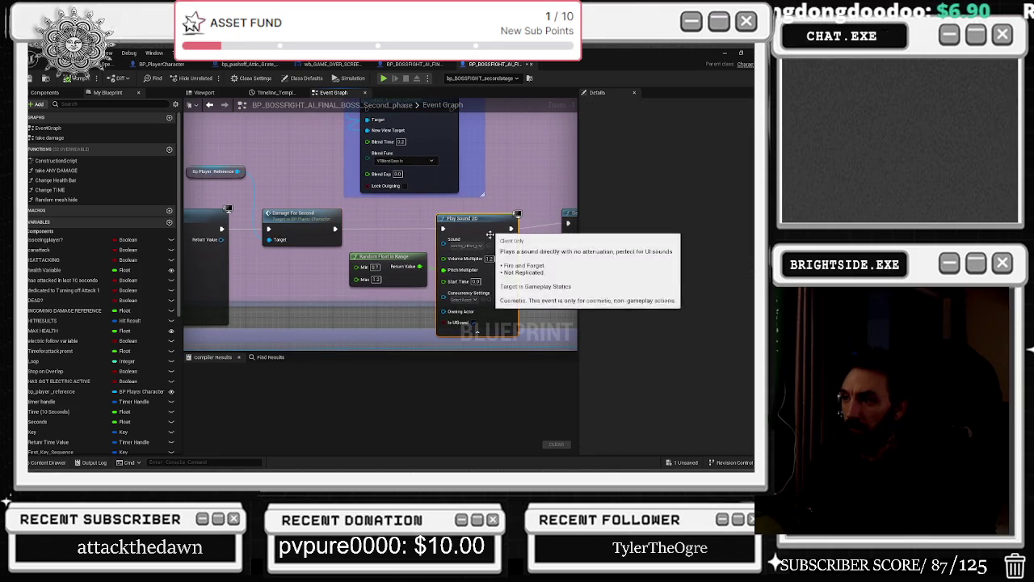
pyautogui.click(480, 327)
# Zoom out and pan past the Delay nodes, attack 1 comment and pink and purple areas.
pyautogui.moveTo(464, 333); pyautogui.dragTo(260, 332)
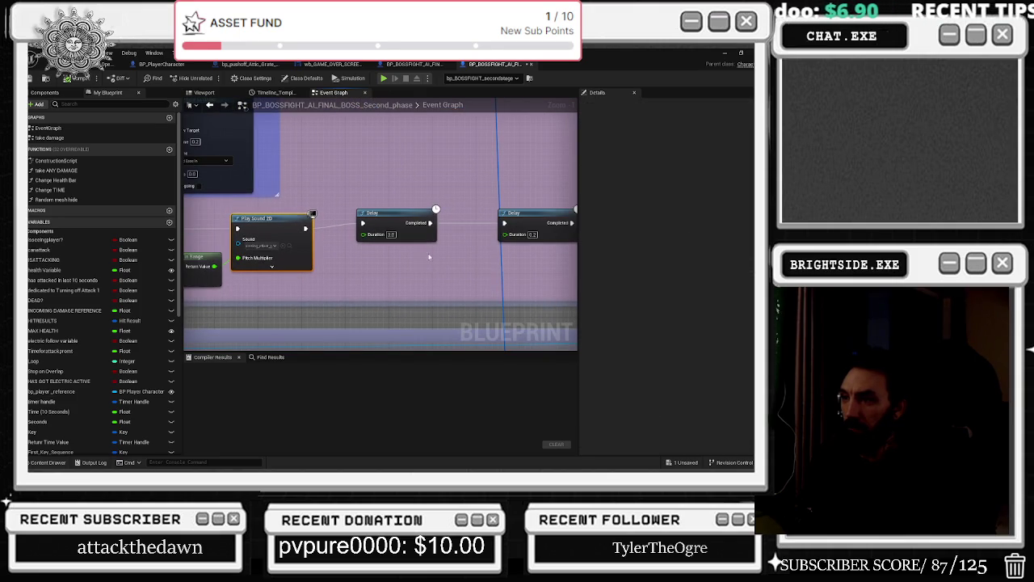
pyautogui.click(384, 219)
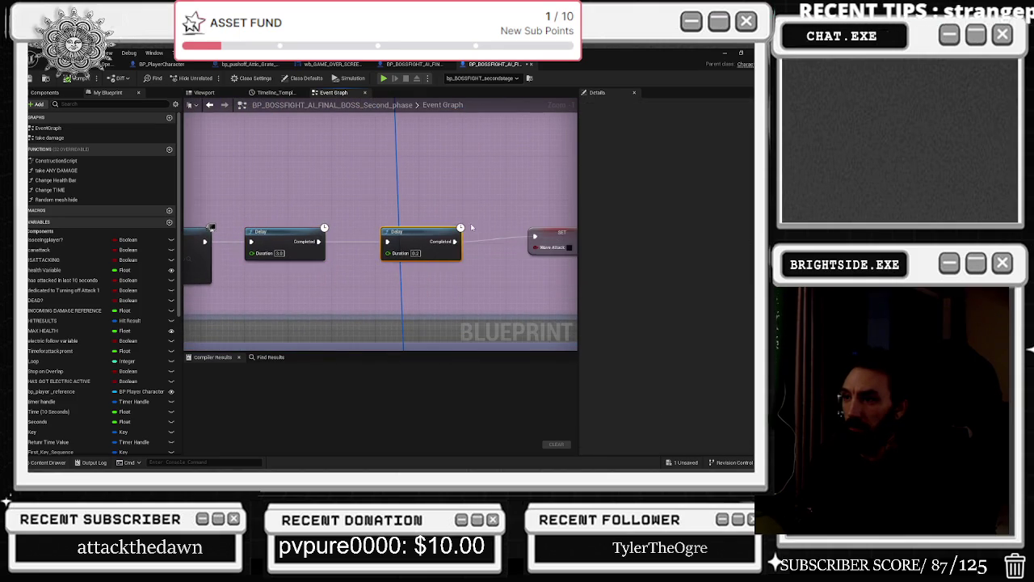
pyautogui.scroll(-10, 426, 250)
pyautogui.moveTo(320, 255)
pyautogui.mouseDown()
pyautogui.moveTo(439, 277)
pyautogui.moveTo(489, 232)
pyautogui.moveTo(639, 218)
pyautogui.mouseUp()
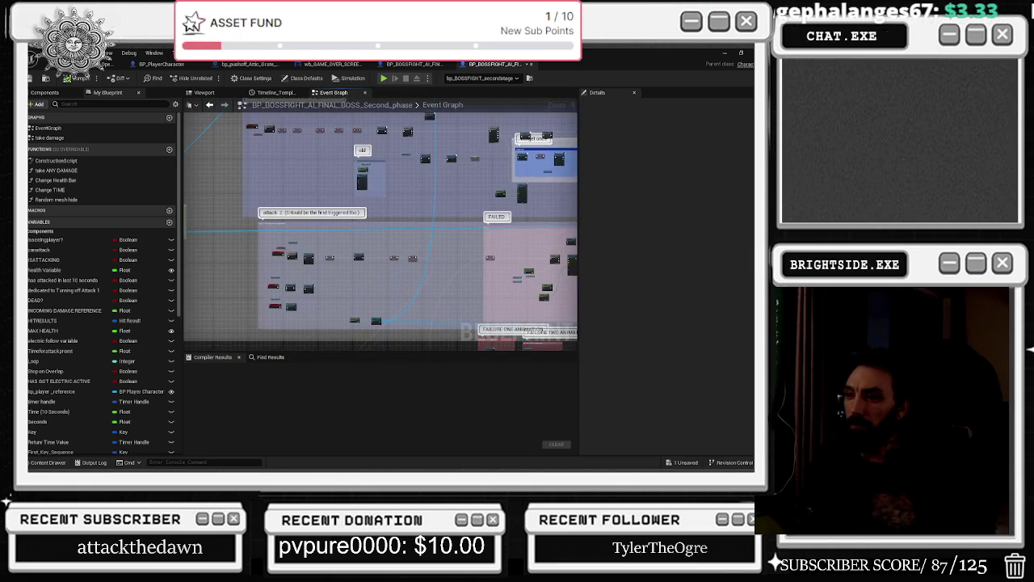
pyautogui.moveTo(380, 226); pyautogui.dragTo(361, 288)
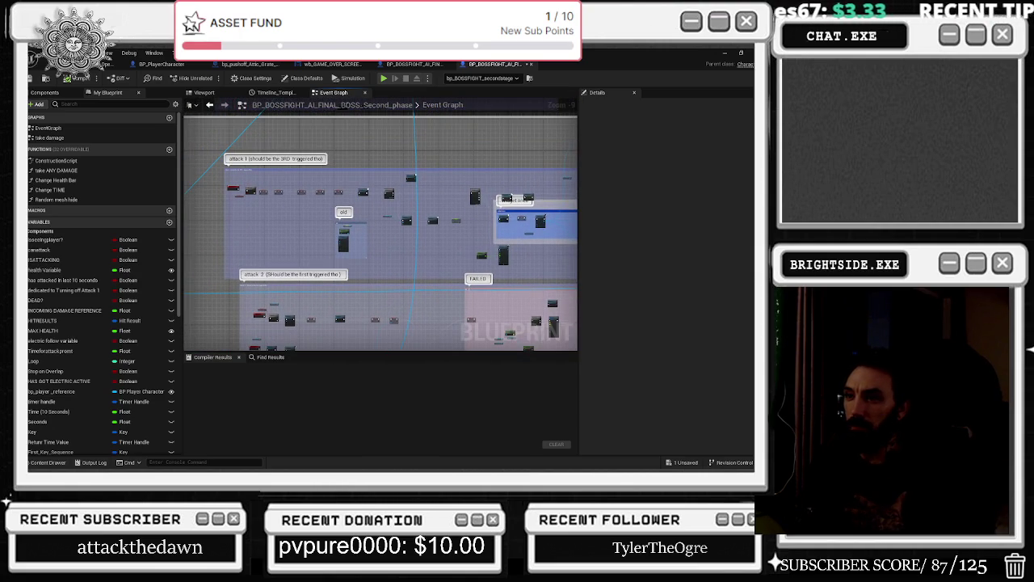
pyautogui.moveTo(501, 226)
pyautogui.mouseDown()
pyautogui.moveTo(379, 243)
pyautogui.moveTo(234, 282)
pyautogui.moveTo(215, 321)
pyautogui.mouseUp()
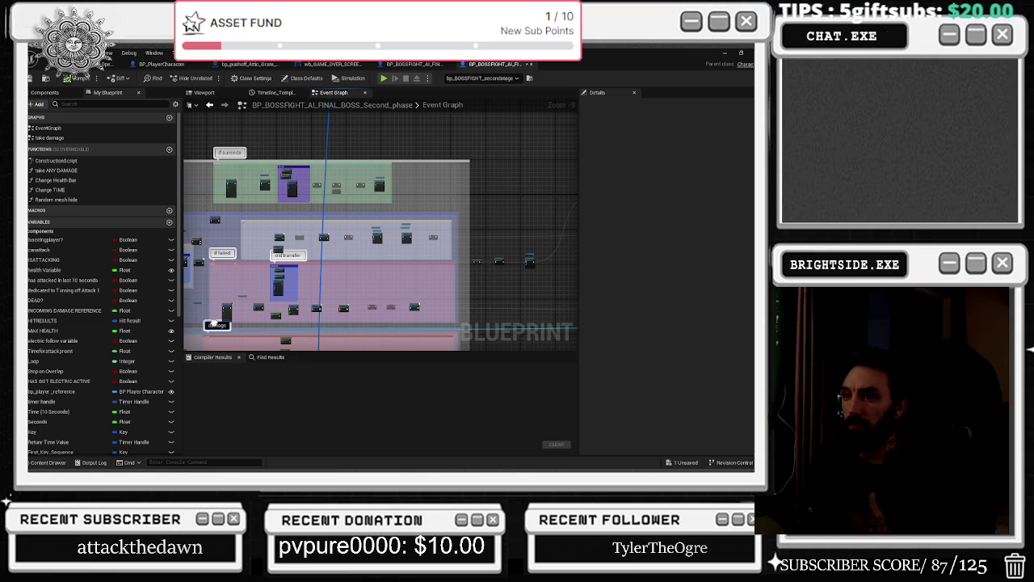
pyautogui.scroll(6, 311, 182)
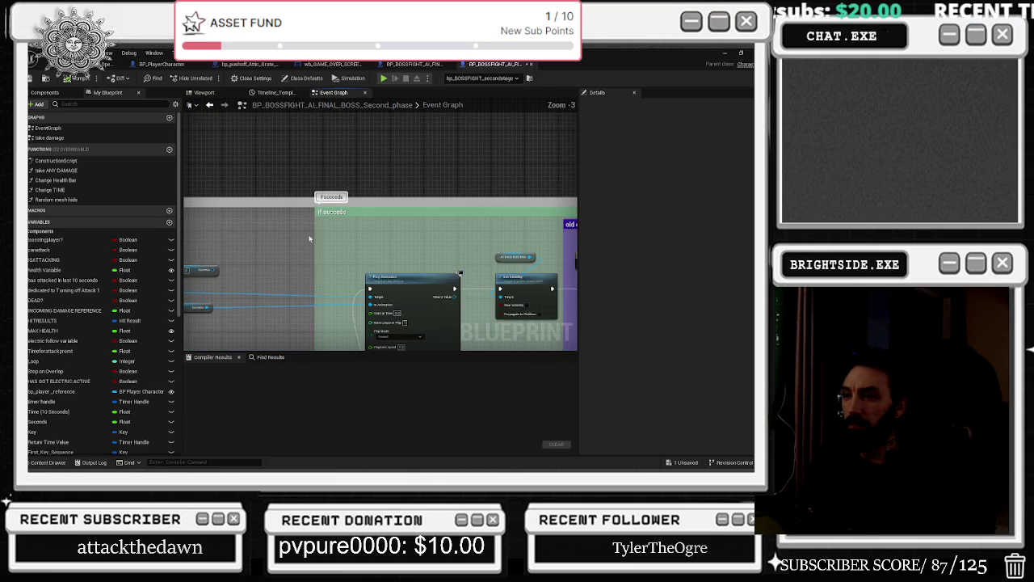
# Pan to the health check branch and centre the Set World Location And Rotation node.
pyautogui.moveTo(387, 278)
pyautogui.mouseDown()
pyautogui.moveTo(412, 207)
pyautogui.moveTo(247, 201)
pyautogui.mouseUp()
pyautogui.scroll(-6, 413, 259)
pyautogui.scroll(6, 408, 282)
pyautogui.moveTo(376, 238)
pyautogui.mouseDown()
pyautogui.moveTo(265, 253)
pyautogui.moveTo(335, 238)
pyautogui.moveTo(185, 229)
pyautogui.mouseUp()
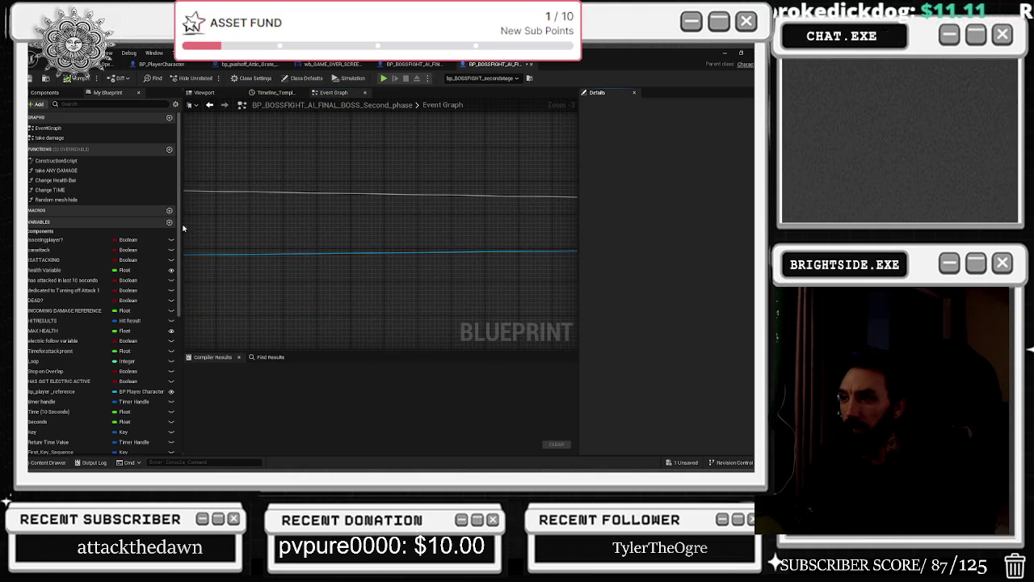
pyautogui.scroll(-8, 563, 261)
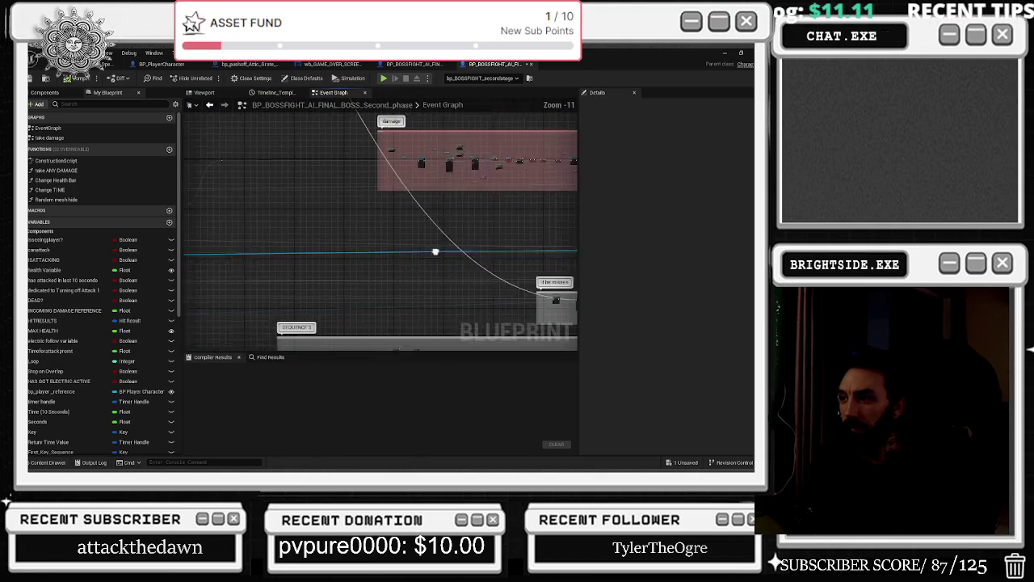
pyautogui.moveTo(520, 265)
pyautogui.mouseDown()
pyautogui.moveTo(464, 254)
pyautogui.moveTo(424, 277)
pyautogui.mouseUp()
pyautogui.scroll(9, 421, 267)
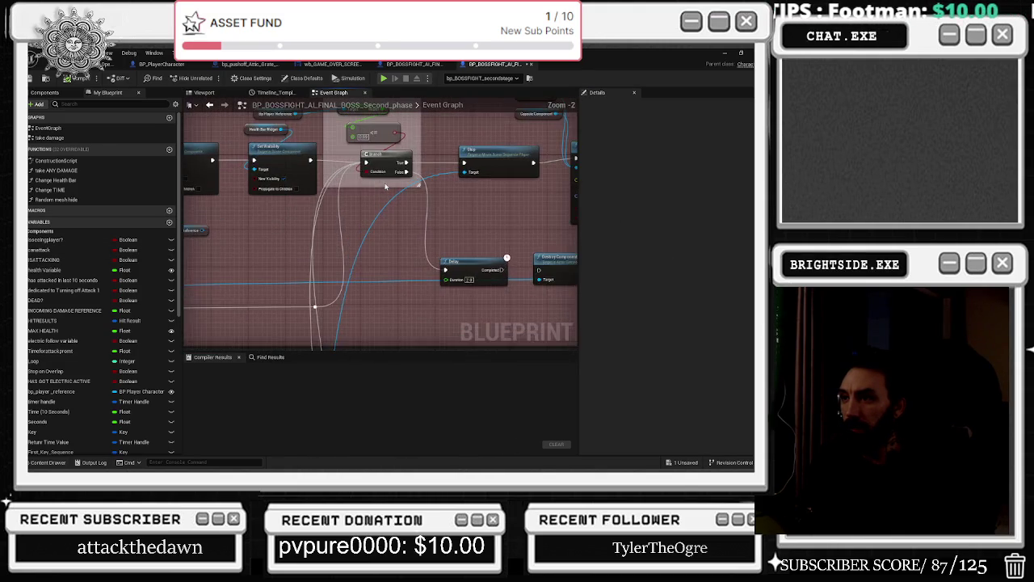
pyautogui.scroll(2, 407, 229)
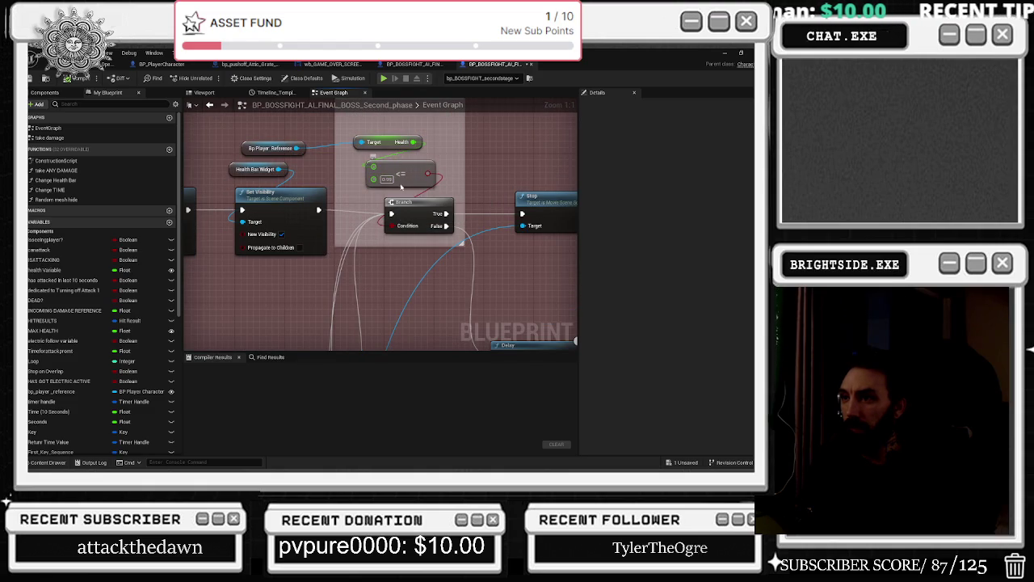
pyautogui.moveTo(422, 176); pyautogui.dragTo(399, 167)
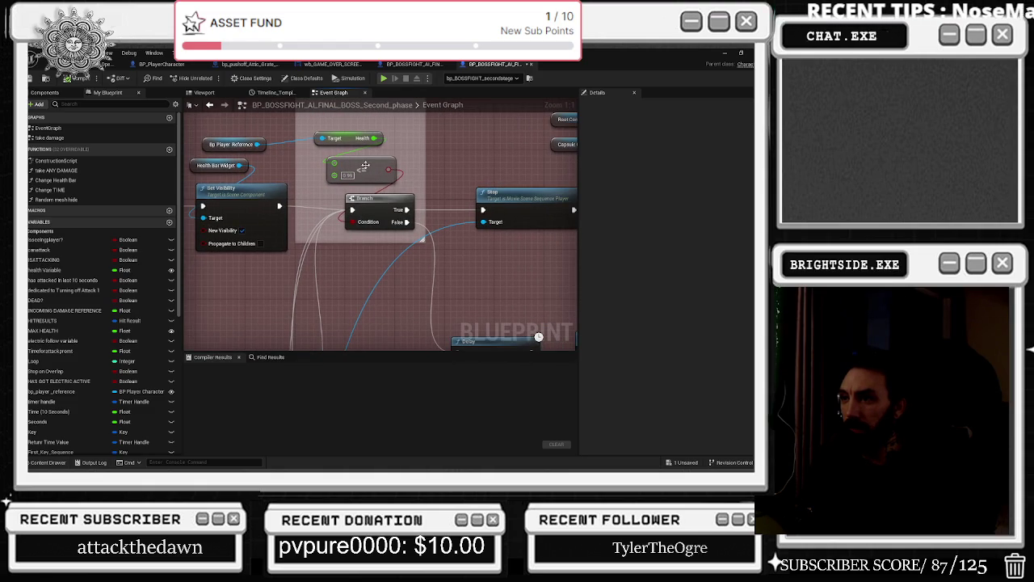
pyautogui.moveTo(374, 158); pyautogui.dragTo(266, 202)
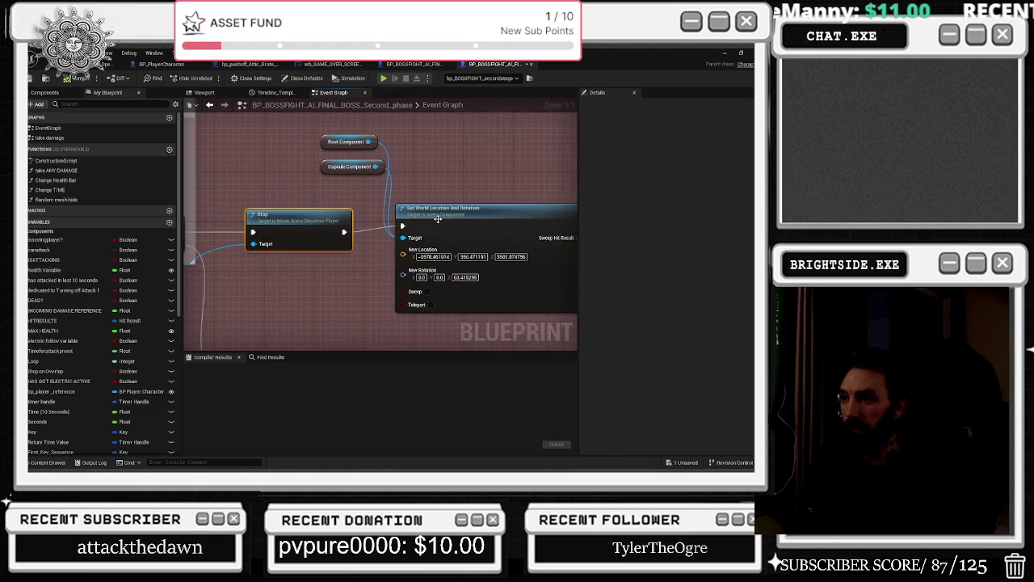
pyautogui.click(437, 214)
pyautogui.moveTo(436, 215)
pyautogui.mouseDown()
pyautogui.moveTo(325, 219)
pyautogui.moveTo(414, 244)
pyautogui.mouseUp()
# Move the Root and Capsule nodes and SET Key far left, nudging Delay and Sequence down-left.
pyautogui.click(339, 171)
pyautogui.moveTo(339, 171); pyautogui.dragTo(315, 171)
pyautogui.moveTo(406, 219); pyautogui.dragTo(190, 198)
pyautogui.moveTo(435, 225); pyautogui.dragTo(264, 235)
pyautogui.moveTo(383, 239); pyautogui.dragTo(365, 246)
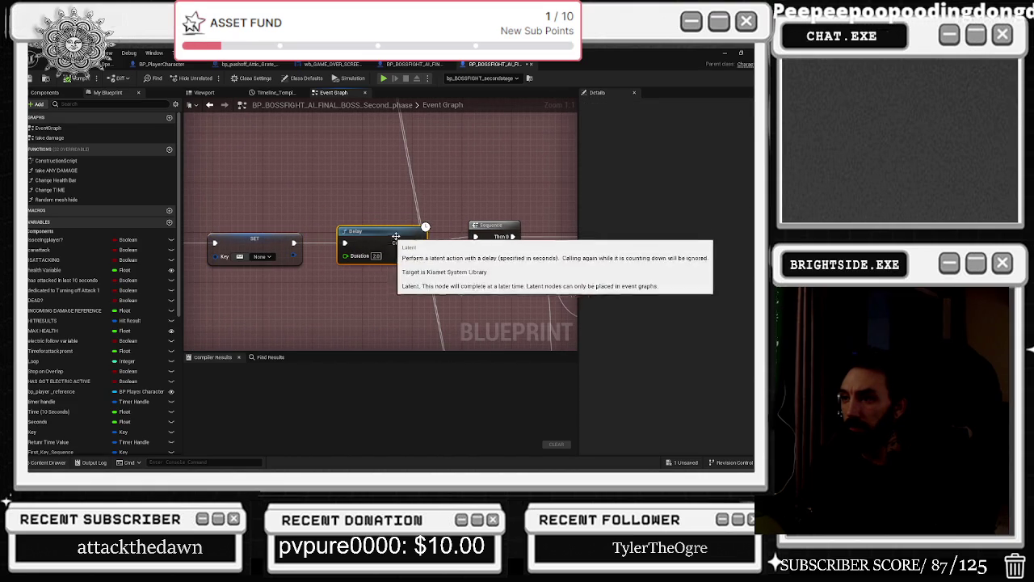
pyautogui.moveTo(487, 235); pyautogui.dragTo(475, 241)
# Pan to the 'check if killed by second boss' comment and move the Health Bar Widget node left.
pyautogui.moveTo(411, 252)
pyautogui.mouseDown()
pyautogui.moveTo(403, 219)
pyautogui.moveTo(211, 194)
pyautogui.mouseUp()
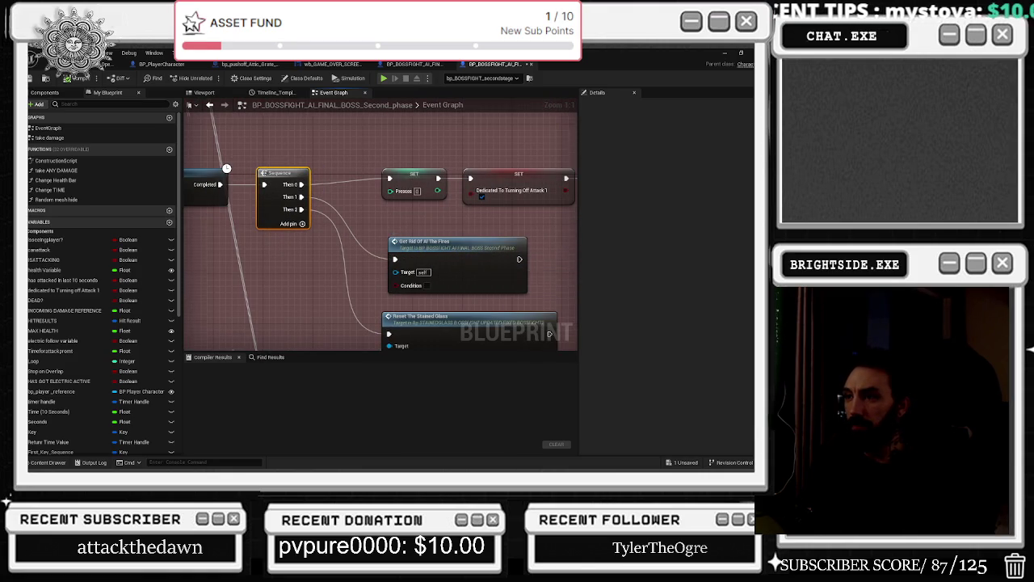
pyautogui.moveTo(470, 236); pyautogui.dragTo(210, 250)
pyautogui.moveTo(498, 239)
pyautogui.mouseDown()
pyautogui.moveTo(390, 272)
pyautogui.moveTo(231, 251)
pyautogui.mouseUp()
pyautogui.scroll(-7, 261, 247)
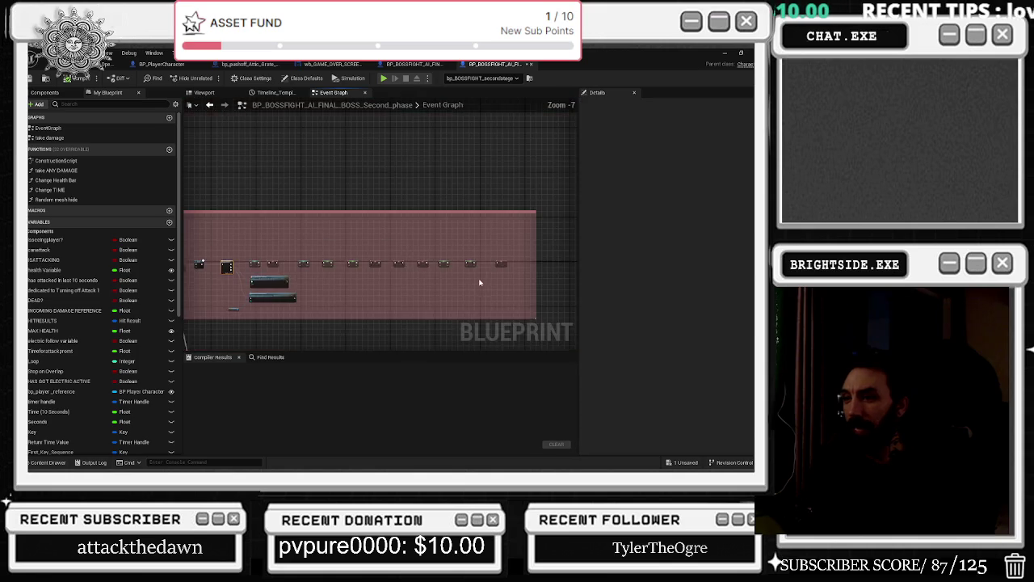
pyautogui.scroll(5, 422, 333)
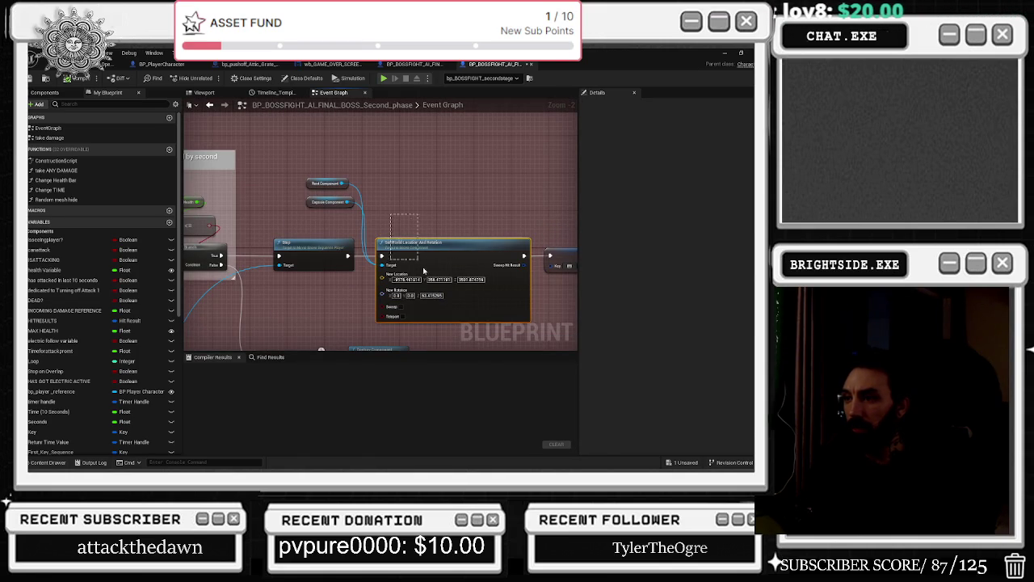
pyautogui.moveTo(315, 306); pyautogui.dragTo(421, 263)
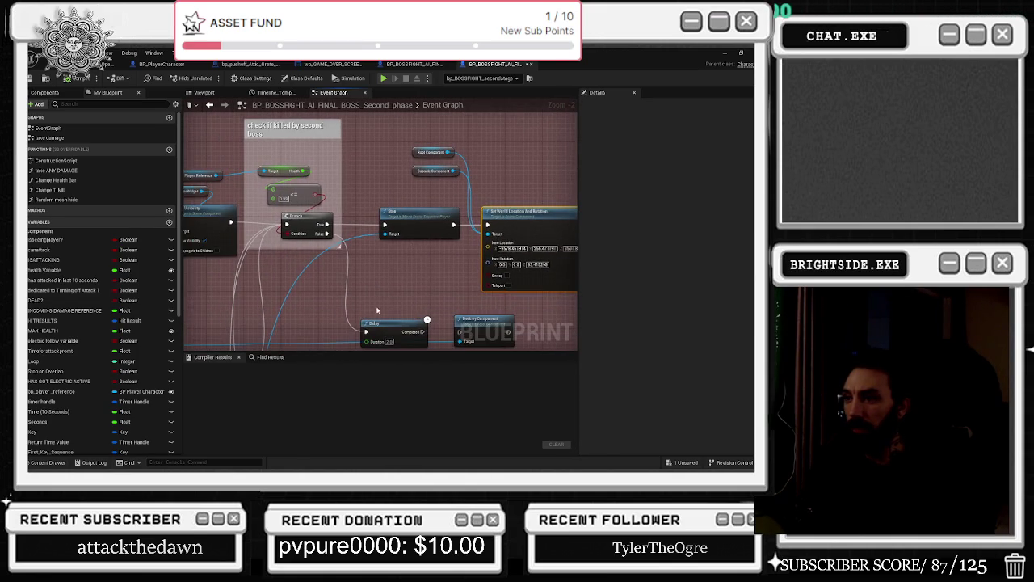
pyautogui.moveTo(377, 309); pyautogui.dragTo(408, 257)
pyautogui.click(412, 269)
pyautogui.moveTo(445, 338); pyautogui.dragTo(496, 305)
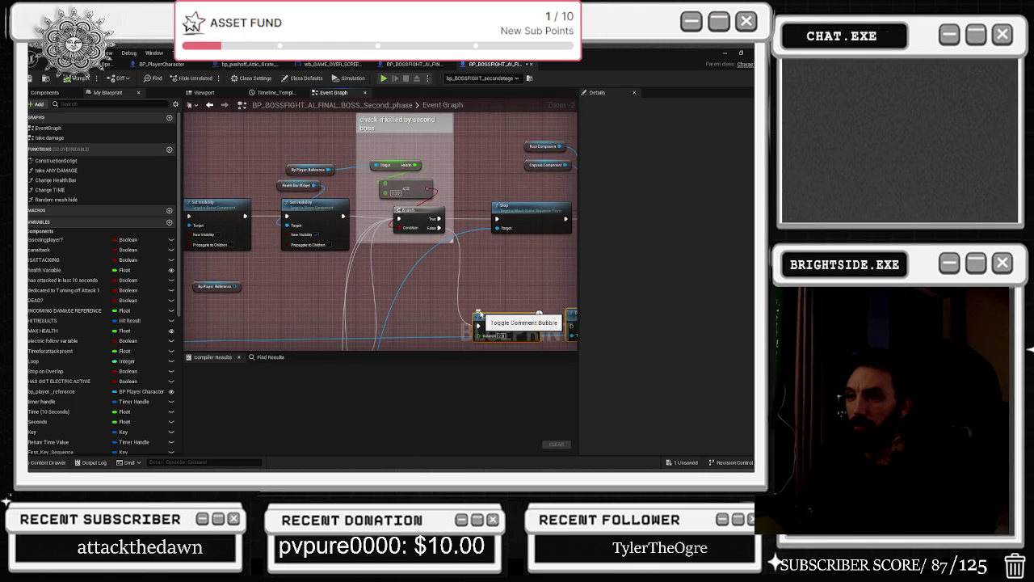
pyautogui.scroll(2, 452, 312)
pyautogui.moveTo(408, 222)
pyautogui.mouseDown()
pyautogui.moveTo(353, 226)
pyautogui.moveTo(324, 210)
pyautogui.mouseUp()
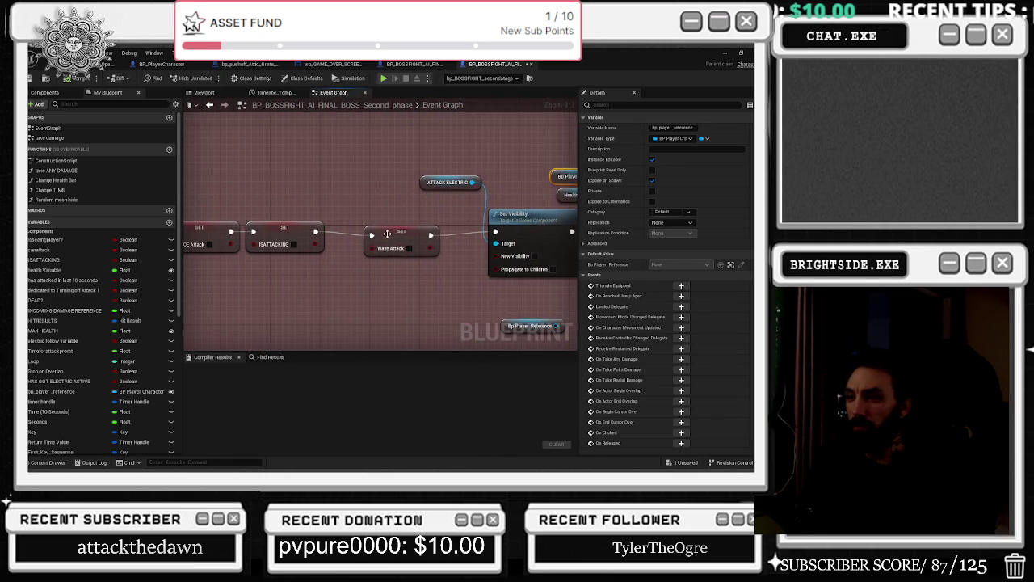
# Nudge the SET Wave Attack node right and back, and shift Set Visibility slightly left.
pyautogui.moveTo(387, 234); pyautogui.dragTo(393, 233)
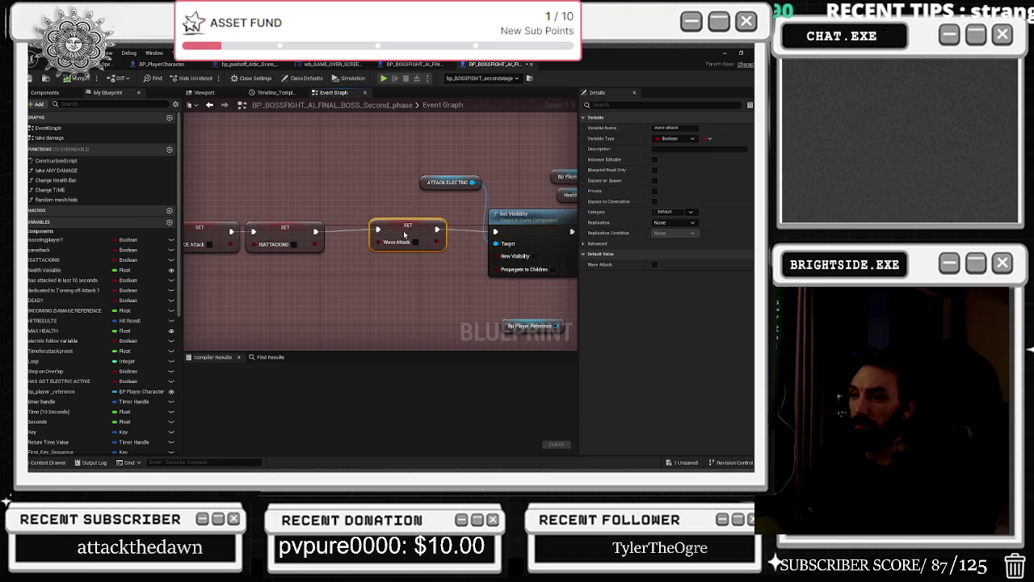
pyautogui.moveTo(407, 231); pyautogui.dragTo(401, 236)
pyautogui.moveTo(515, 223); pyautogui.dragTo(509, 226)
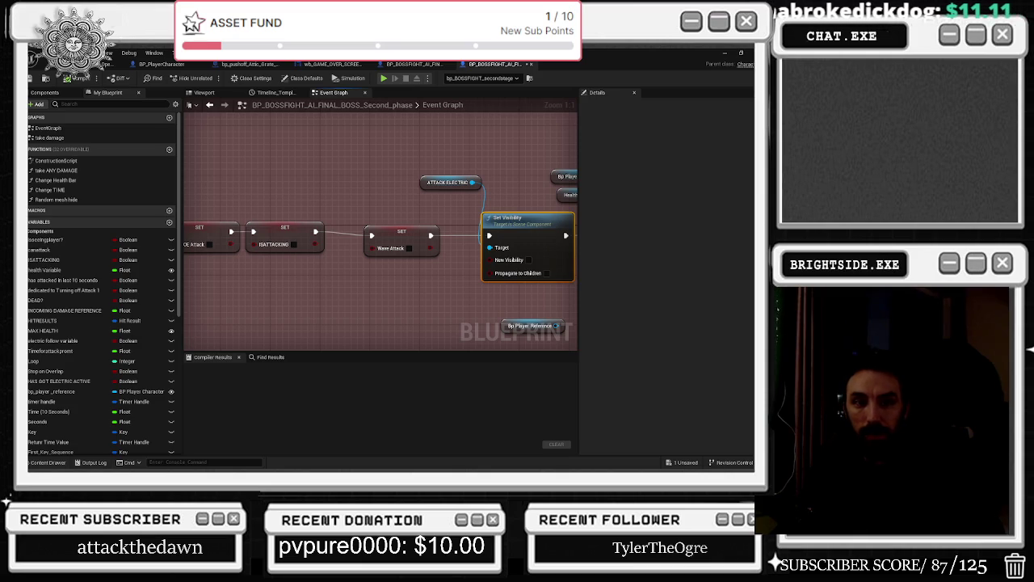
# Search YouTube for 'missy elliot', play the Work It video, then return to Unreal.
pyautogui.hotkey('alt', 'Tab')
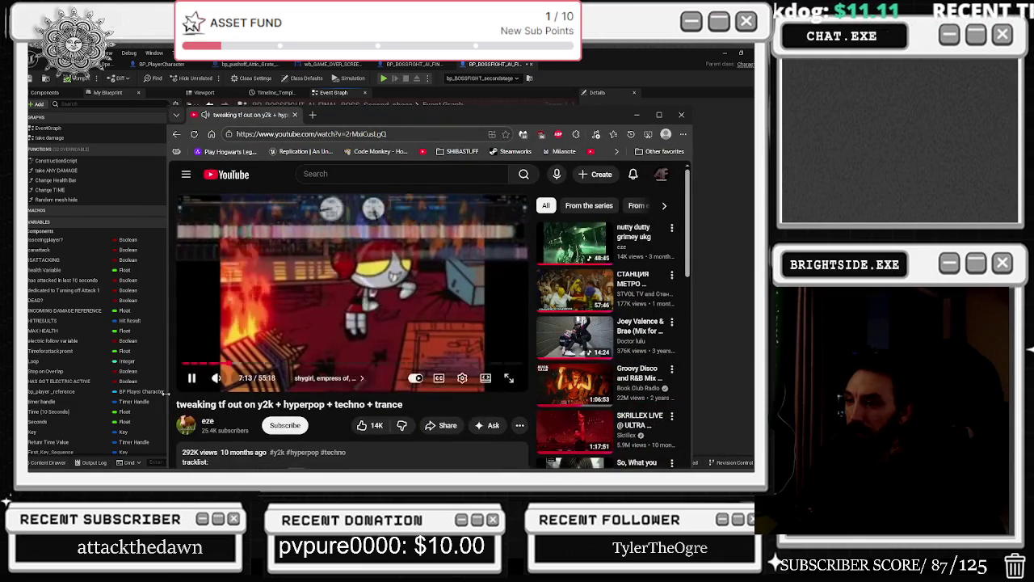
pyautogui.click(371, 174)
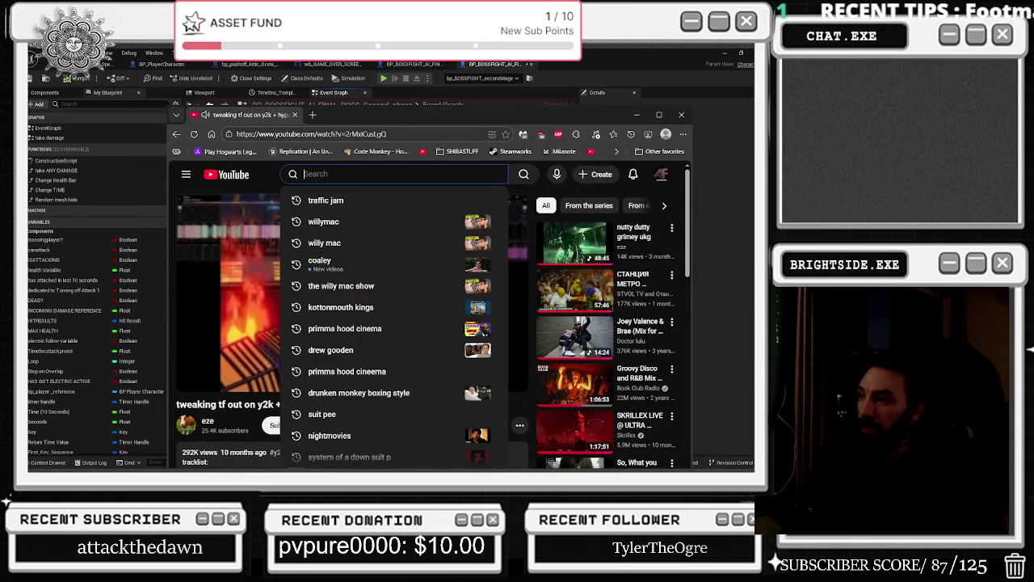
pyautogui.write('missy elliot')
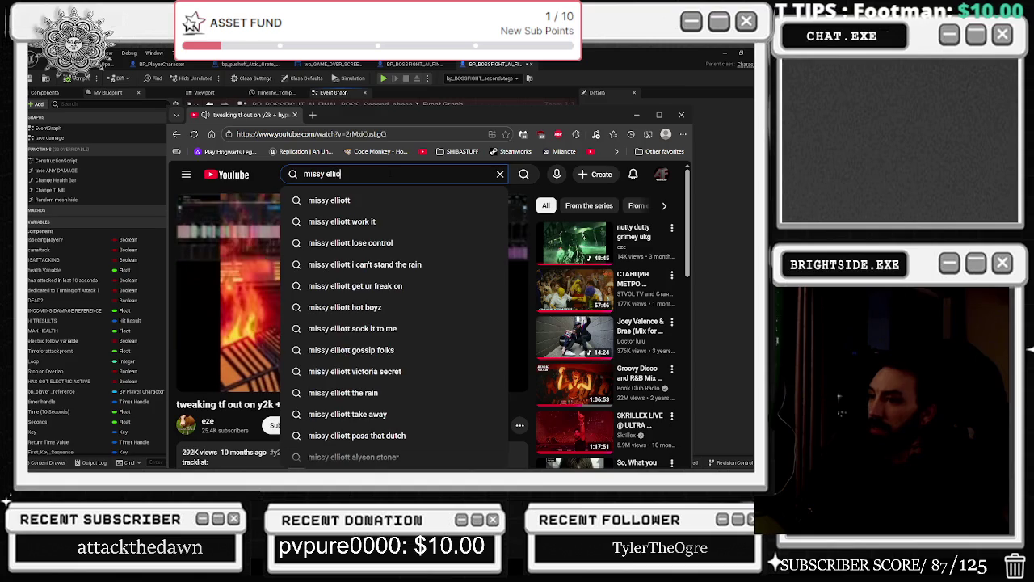
pyautogui.press('Return')
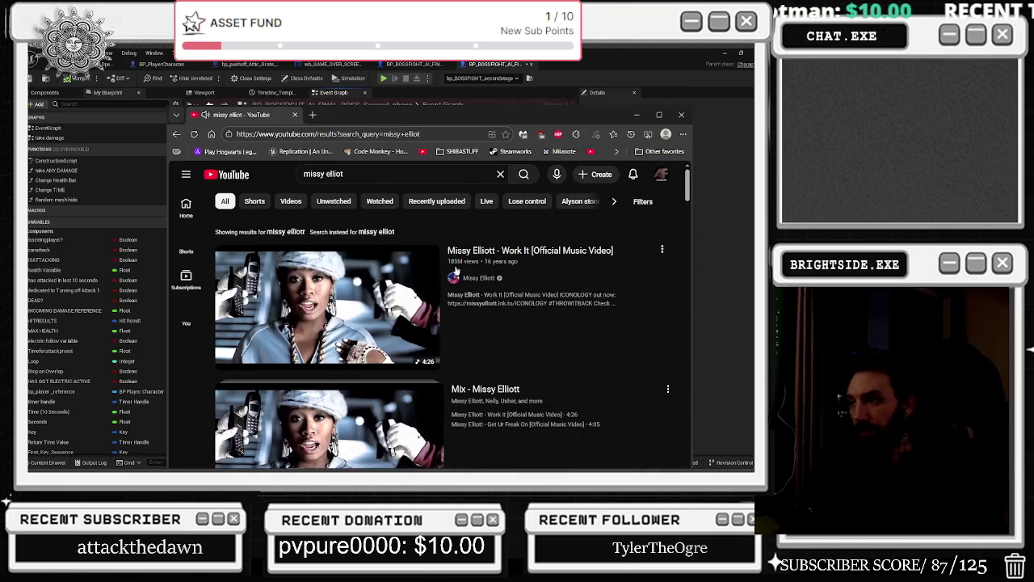
pyautogui.click(366, 438)
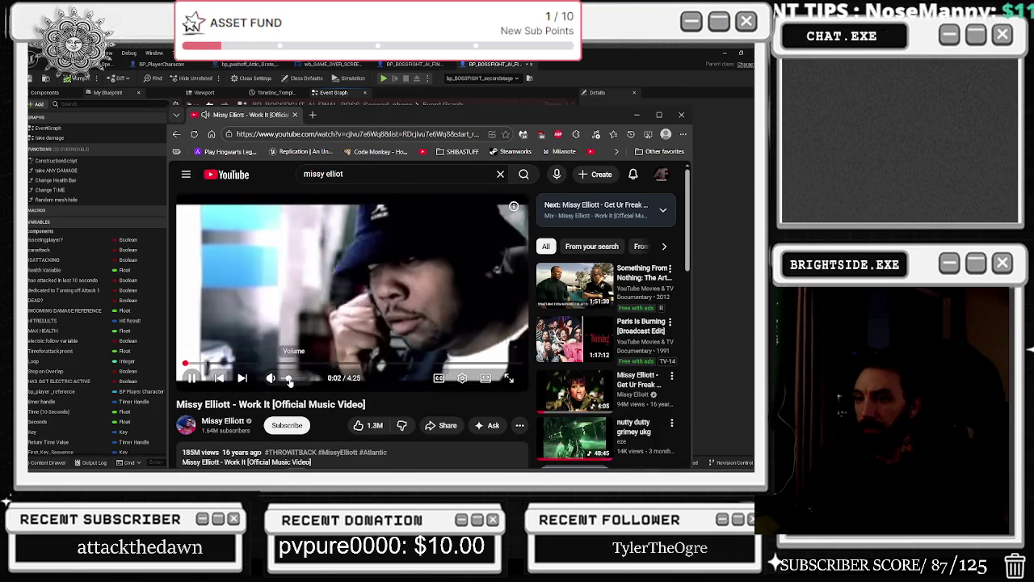
pyautogui.hotkey('alt', 'Tab')
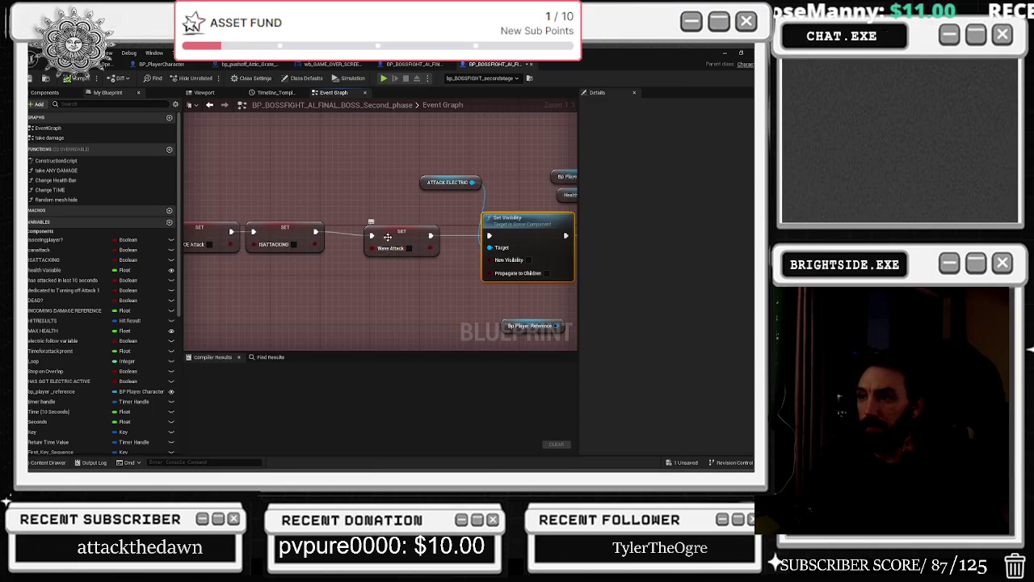
pyautogui.click(388, 237)
pyautogui.scroll(-7, 341, 194)
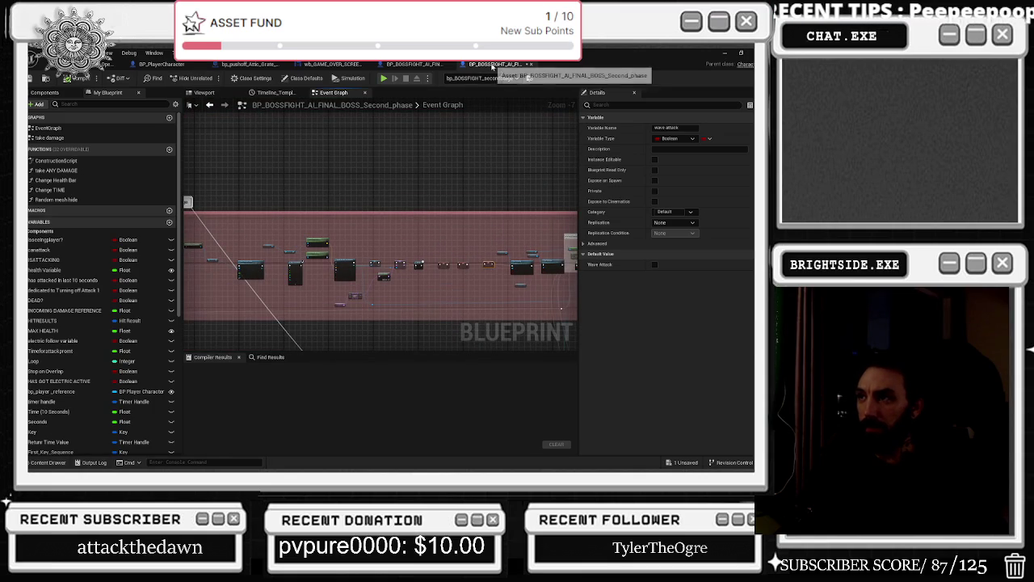
pyautogui.scroll(4, 403, 258)
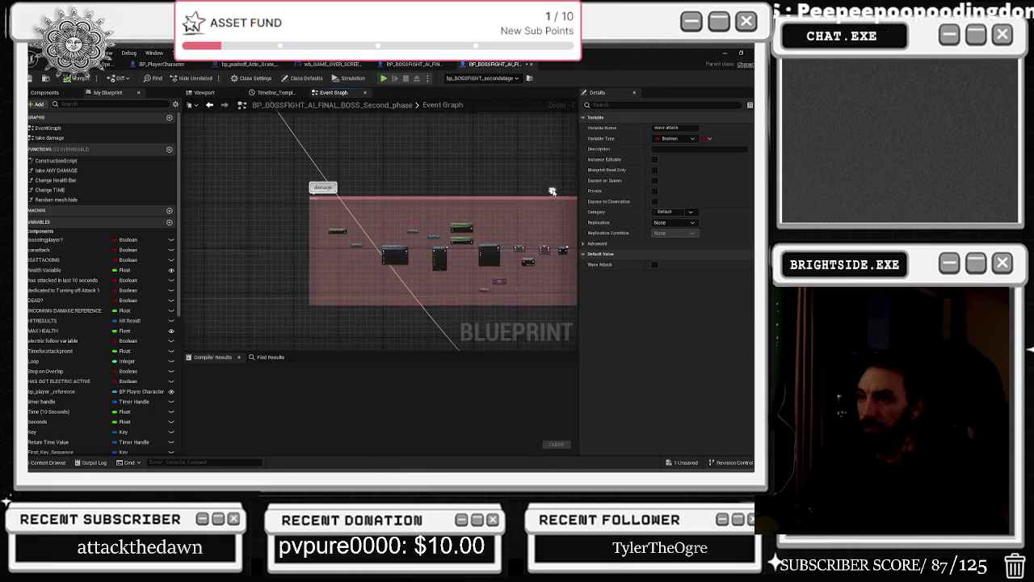
pyautogui.scroll(2, 402, 259)
pyautogui.moveTo(403, 258); pyautogui.dragTo(345, 185)
pyautogui.moveTo(390, 211); pyautogui.dragTo(340, 215)
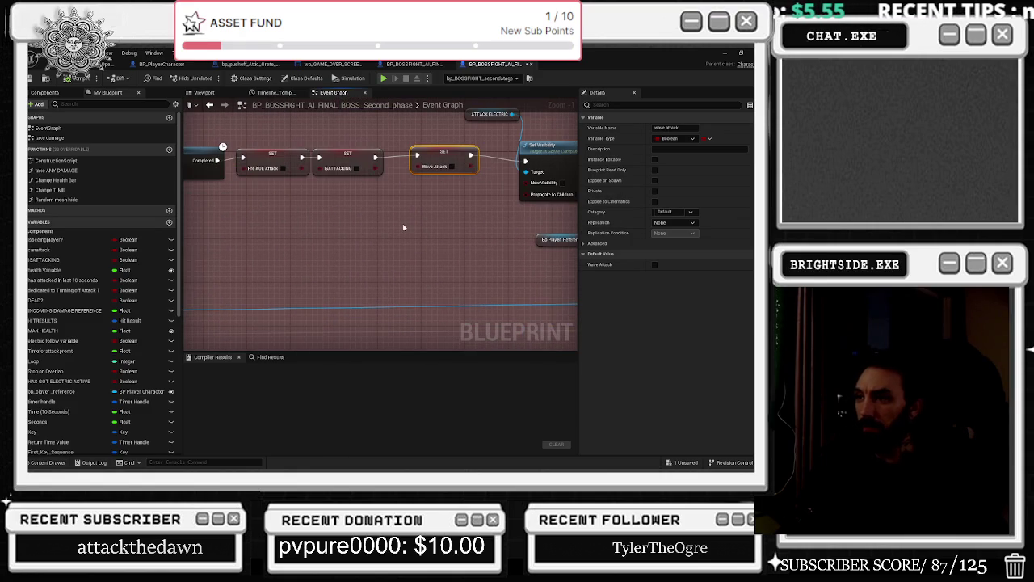
pyautogui.moveTo(403, 228); pyautogui.dragTo(198, 264)
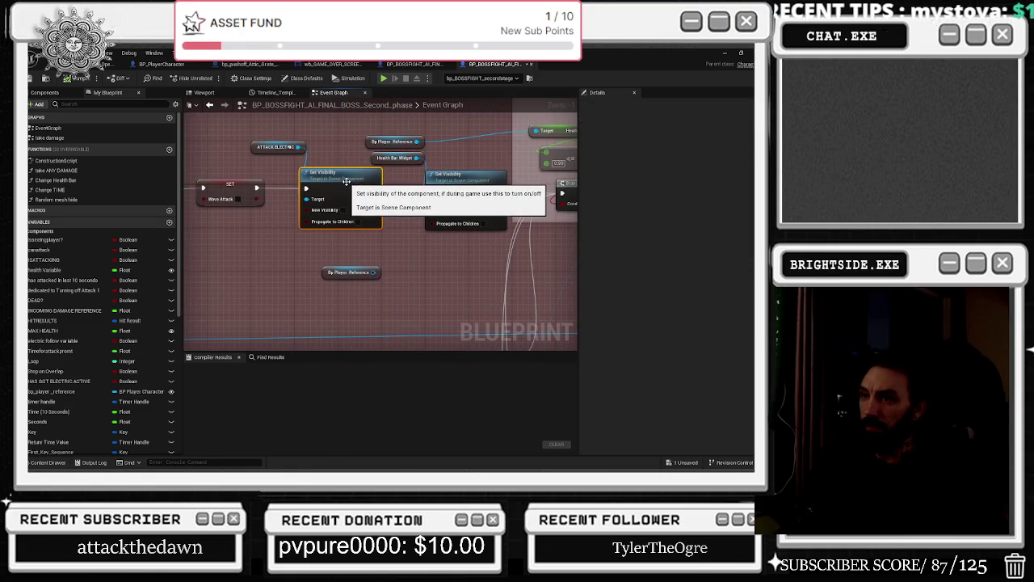
pyautogui.moveTo(346, 183); pyautogui.dragTo(340, 178)
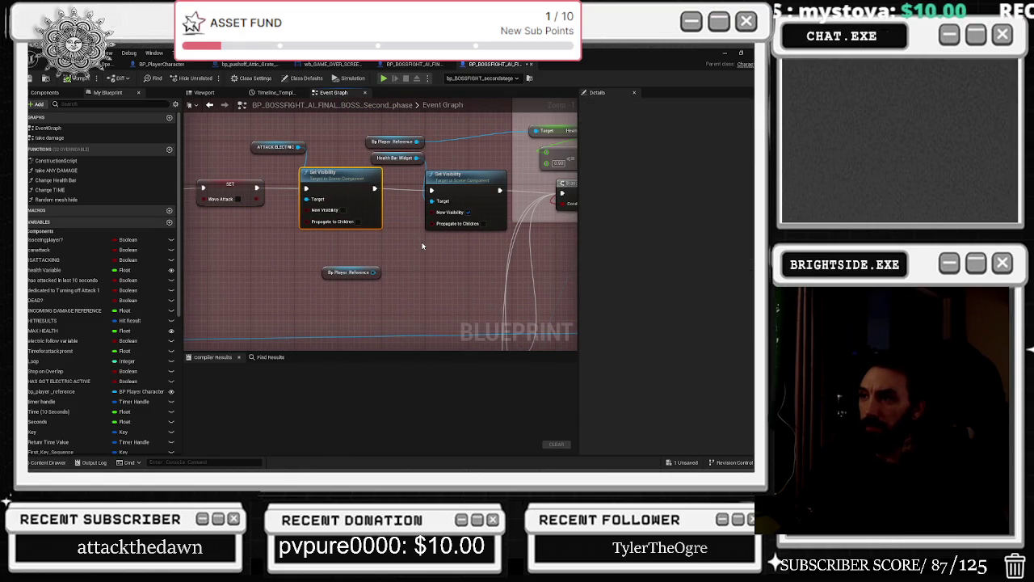
pyautogui.moveTo(422, 245); pyautogui.dragTo(314, 266)
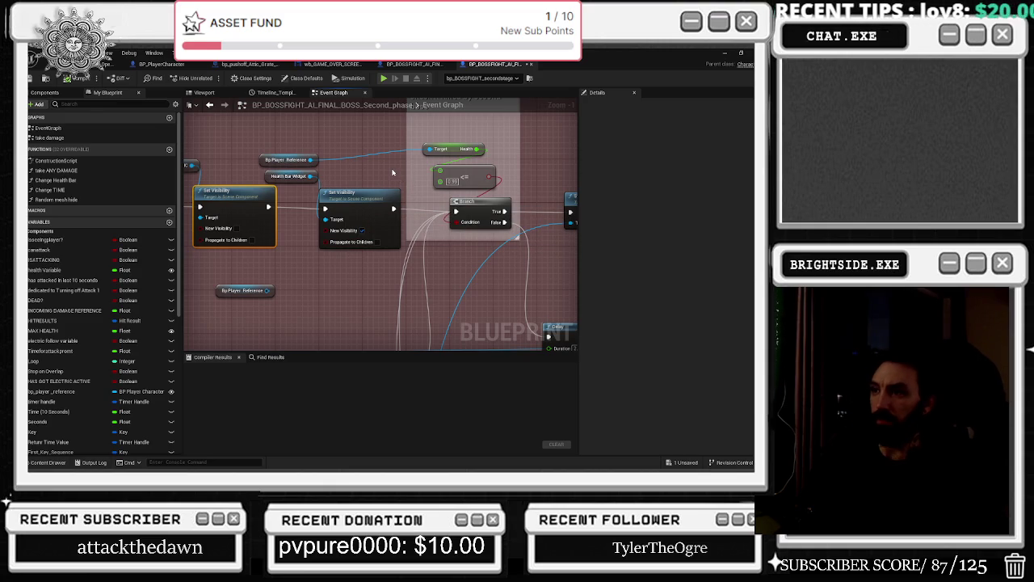
pyautogui.moveTo(401, 184); pyautogui.dragTo(290, 184)
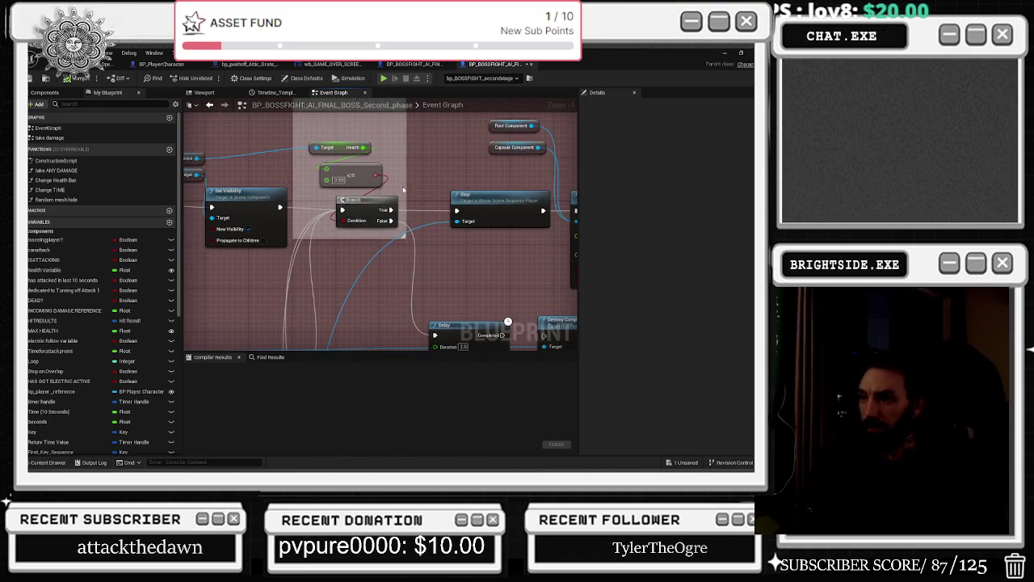
pyautogui.moveTo(402, 187); pyautogui.dragTo(358, 156)
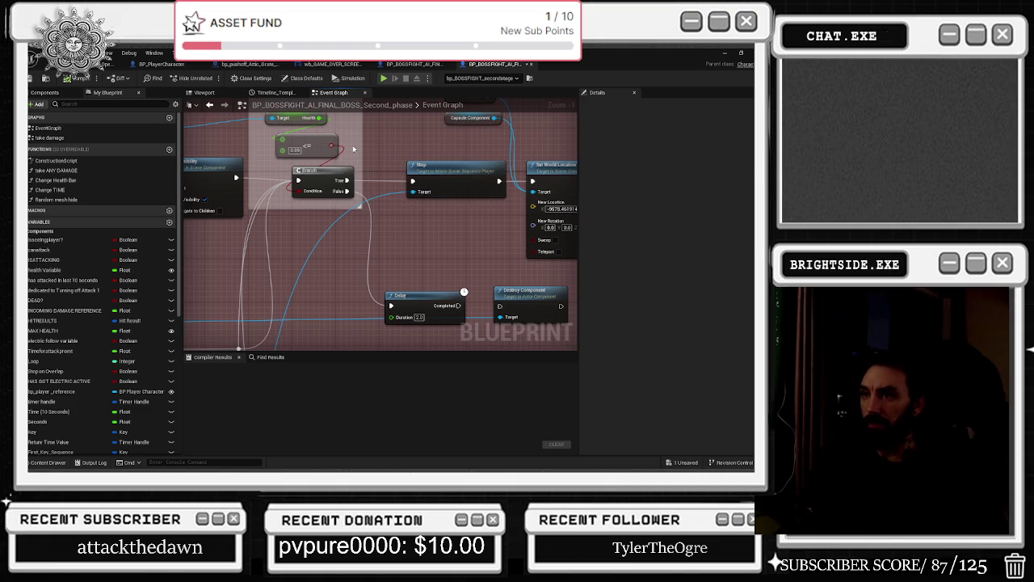
pyautogui.moveTo(353, 148); pyautogui.dragTo(444, 166)
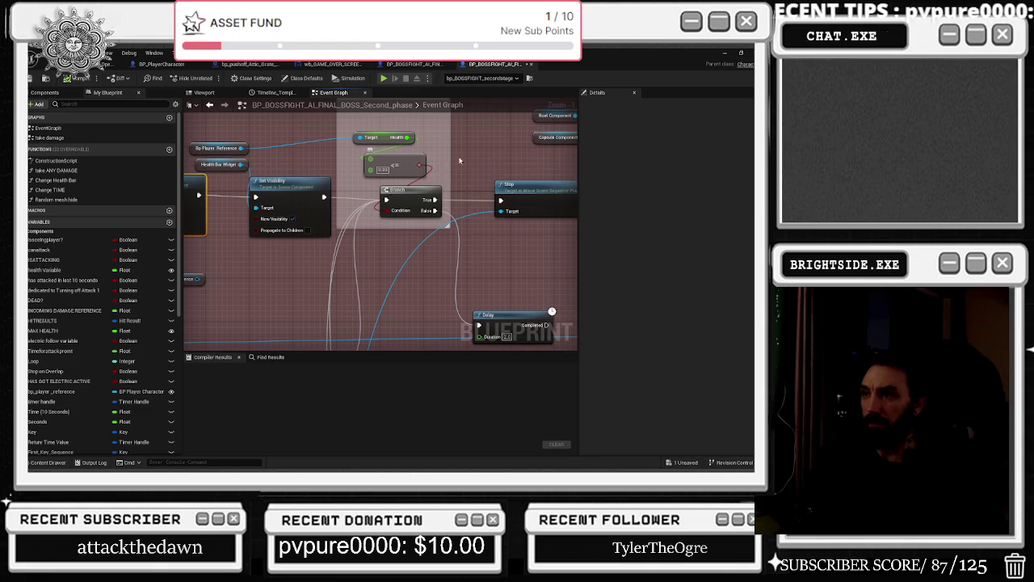
pyautogui.moveTo(497, 221)
pyautogui.mouseDown()
pyautogui.moveTo(465, 263)
pyautogui.moveTo(302, 208)
pyautogui.moveTo(291, 274)
pyautogui.mouseUp()
pyautogui.click(323, 246)
pyautogui.moveTo(425, 227); pyautogui.dragTo(331, 240)
pyautogui.moveTo(475, 228)
pyautogui.mouseDown()
pyautogui.moveTo(347, 219)
pyautogui.moveTo(260, 197)
pyautogui.mouseUp()
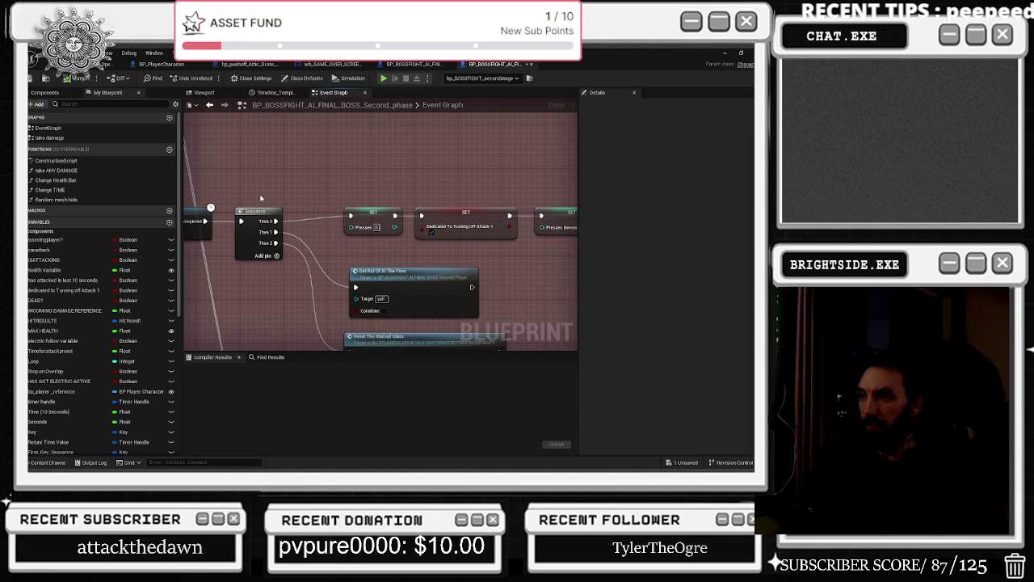
pyautogui.moveTo(353, 216); pyautogui.dragTo(309, 176)
pyautogui.moveTo(503, 251)
pyautogui.mouseDown()
pyautogui.moveTo(402, 266)
pyautogui.moveTo(395, 307)
pyautogui.moveTo(247, 273)
pyautogui.moveTo(245, 251)
pyautogui.moveTo(203, 256)
pyautogui.moveTo(298, 205)
pyautogui.mouseUp()
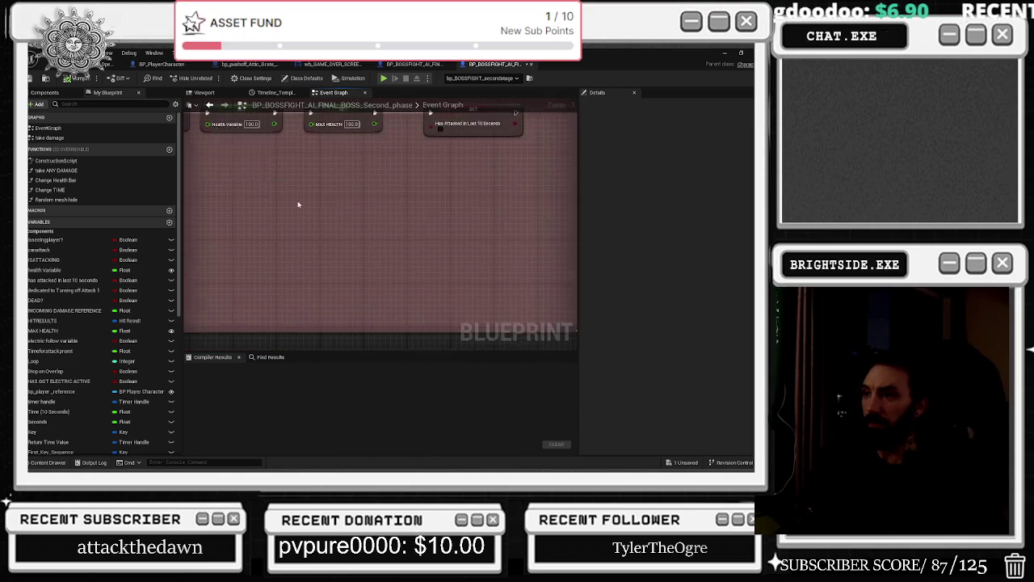
pyautogui.scroll(-5, 420, 238)
pyautogui.scroll(5, 363, 283)
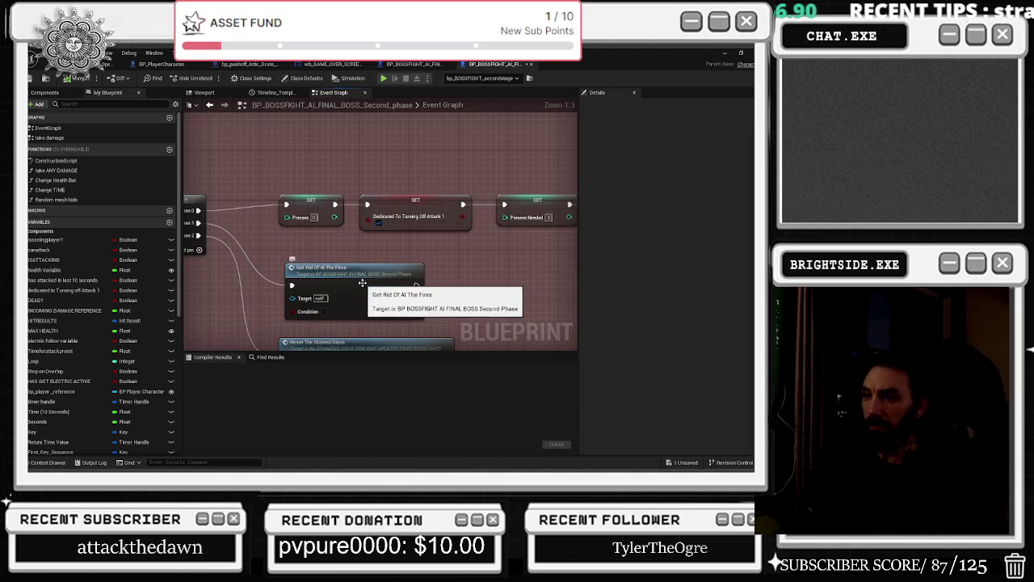
pyautogui.doubleClick(363, 283)
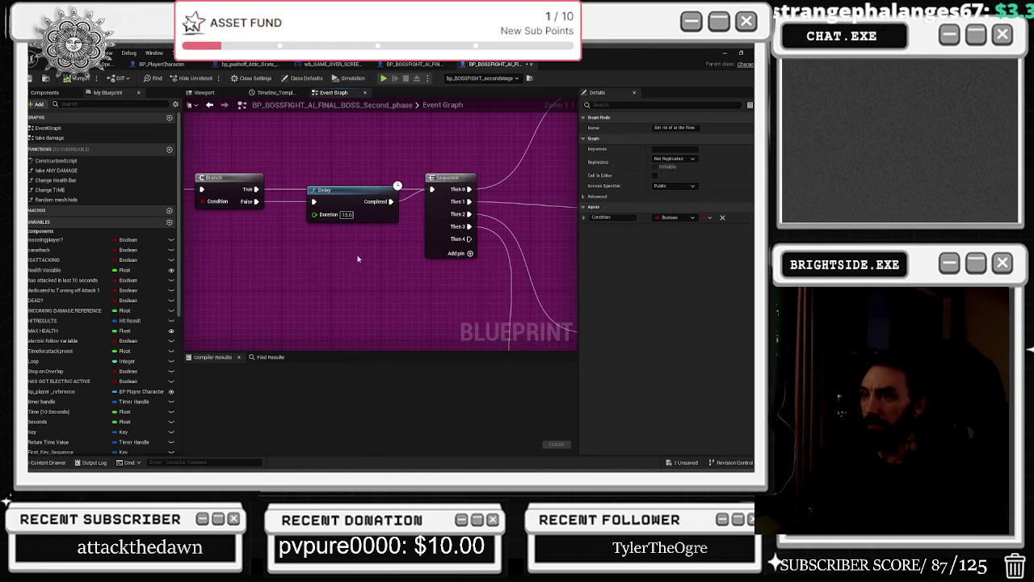
pyautogui.scroll(-3, 358, 258)
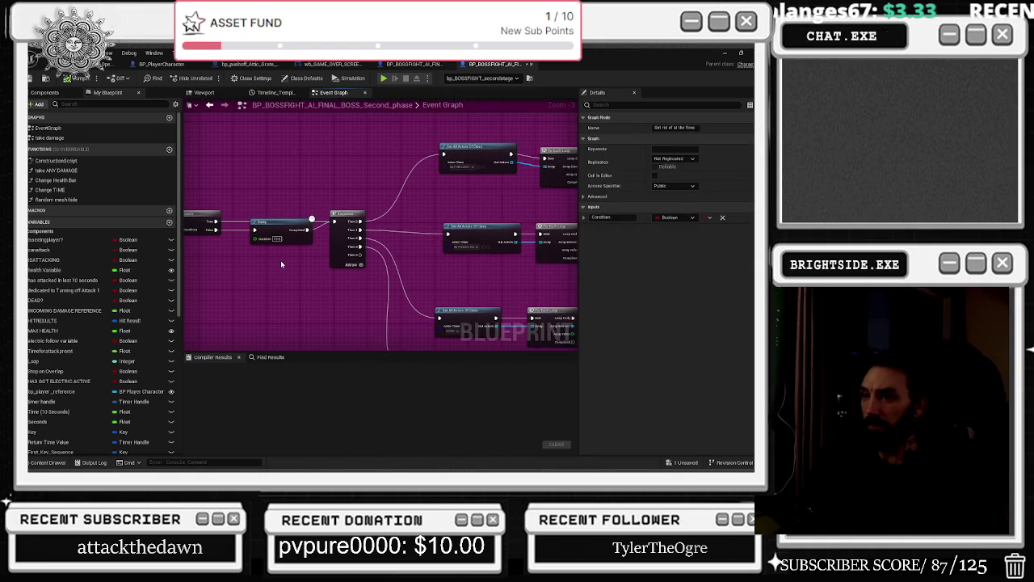
pyautogui.scroll(3, 408, 283)
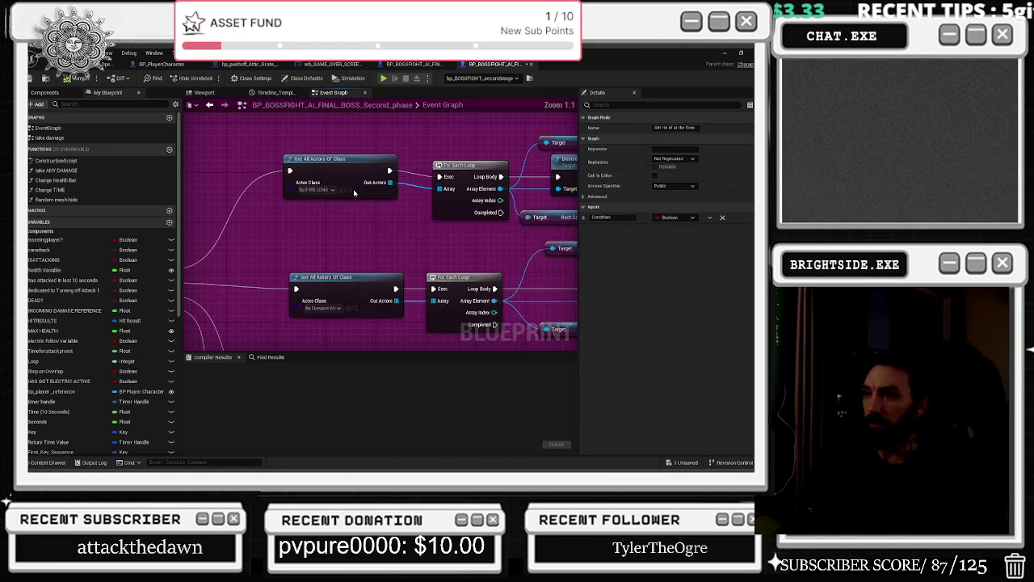
pyautogui.click(354, 192)
pyautogui.scroll(-1, 361, 213)
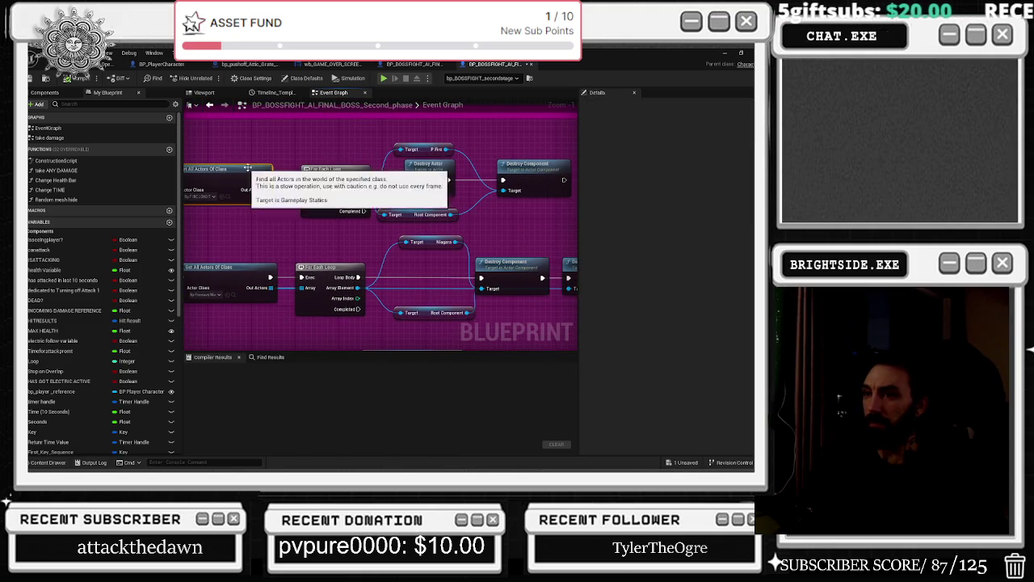
pyautogui.moveTo(315, 242)
pyautogui.mouseDown()
pyautogui.moveTo(392, 156)
pyautogui.moveTo(360, 175)
pyautogui.moveTo(406, 157)
pyautogui.moveTo(418, 168)
pyautogui.moveTo(396, 153)
pyautogui.mouseUp()
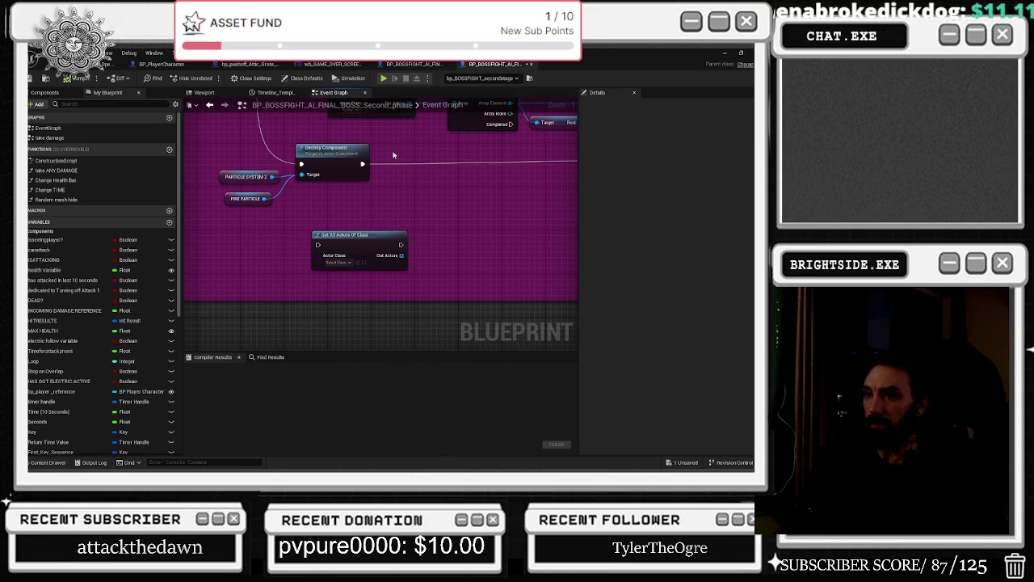
pyautogui.moveTo(394, 154)
pyautogui.mouseDown()
pyautogui.moveTo(339, 161)
pyautogui.moveTo(323, 194)
pyautogui.moveTo(254, 221)
pyautogui.mouseUp()
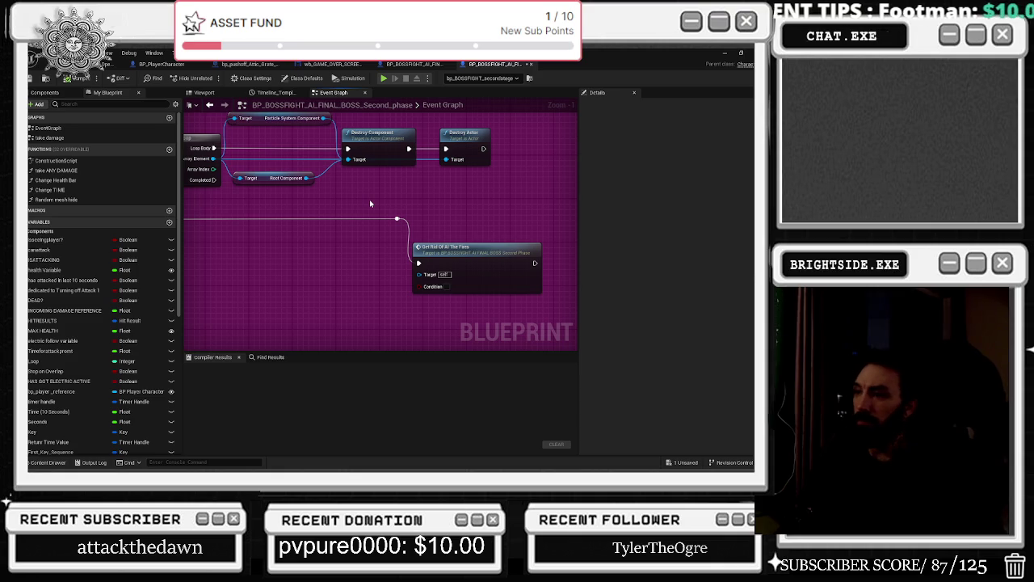
pyautogui.click(210, 106)
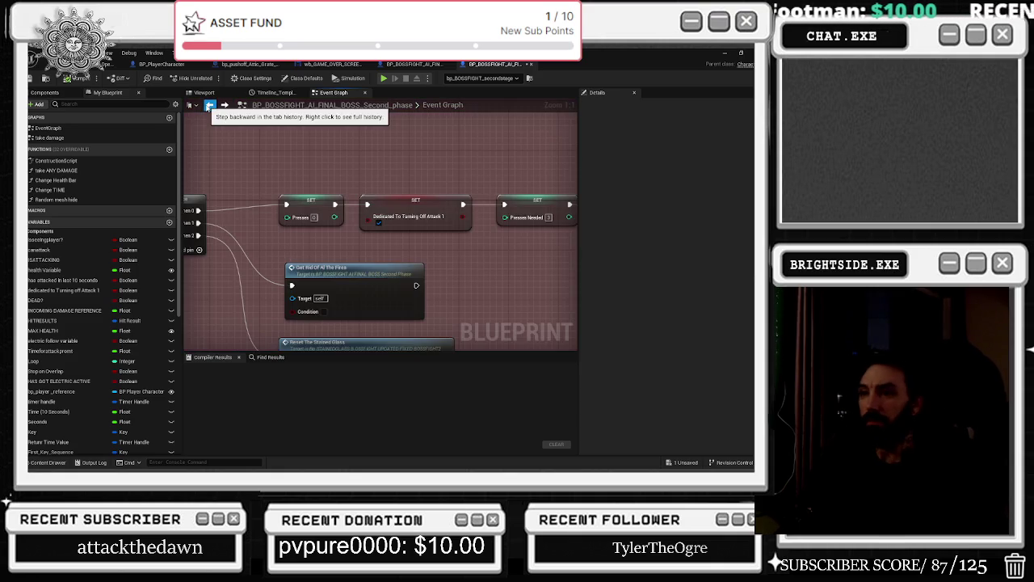
pyautogui.hotkey('alt', 'Left')
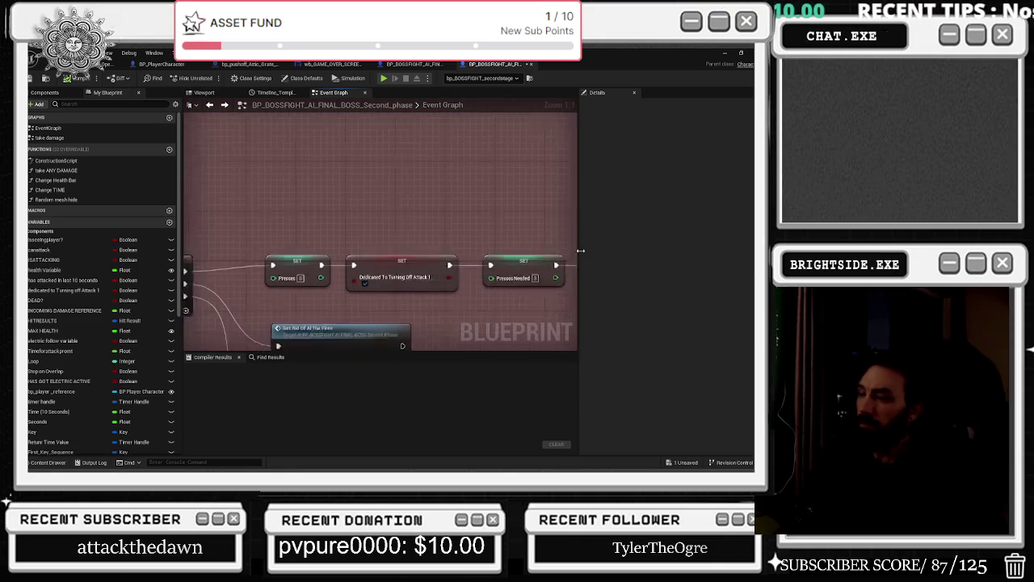
pyautogui.scroll(-6, 380, 323)
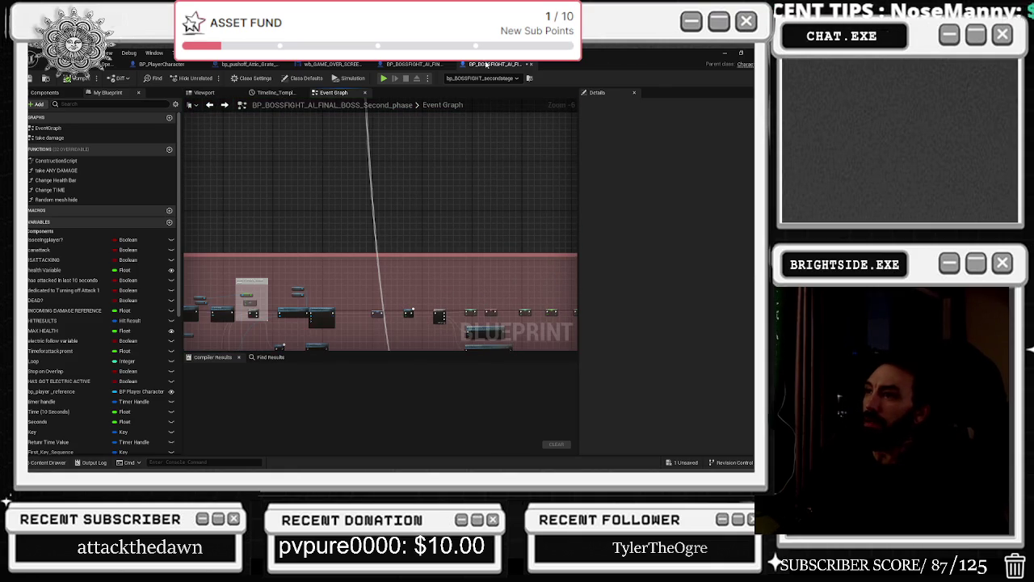
pyautogui.click(209, 92)
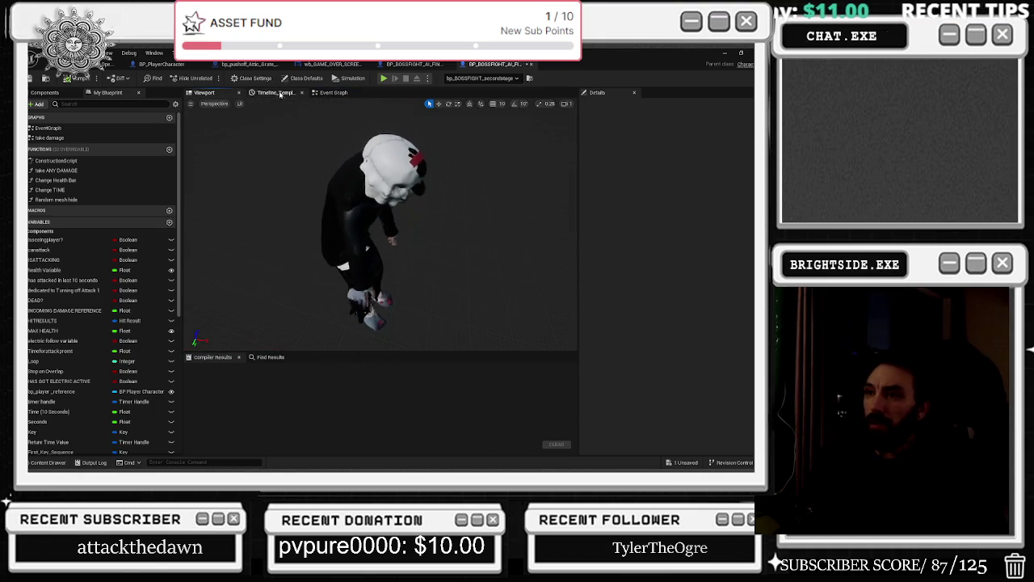
pyautogui.click(333, 92)
pyautogui.scroll(2, 334, 188)
pyautogui.scroll(-4, 334, 188)
pyautogui.moveTo(442, 238)
pyautogui.mouseDown()
pyautogui.moveTo(417, 173)
pyautogui.moveTo(378, 161)
pyautogui.moveTo(315, 206)
pyautogui.moveTo(353, 261)
pyautogui.mouseUp()
pyautogui.scroll(10, 315, 206)
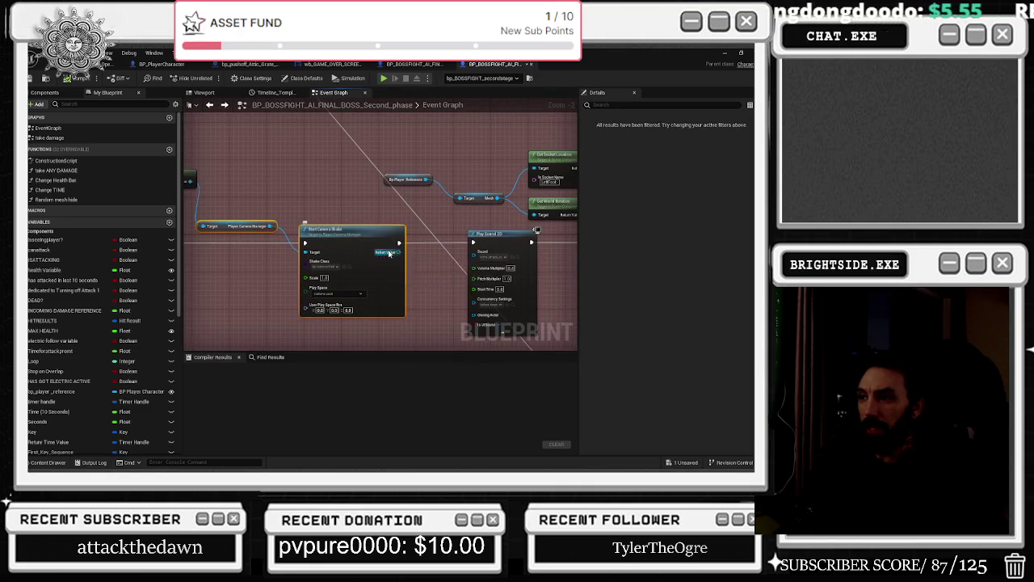
pyautogui.scroll(-3, 389, 253)
pyautogui.scroll(4, 333, 232)
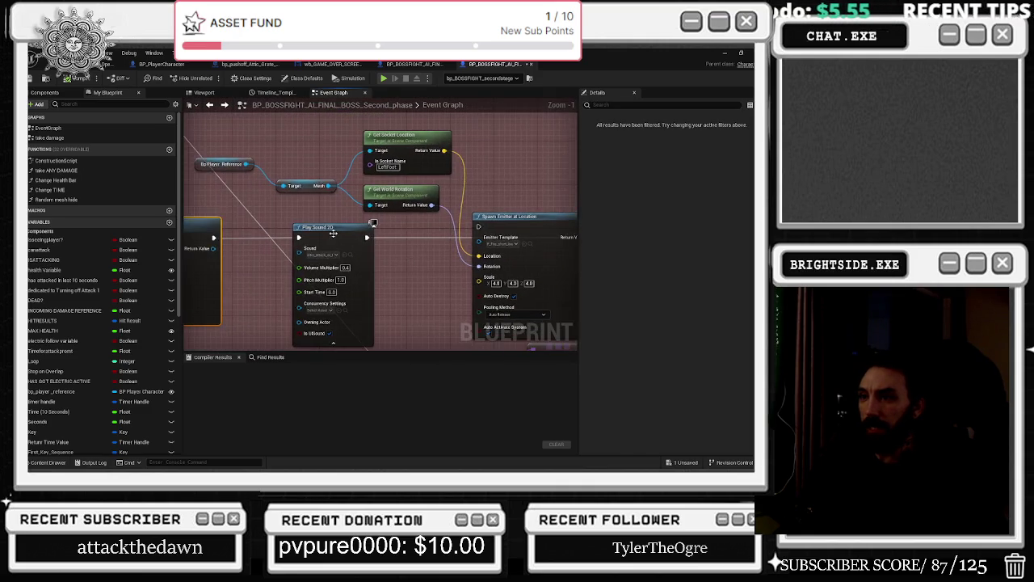
pyautogui.scroll(-2, 333, 233)
pyautogui.scroll(2, 364, 212)
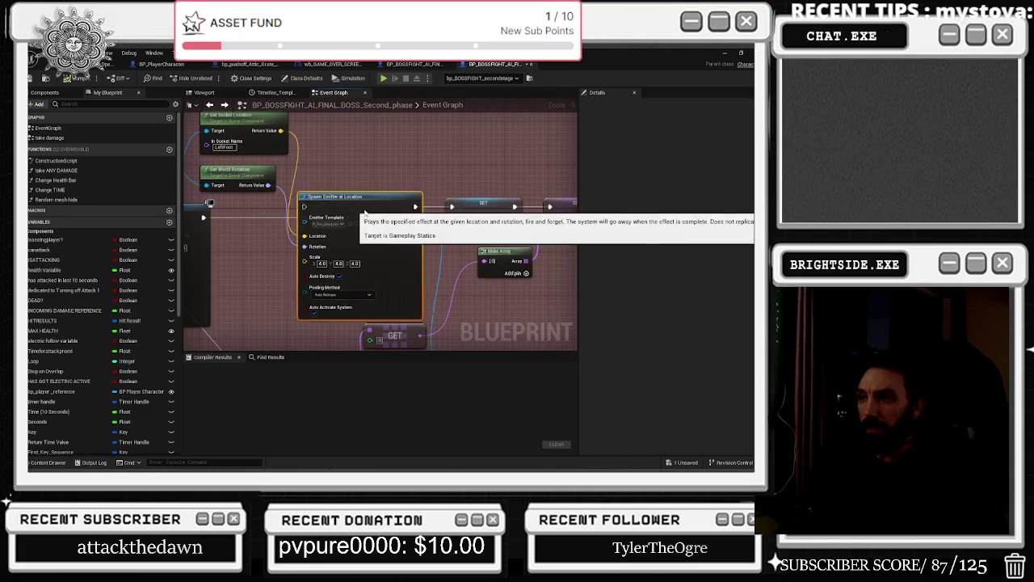
pyautogui.click(483, 206)
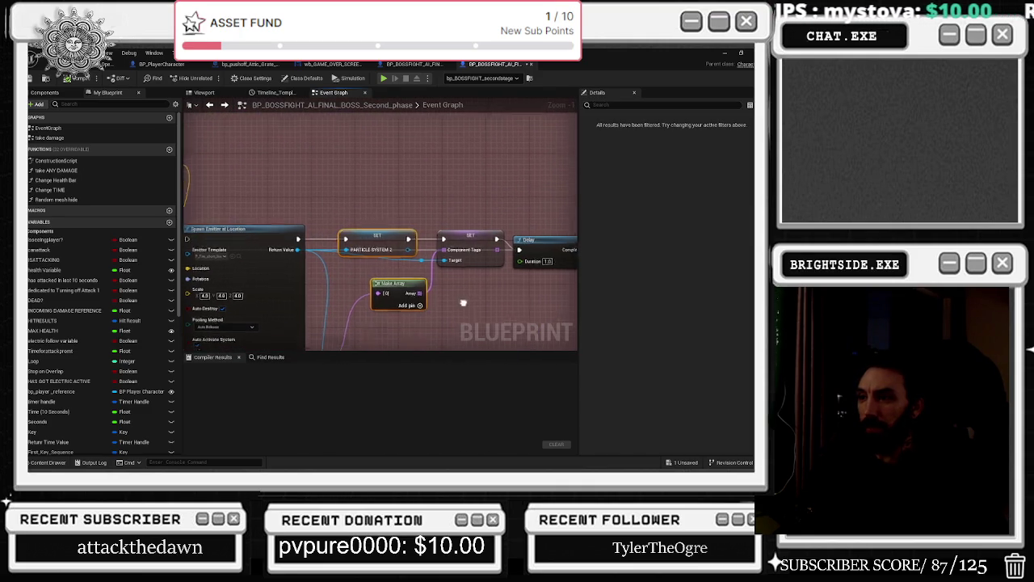
pyautogui.scroll(-1, 463, 303)
pyautogui.scroll(1, 370, 299)
pyautogui.moveTo(530, 226); pyautogui.dragTo(378, 238)
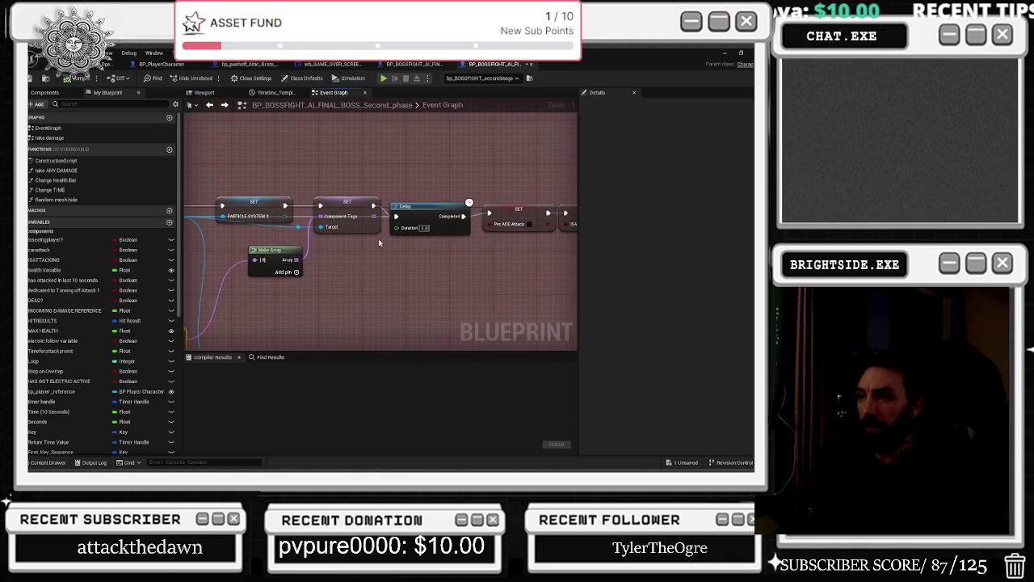
pyautogui.click(428, 211)
pyautogui.moveTo(494, 268); pyautogui.dragTo(276, 281)
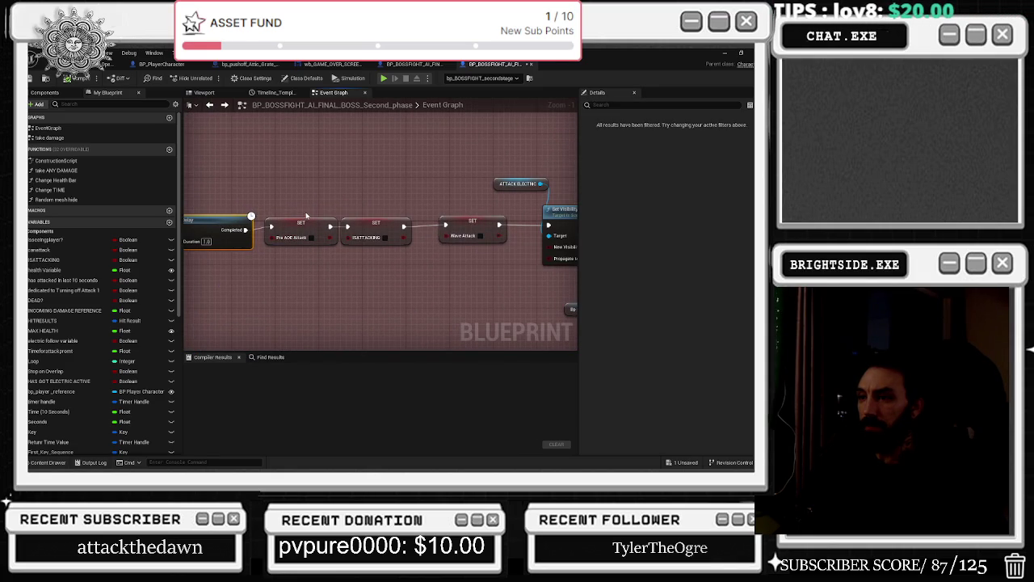
pyautogui.moveTo(316, 211); pyautogui.dragTo(500, 267)
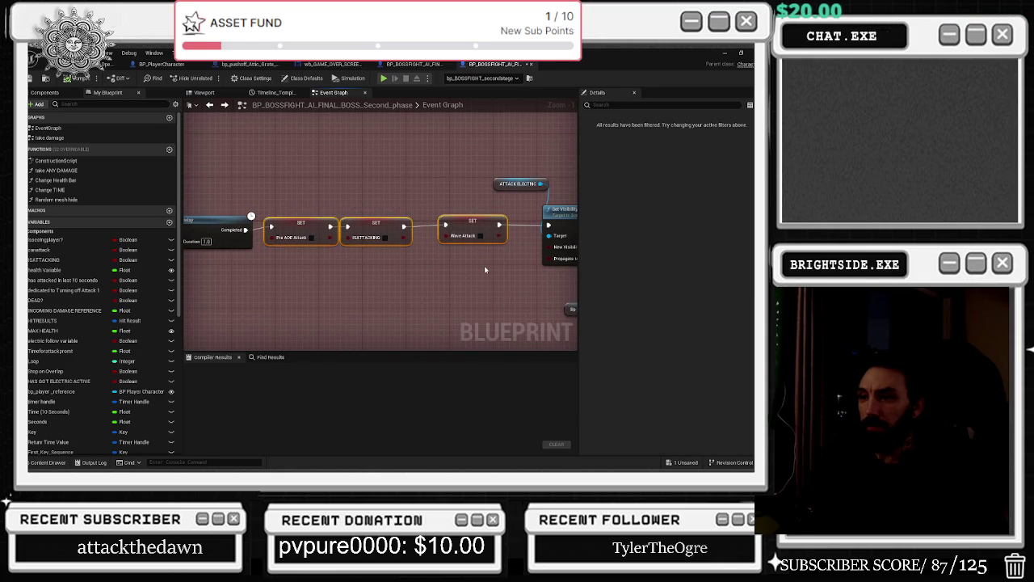
pyautogui.moveTo(444, 272); pyautogui.dragTo(212, 289)
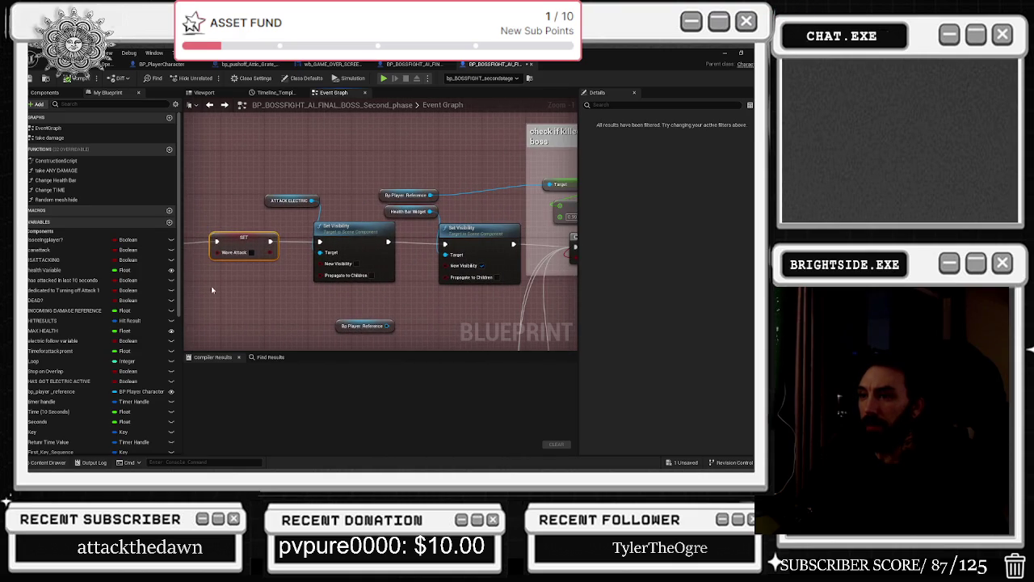
pyautogui.moveTo(259, 185)
pyautogui.mouseDown()
pyautogui.moveTo(331, 234)
pyautogui.moveTo(316, 235)
pyautogui.mouseUp()
pyautogui.moveTo(383, 167); pyautogui.dragTo(449, 227)
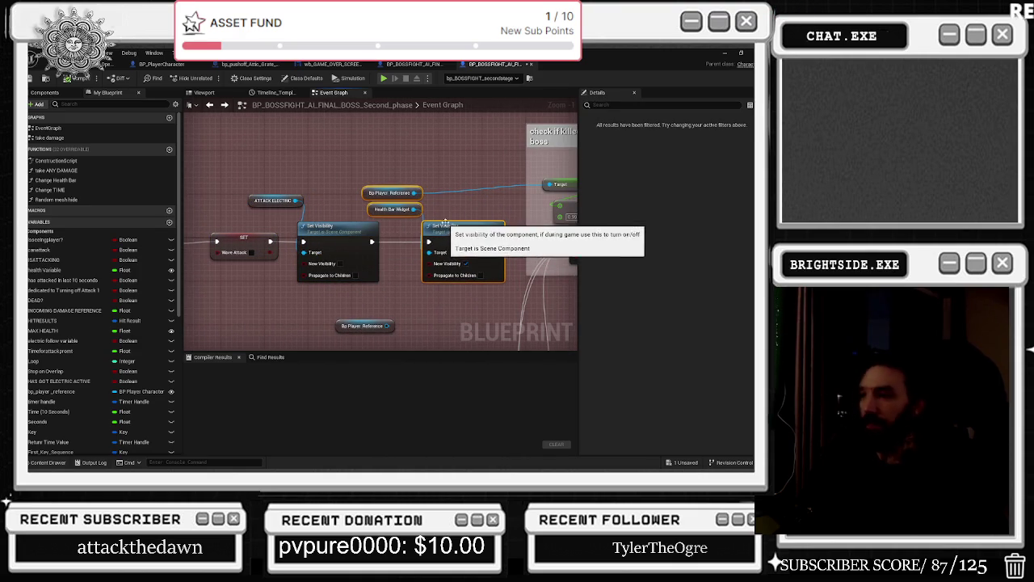
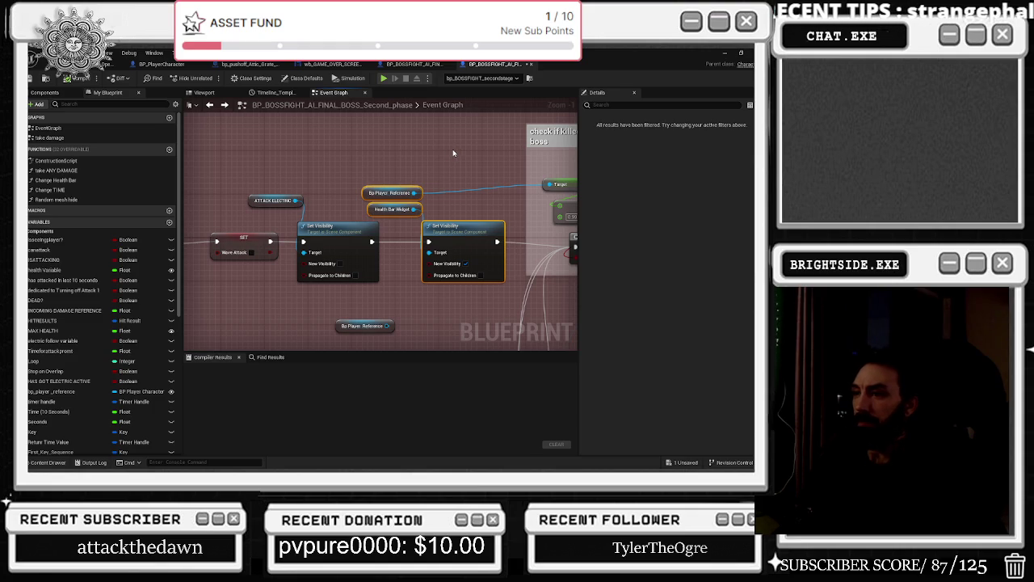
# Lift the Bp Player Reference and Health Bar Widget nodes higher in the health-bar visibility section.
pyautogui.moveTo(463, 151); pyautogui.dragTo(364, 186)
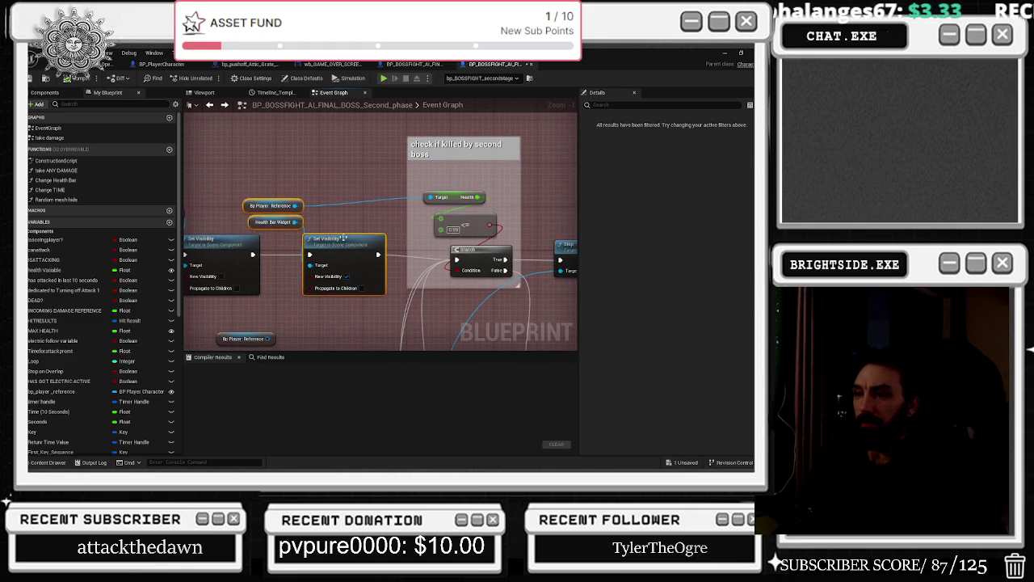
pyautogui.moveTo(355, 240); pyautogui.dragTo(355, 246)
pyautogui.click(295, 184)
pyautogui.moveTo(295, 184)
pyautogui.mouseDown()
pyautogui.moveTo(257, 234)
pyautogui.moveTo(151, 227)
pyautogui.mouseUp()
pyautogui.press('q')
# Nudge the Reset The Stained Glass node, then zoom out along the SET node chain.
pyautogui.moveTo(465, 263)
pyautogui.mouseDown()
pyautogui.moveTo(340, 236)
pyautogui.moveTo(308, 246)
pyautogui.moveTo(457, 273)
pyautogui.moveTo(379, 291)
pyautogui.mouseUp()
pyautogui.moveTo(407, 324)
pyautogui.mouseDown()
pyautogui.moveTo(213, 283)
pyautogui.moveTo(124, 313)
pyautogui.moveTo(42, 313)
pyautogui.moveTo(0, 262)
pyautogui.mouseUp()
pyautogui.moveTo(323, 266)
pyautogui.mouseDown()
pyautogui.moveTo(271, 258)
pyautogui.moveTo(286, 283)
pyautogui.mouseUp()
pyautogui.moveTo(394, 230)
pyautogui.mouseDown()
pyautogui.moveTo(396, 182)
pyautogui.moveTo(354, 234)
pyautogui.moveTo(524, 144)
pyautogui.mouseUp()
pyautogui.click(406, 298)
pyautogui.moveTo(420, 285)
pyautogui.mouseDown()
pyautogui.moveTo(357, 315)
pyautogui.moveTo(447, 285)
pyautogui.mouseUp()
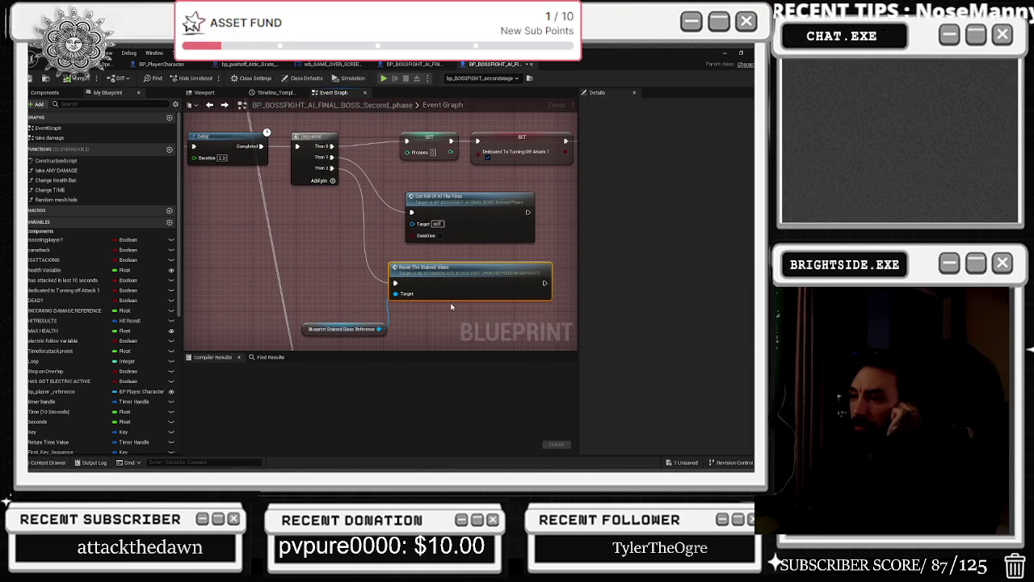
pyautogui.moveTo(421, 201)
pyautogui.mouseDown()
pyautogui.moveTo(456, 299)
pyautogui.moveTo(522, 264)
pyautogui.moveTo(47, 285)
pyautogui.mouseUp()
pyautogui.scroll(-2, 302, 288)
pyautogui.moveTo(301, 288); pyautogui.dragTo(232, 270)
pyautogui.moveTo(371, 256)
pyautogui.mouseDown()
pyautogui.moveTo(409, 223)
pyautogui.moveTo(383, 237)
pyautogui.moveTo(436, 260)
pyautogui.mouseUp()
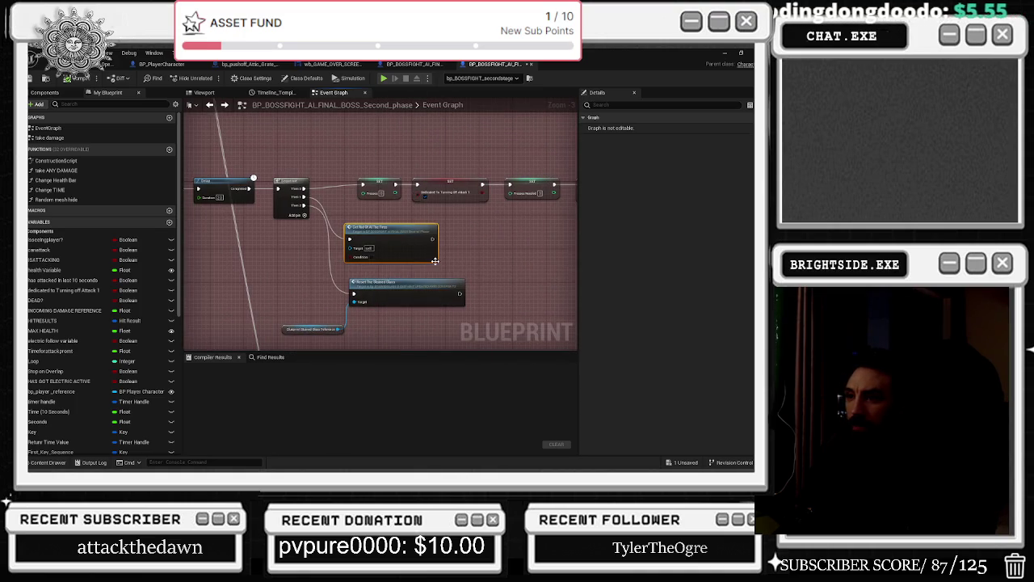
pyautogui.scroll(-8, 419, 262)
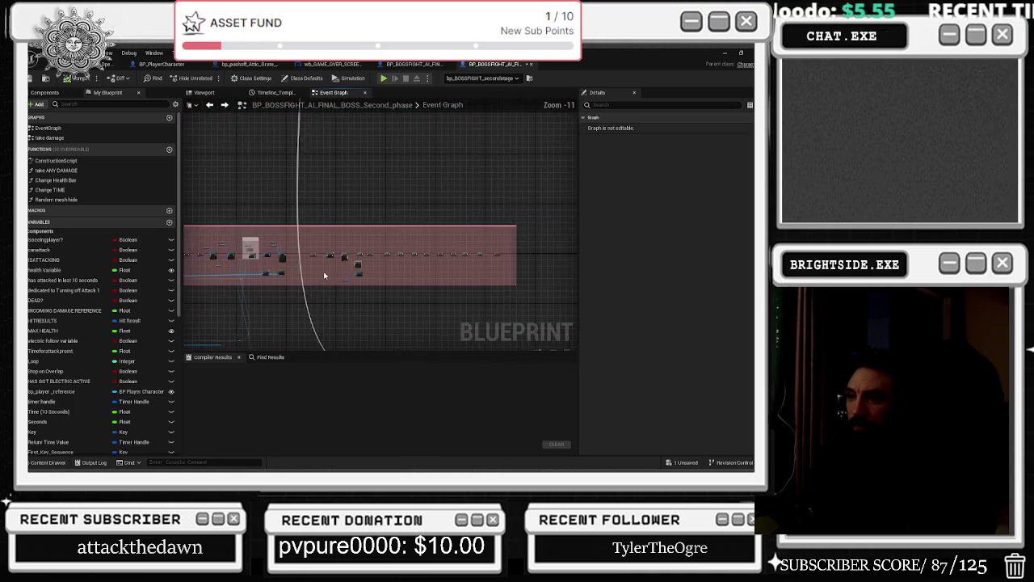
pyautogui.moveTo(426, 263)
pyautogui.mouseDown()
pyautogui.moveTo(285, 336)
pyautogui.moveTo(242, 323)
pyautogui.moveTo(318, 306)
pyautogui.moveTo(324, 271)
pyautogui.moveTo(385, 209)
pyautogui.mouseUp()
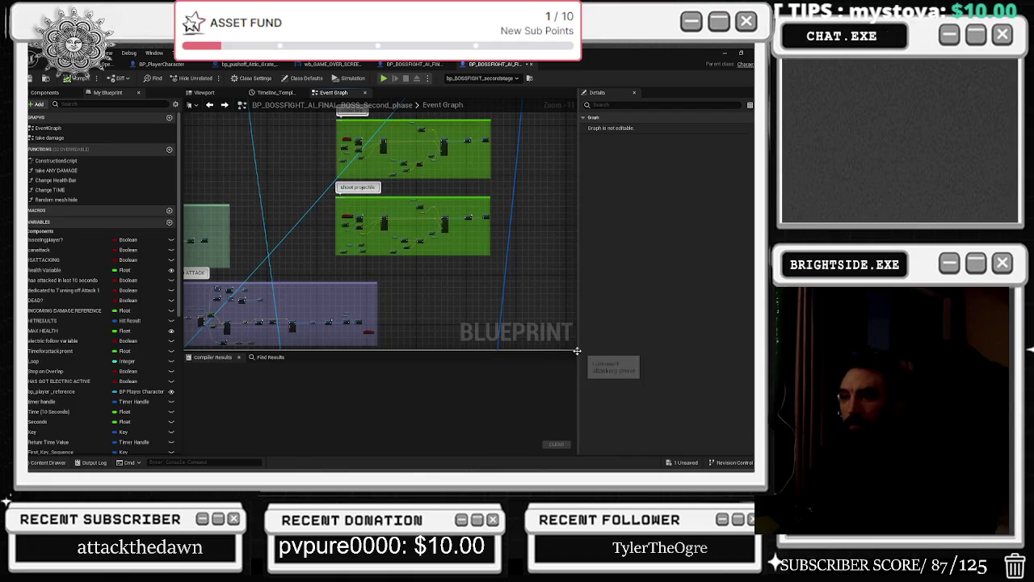
pyautogui.moveTo(522, 291); pyautogui.dragTo(514, 255)
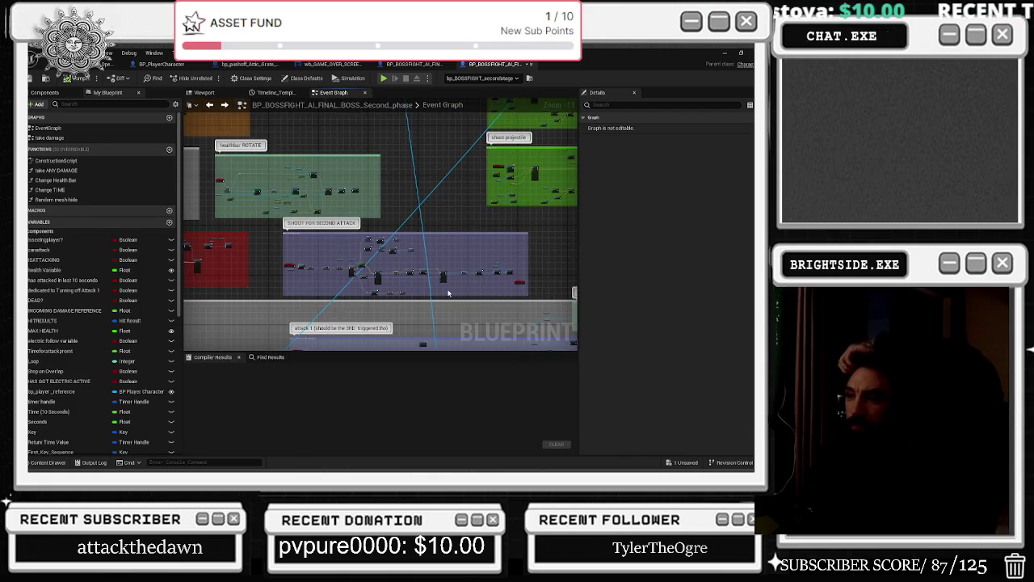
pyautogui.scroll(8, 514, 255)
pyautogui.moveTo(553, 230)
pyautogui.mouseDown()
pyautogui.moveTo(441, 289)
pyautogui.moveTo(374, 236)
pyautogui.moveTo(228, 80)
pyautogui.moveTo(77, 119)
pyautogui.moveTo(190, 150)
pyautogui.moveTo(145, 113)
pyautogui.moveTo(90, 98)
pyautogui.mouseUp()
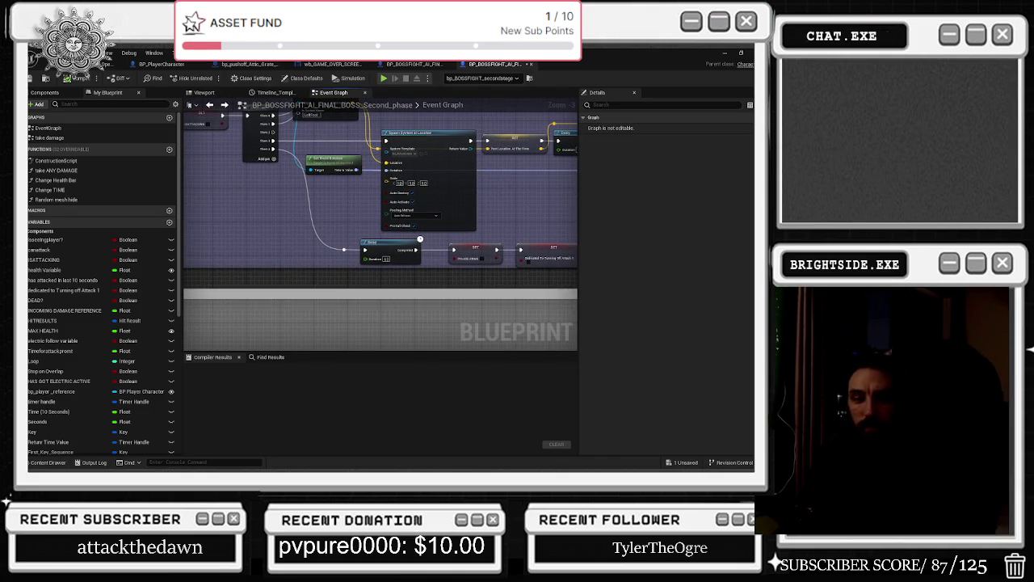
pyautogui.scroll(-8, 365, 283)
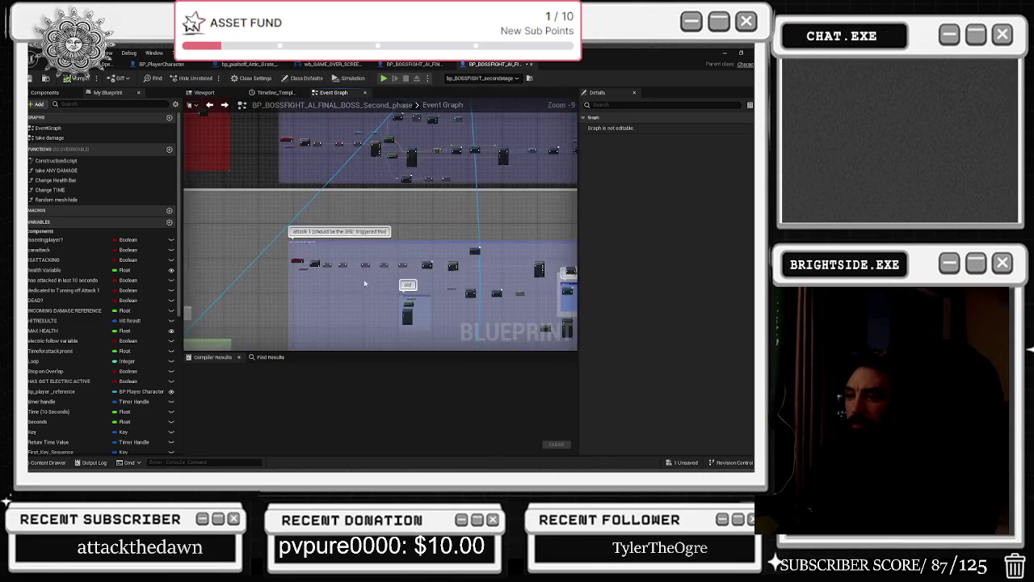
pyautogui.scroll(8, 321, 277)
pyautogui.moveTo(488, 279)
pyautogui.mouseDown()
pyautogui.moveTo(187, 237)
pyautogui.moveTo(234, 250)
pyautogui.moveTo(242, 268)
pyautogui.mouseUp()
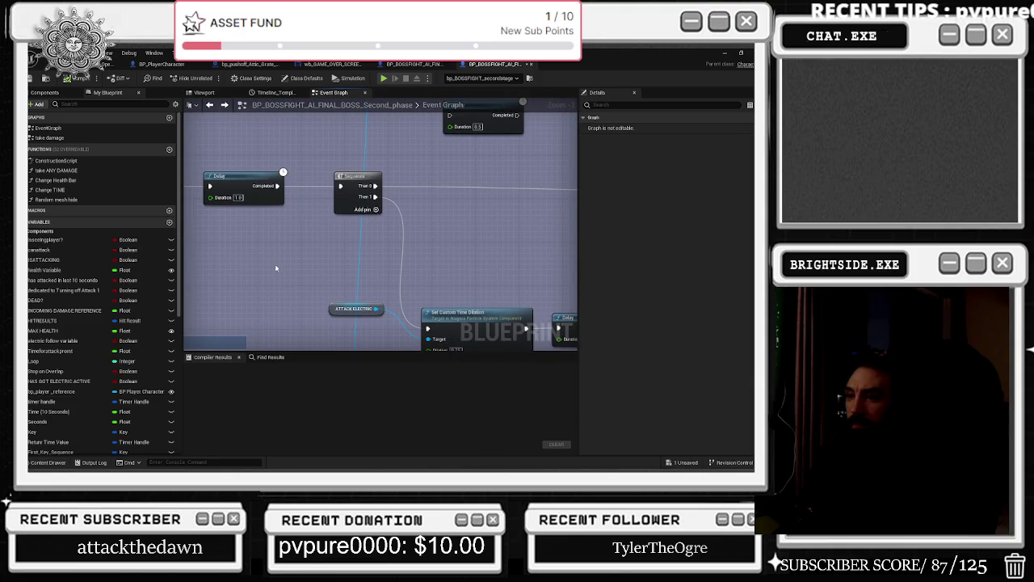
pyautogui.moveTo(379, 256); pyautogui.dragTo(375, 170)
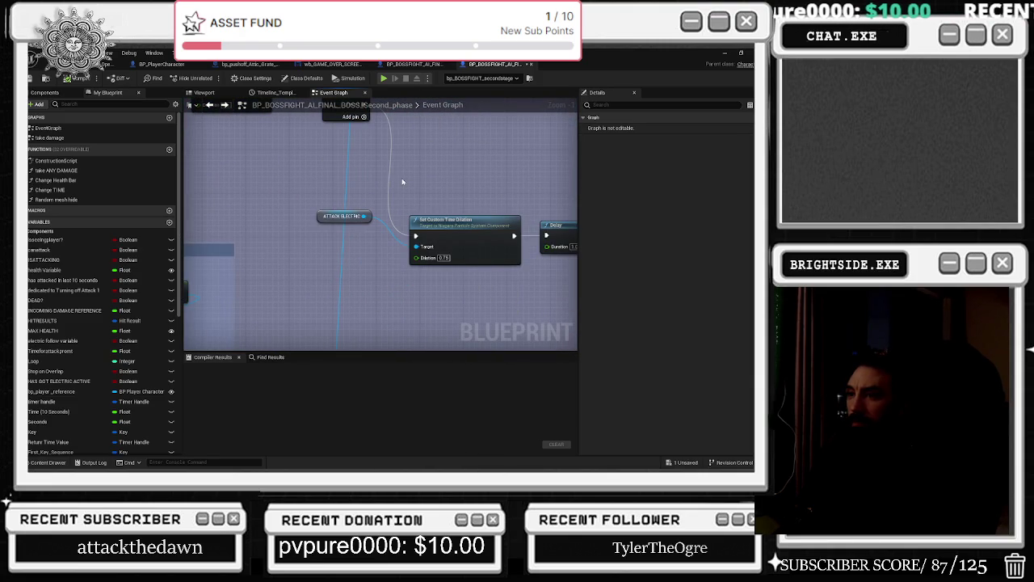
pyautogui.moveTo(379, 227); pyautogui.dragTo(442, 337)
pyautogui.moveTo(326, 262); pyautogui.dragTo(185, 233)
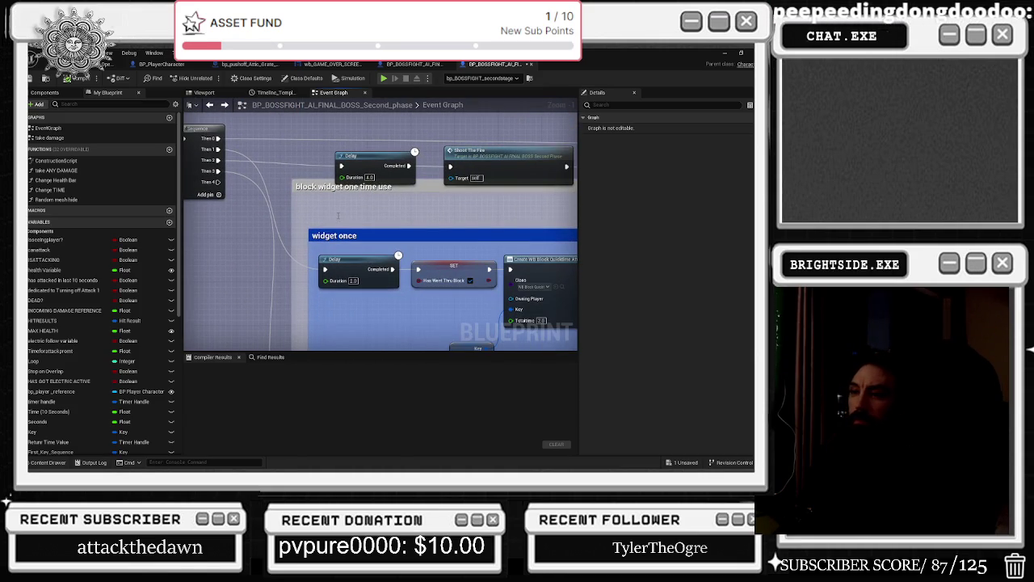
pyautogui.scroll(-8, 343, 202)
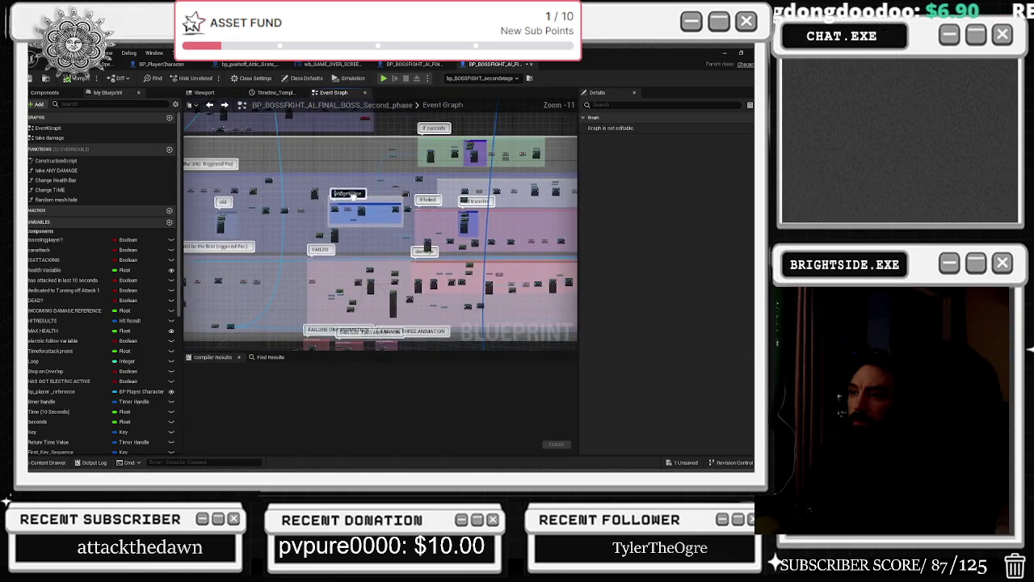
pyautogui.scroll(6, 441, 210)
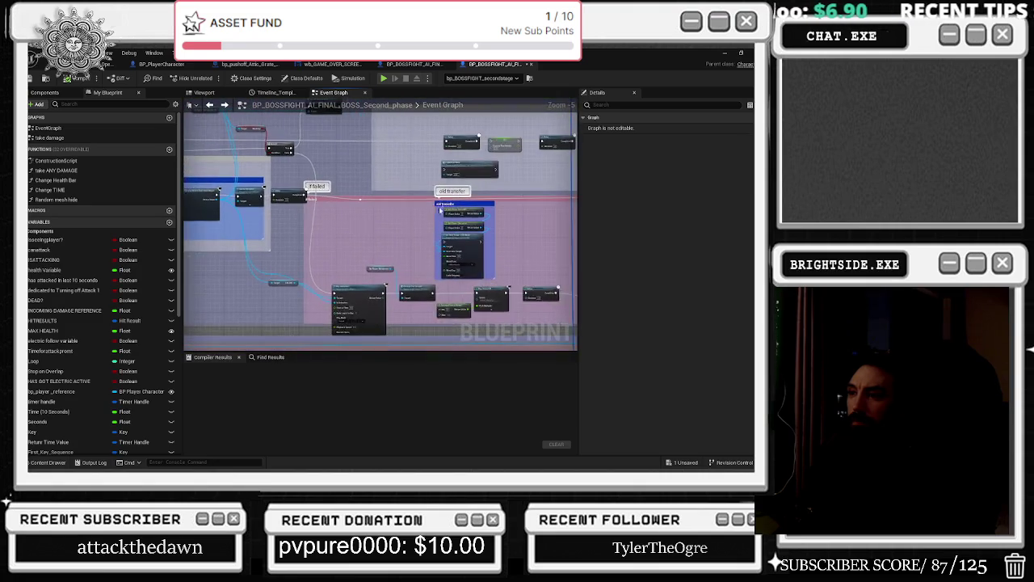
pyautogui.scroll(4, 441, 210)
pyautogui.moveTo(373, 242)
pyautogui.mouseDown()
pyautogui.moveTo(189, 243)
pyautogui.moveTo(269, 242)
pyautogui.moveTo(243, 242)
pyautogui.mouseUp()
pyautogui.scroll(5, 275, 234)
pyautogui.moveTo(307, 242)
pyautogui.mouseDown()
pyautogui.moveTo(300, 234)
pyautogui.moveTo(302, 305)
pyautogui.moveTo(266, 230)
pyautogui.mouseUp()
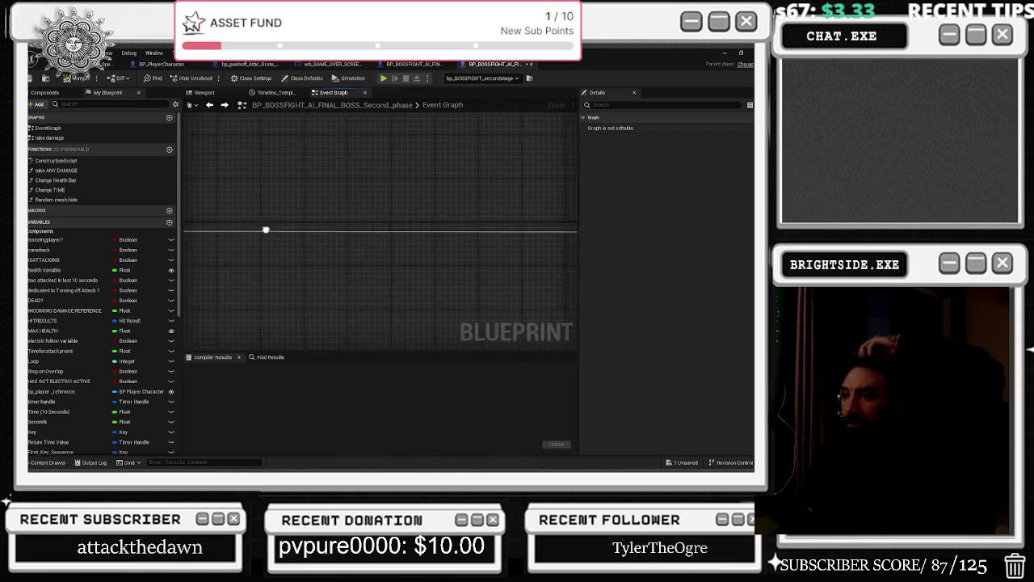
# Move the Play Sound 2D node further left.
pyautogui.scroll(-3, 285, 233)
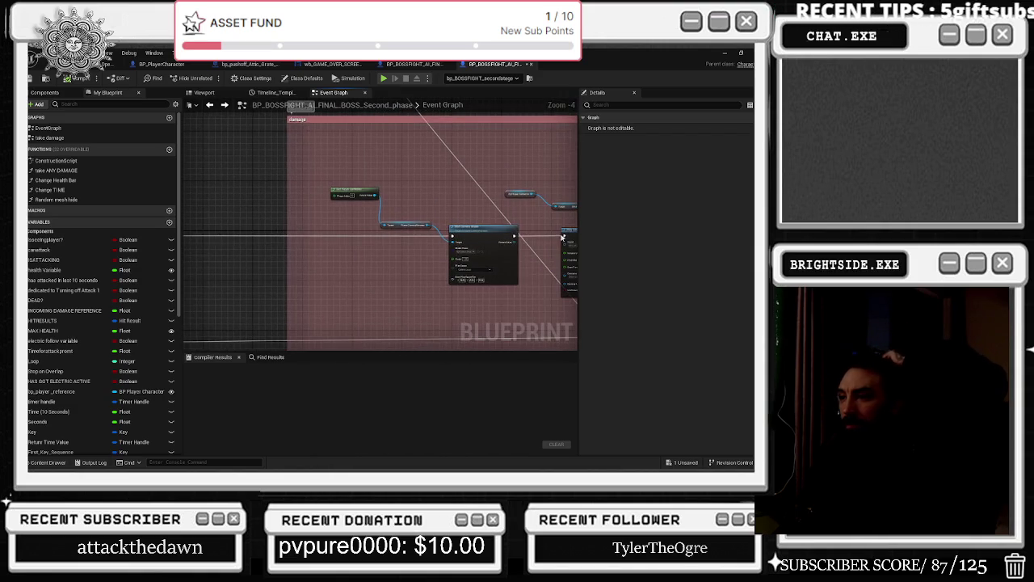
pyautogui.scroll(4, 506, 241)
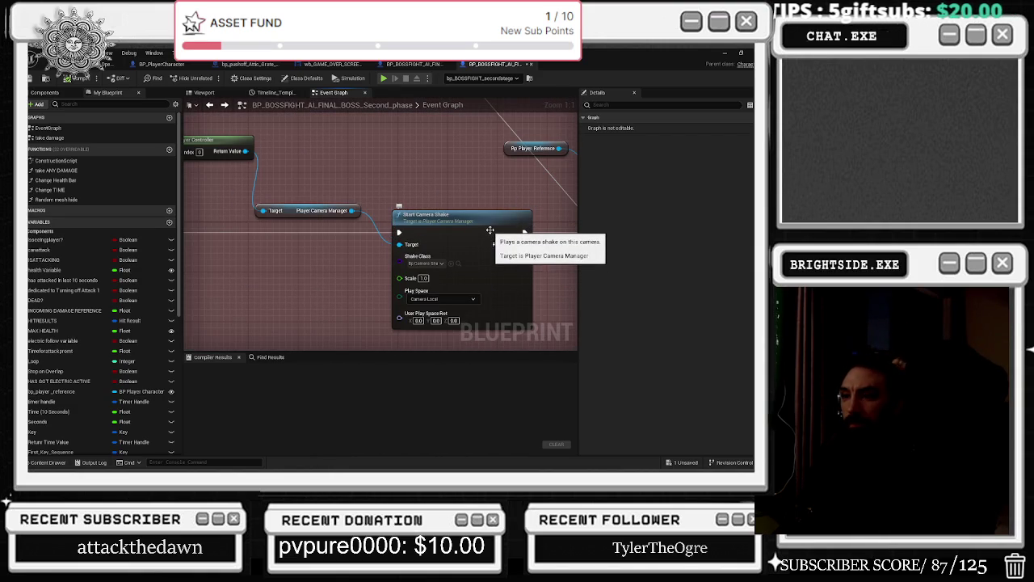
pyautogui.moveTo(490, 230)
pyautogui.mouseDown()
pyautogui.moveTo(380, 226)
pyautogui.moveTo(311, 208)
pyautogui.mouseUp()
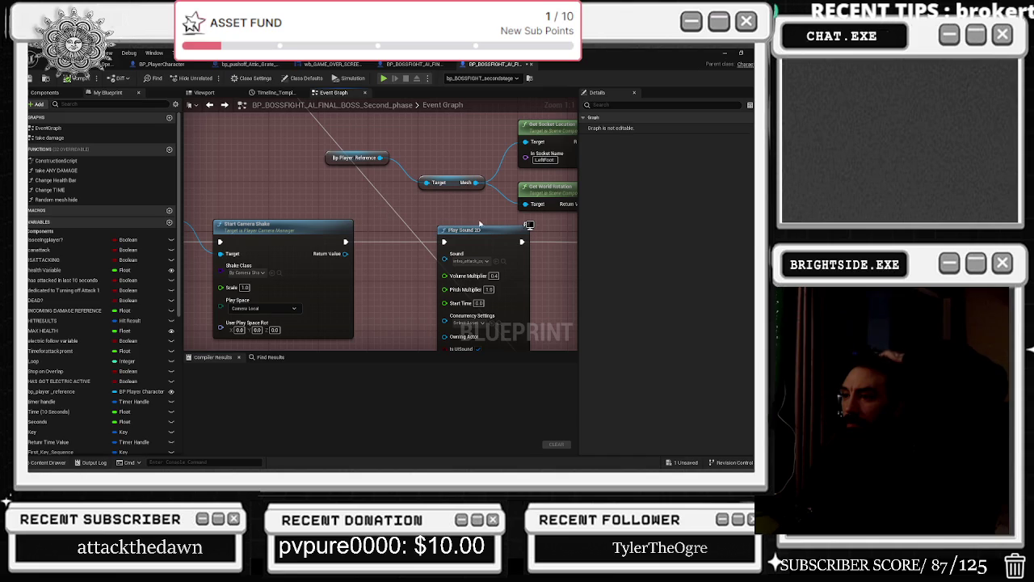
pyautogui.moveTo(484, 231); pyautogui.dragTo(447, 230)
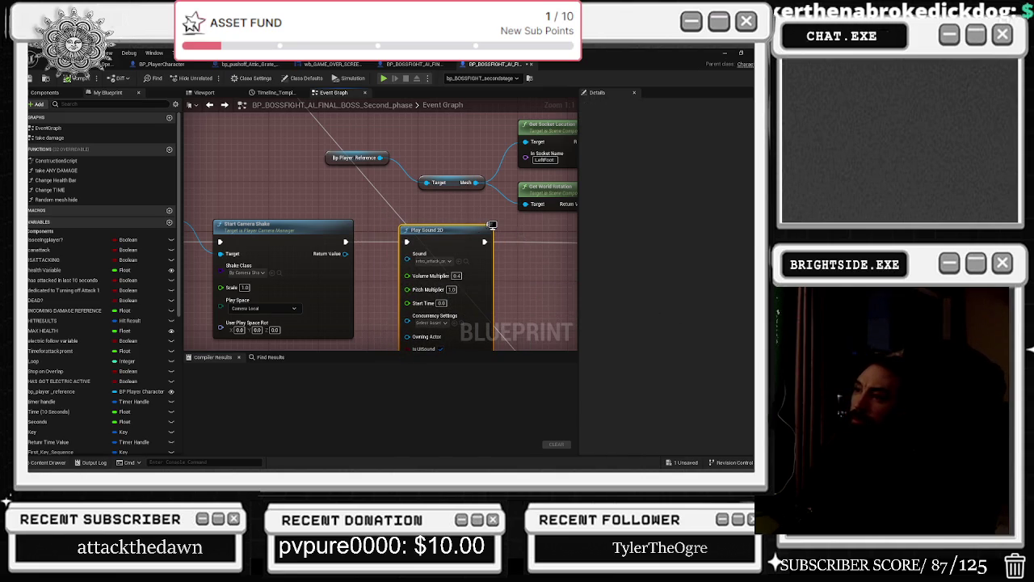
# Move the Bp Player Reference, Mesh, Get Socket Location and Get World Rotation nodes up-left.
pyautogui.moveTo(492, 225); pyautogui.dragTo(418, 252)
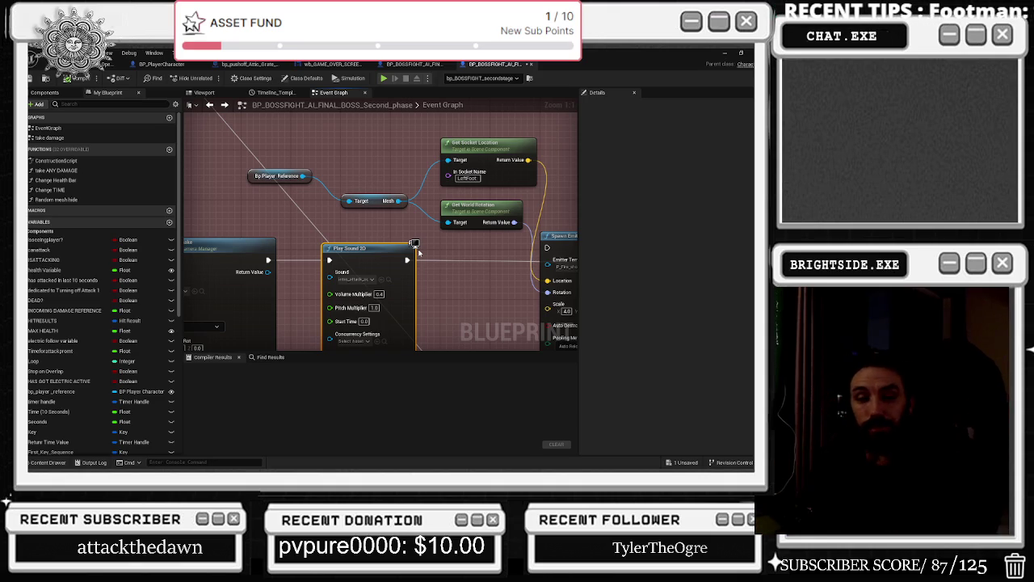
pyautogui.moveTo(477, 227)
pyautogui.mouseDown()
pyautogui.moveTo(365, 242)
pyautogui.moveTo(339, 262)
pyautogui.mouseUp()
pyautogui.moveTo(416, 228); pyautogui.dragTo(466, 185)
pyautogui.moveTo(256, 160); pyautogui.dragTo(497, 254)
pyautogui.moveTo(452, 229); pyautogui.dragTo(416, 216)
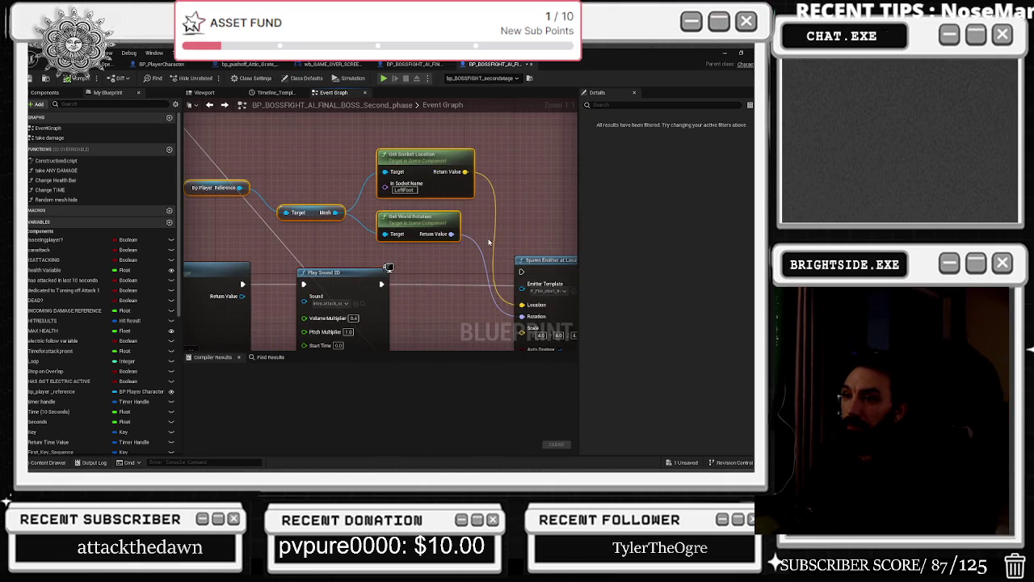
pyautogui.moveTo(489, 243); pyautogui.dragTo(295, 168)
# Pan through the SET, Delay and Set Visibility nodes to centre Set World Location And Rotation.
pyautogui.moveTo(420, 174); pyautogui.dragTo(184, 156)
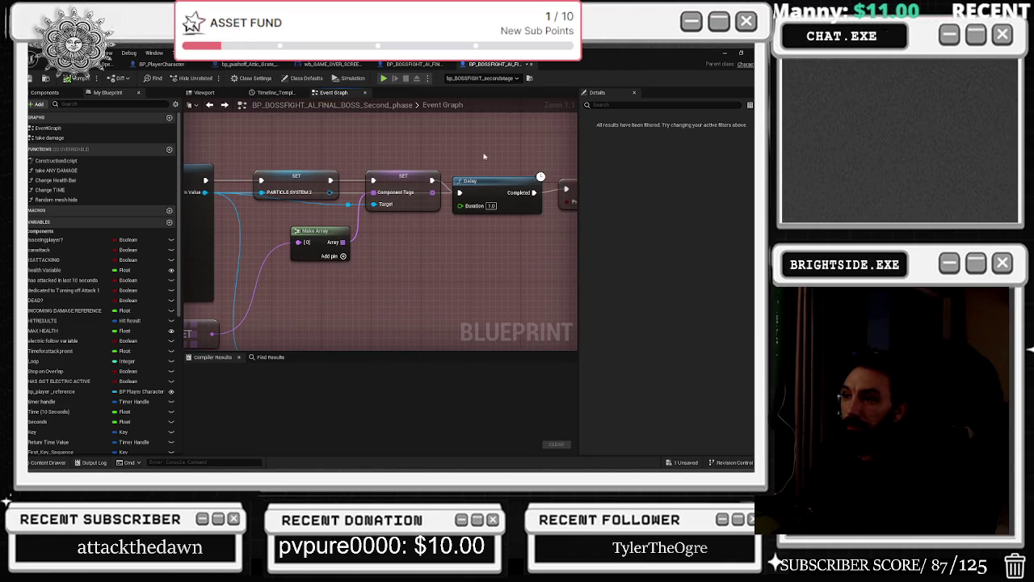
pyautogui.moveTo(491, 147); pyautogui.dragTo(279, 154)
pyautogui.moveTo(343, 167)
pyautogui.mouseDown()
pyautogui.moveTo(267, 174)
pyautogui.moveTo(204, 200)
pyautogui.moveTo(279, 222)
pyautogui.moveTo(59, 206)
pyautogui.mouseUp()
pyautogui.moveTo(338, 232); pyautogui.dragTo(135, 211)
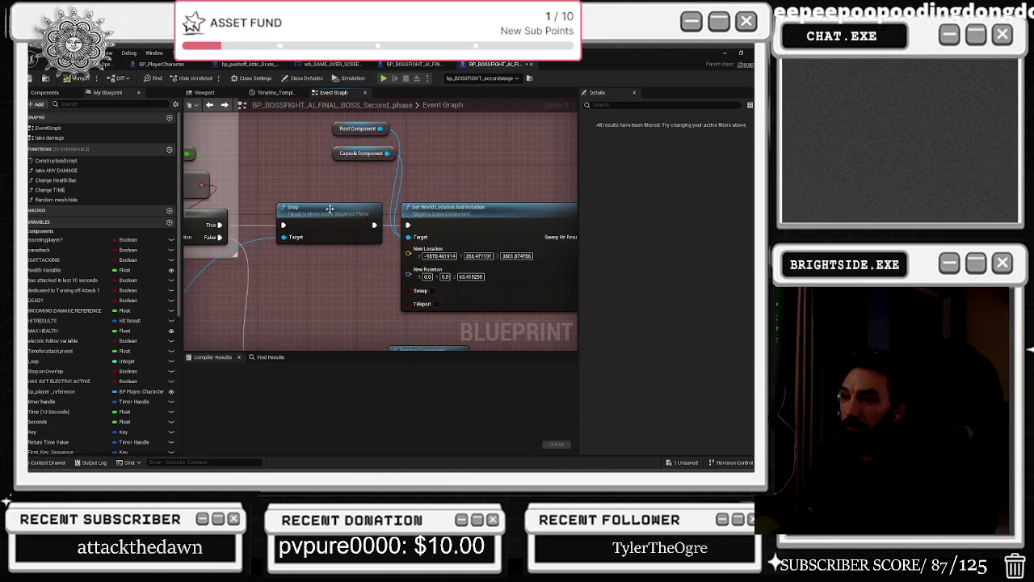
pyautogui.moveTo(202, 181); pyautogui.dragTo(399, 205)
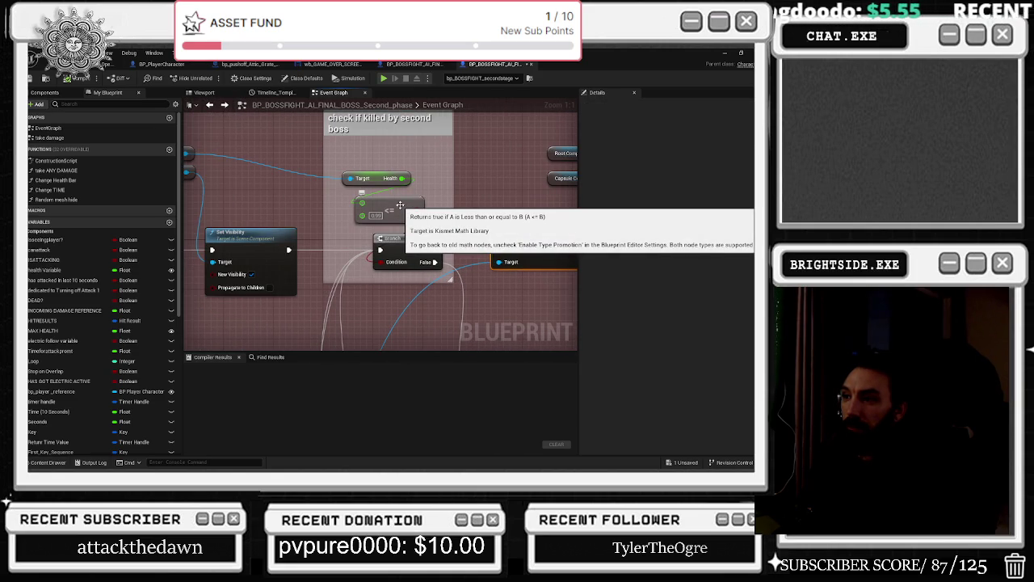
pyautogui.moveTo(399, 205); pyautogui.dragTo(333, 209)
pyautogui.moveTo(454, 245)
pyautogui.mouseDown()
pyautogui.moveTo(301, 202)
pyautogui.moveTo(278, 187)
pyautogui.moveTo(401, 233)
pyautogui.moveTo(270, 172)
pyautogui.mouseUp()
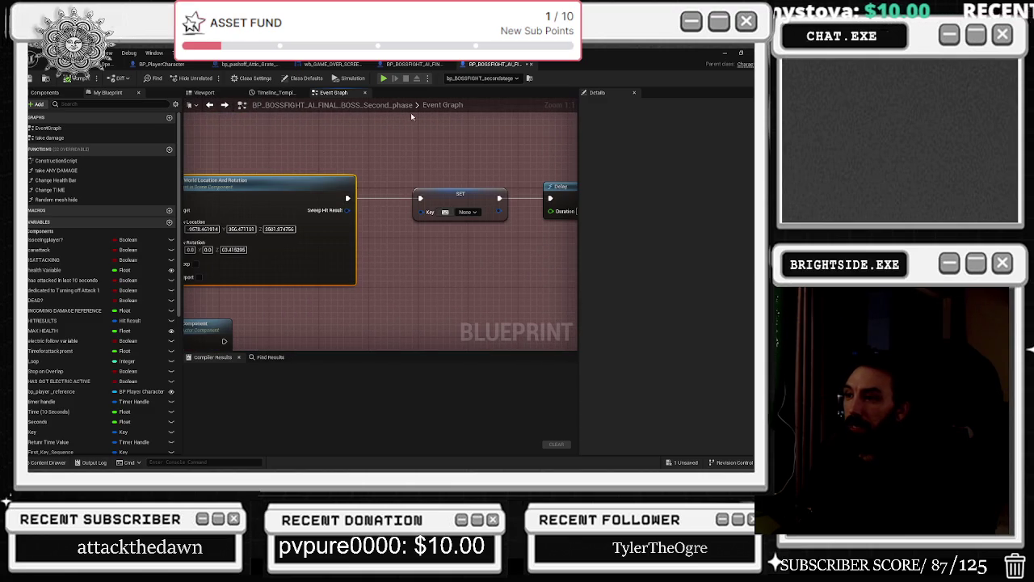
# Pan from the Key SET node over to the stained glass reset nodes.
pyautogui.click(457, 212)
pyautogui.moveTo(457, 212); pyautogui.dragTo(369, 203)
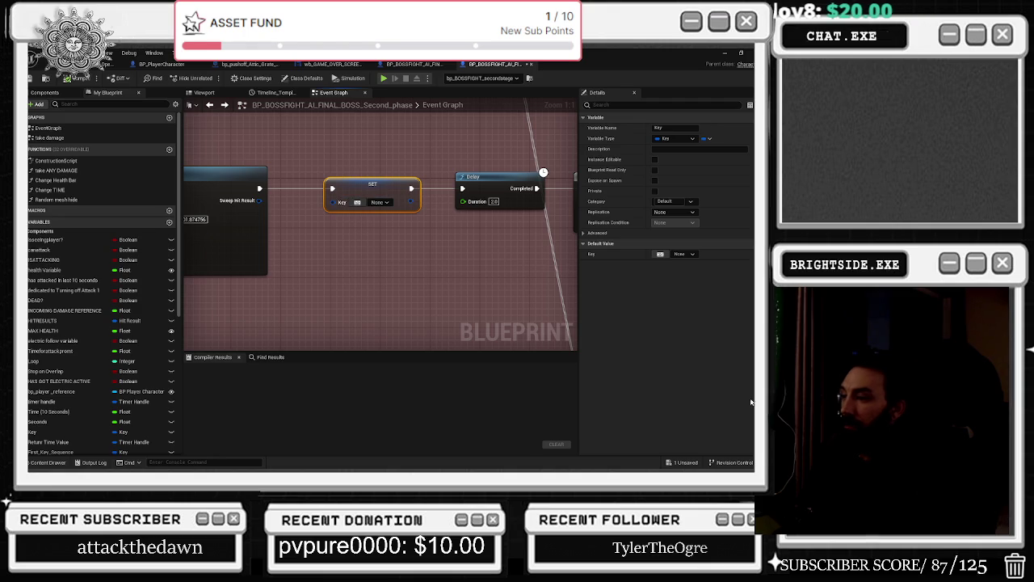
pyautogui.moveTo(548, 286)
pyautogui.mouseDown()
pyautogui.moveTo(312, 296)
pyautogui.moveTo(302, 306)
pyautogui.mouseUp()
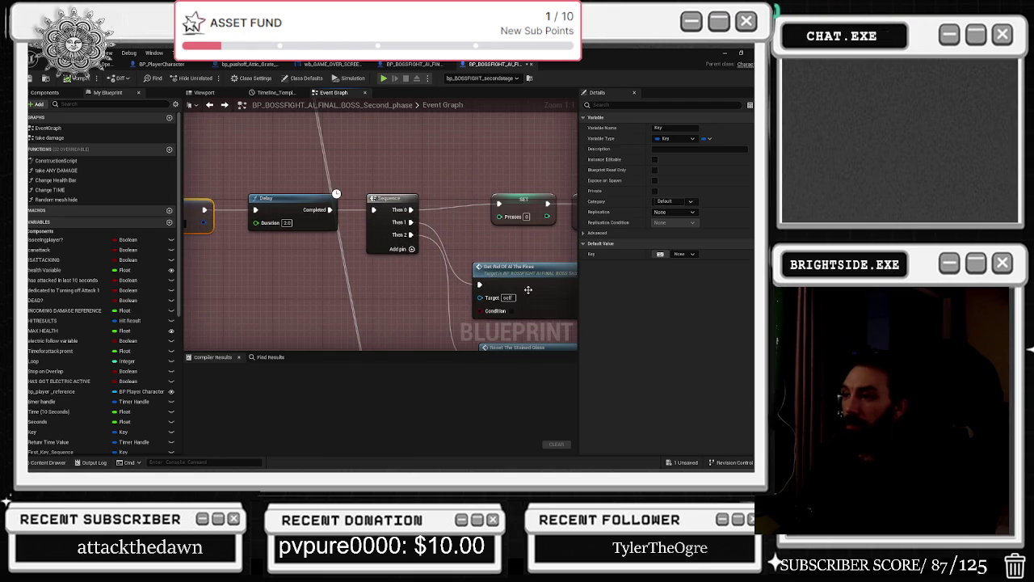
pyautogui.moveTo(527, 289); pyautogui.dragTo(386, 175)
pyautogui.moveTo(366, 289); pyautogui.dragTo(366, 248)
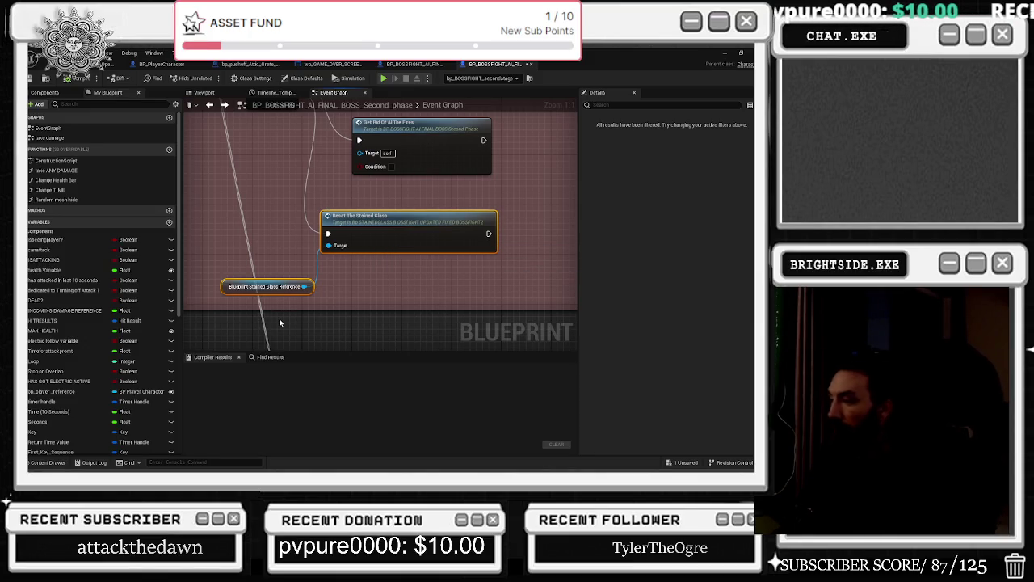
pyautogui.scroll(-5, 365, 251)
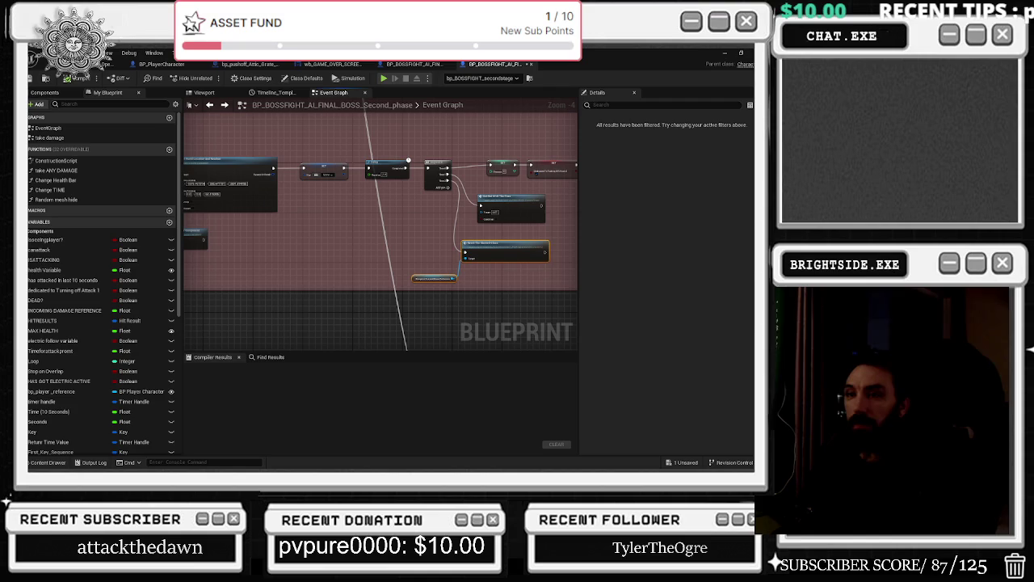
# Save the second-phase boss Blueprint and restore the editor window size.
pyautogui.click(33, 81)
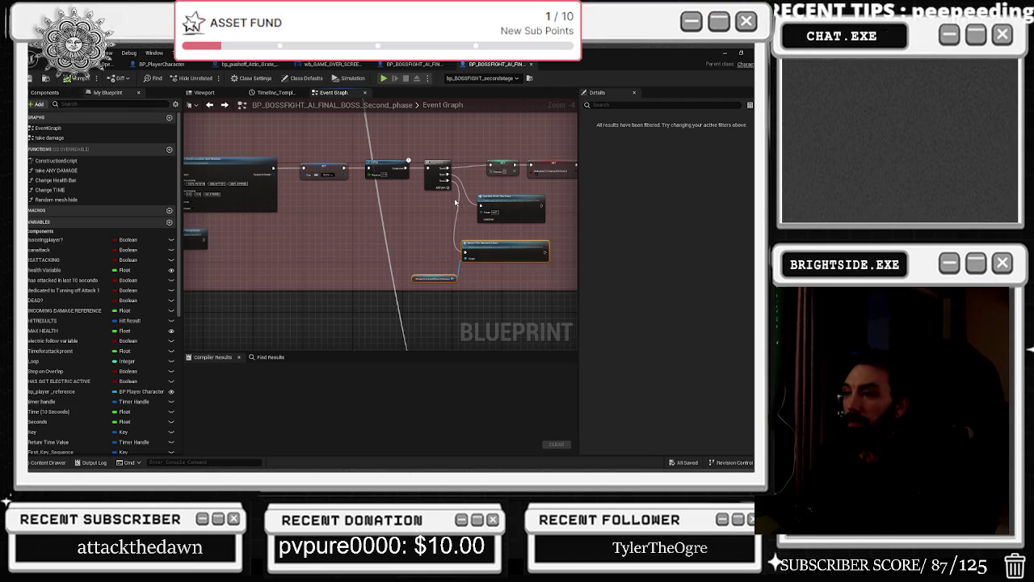
pyautogui.click(439, 173)
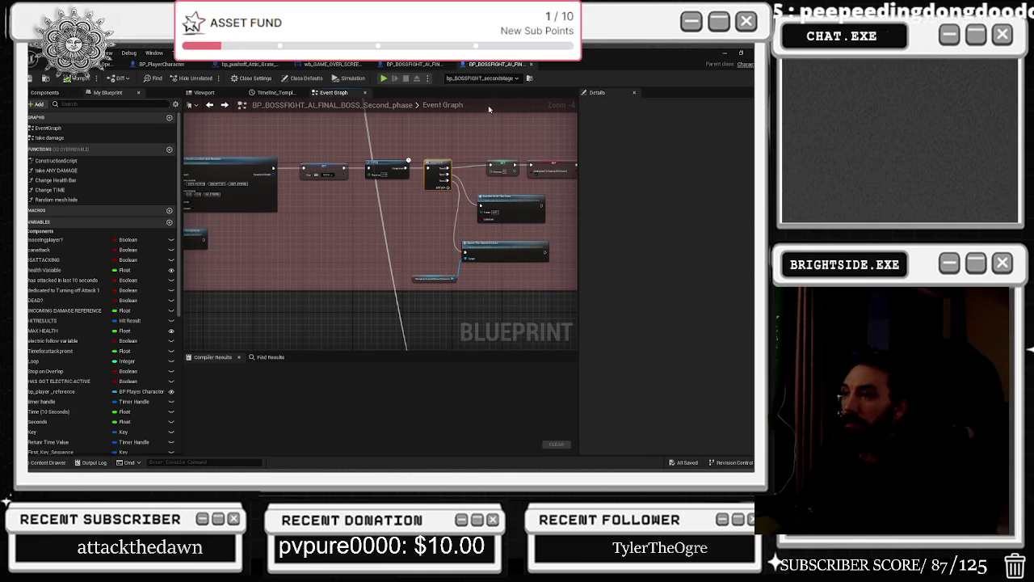
pyautogui.press('super+Down')
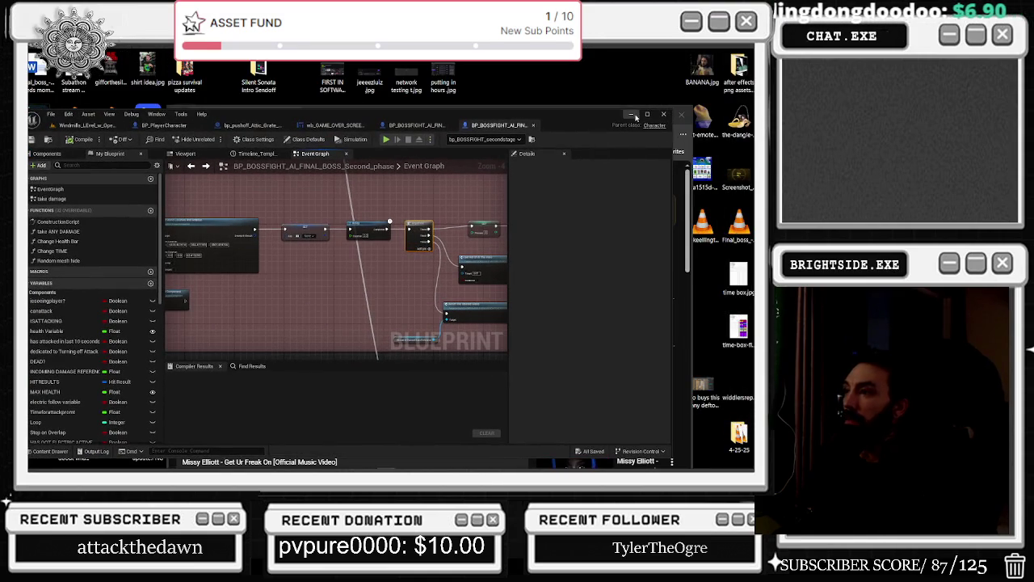
# Maximise the editor again and search the Blueprint for 'create widget'.
pyautogui.click(646, 114)
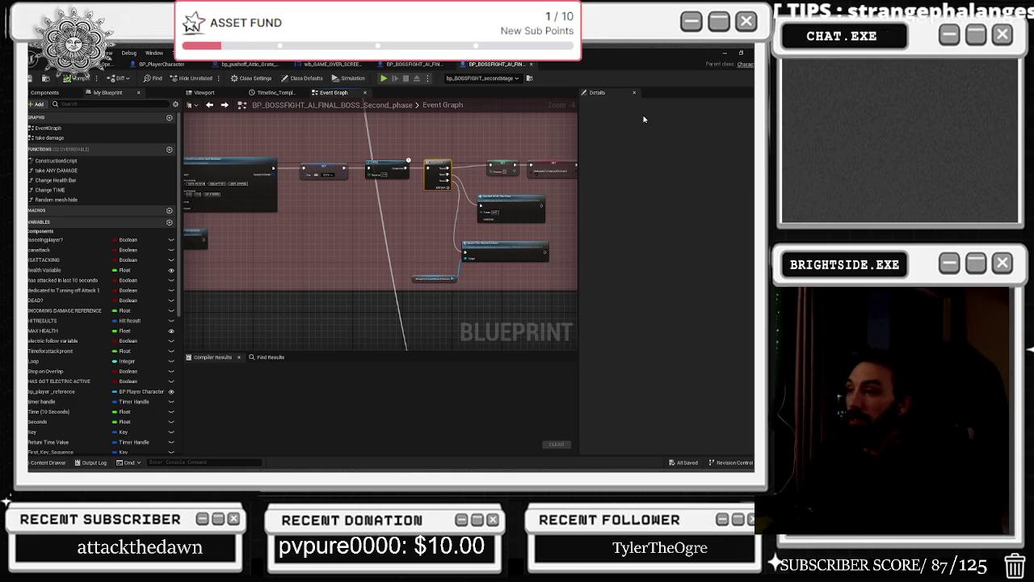
pyautogui.scroll(-5, 561, 195)
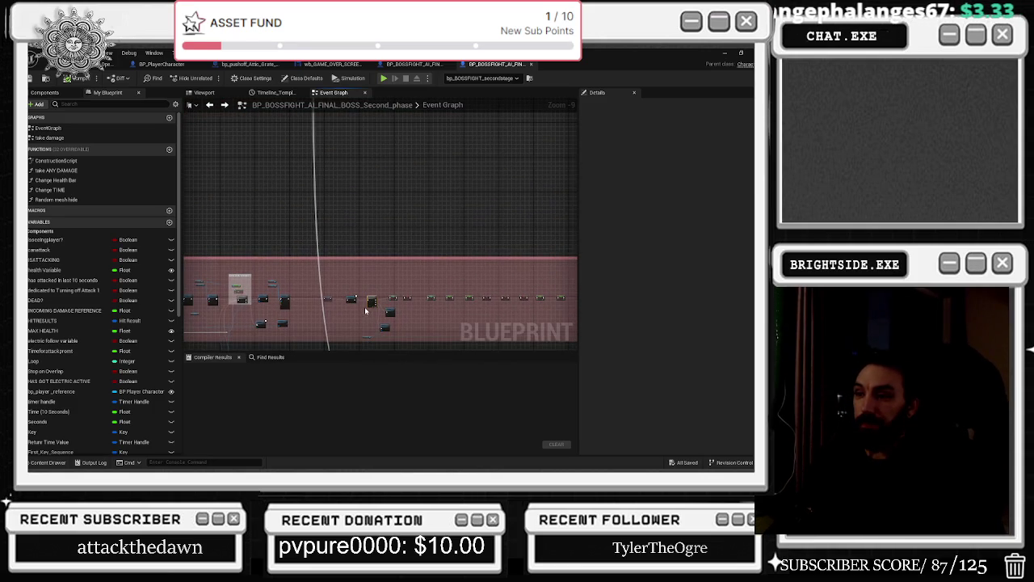
pyautogui.scroll(7, 446, 255)
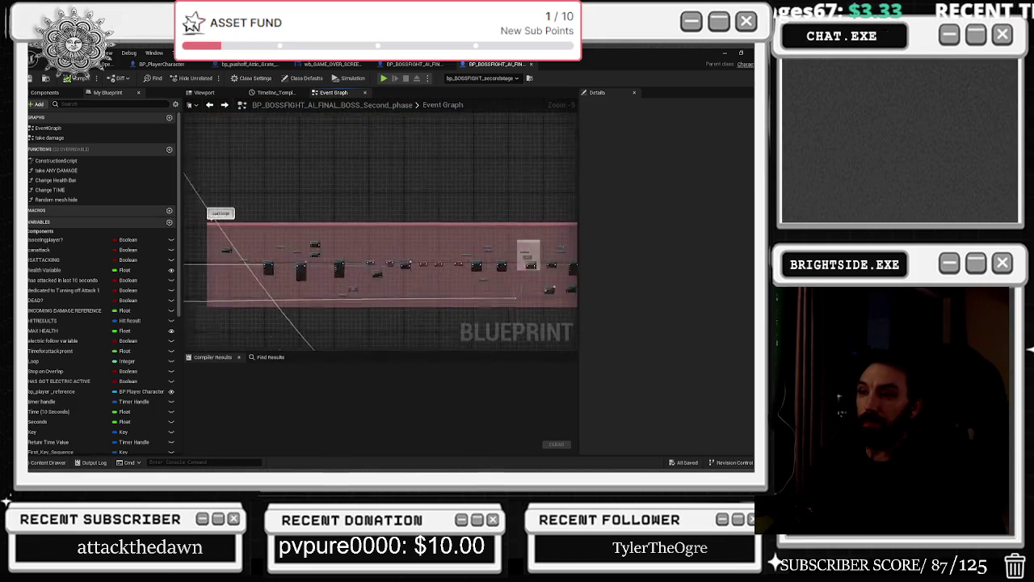
pyautogui.moveTo(445, 255); pyautogui.dragTo(132, 262)
pyautogui.hotkey('ctrl', 'f')
pyautogui.write('create widget')
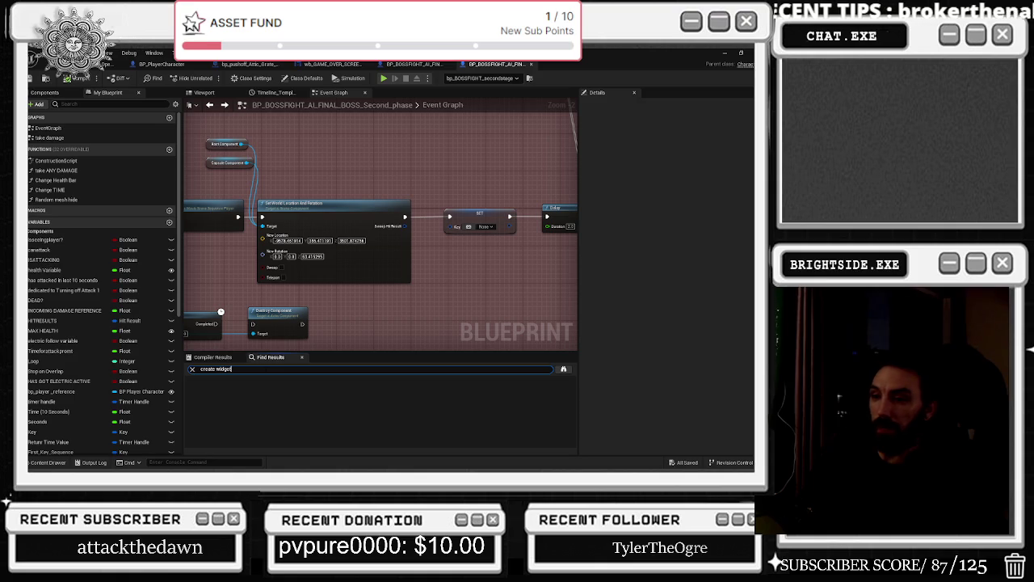
pyautogui.press('Return')
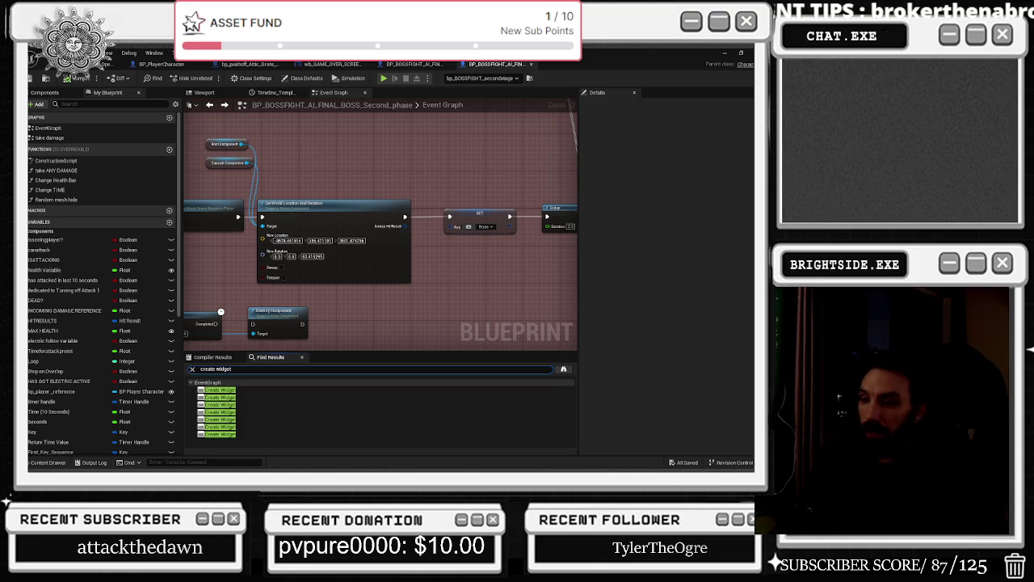
# Step through the Create Widget results to the last Create WB Fades Widget node.
pyautogui.click(230, 390)
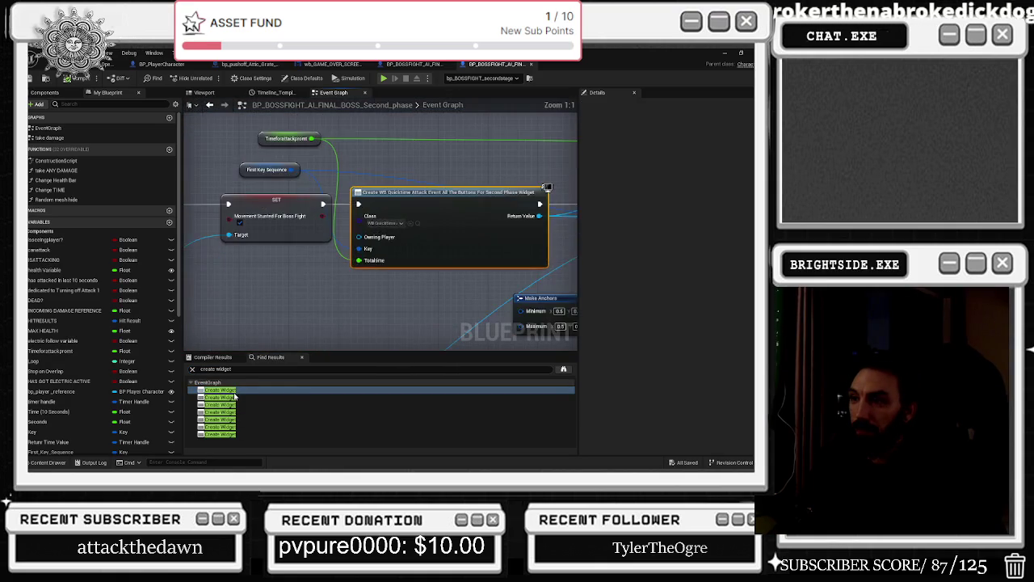
pyautogui.click(232, 397)
pyautogui.click(233, 404)
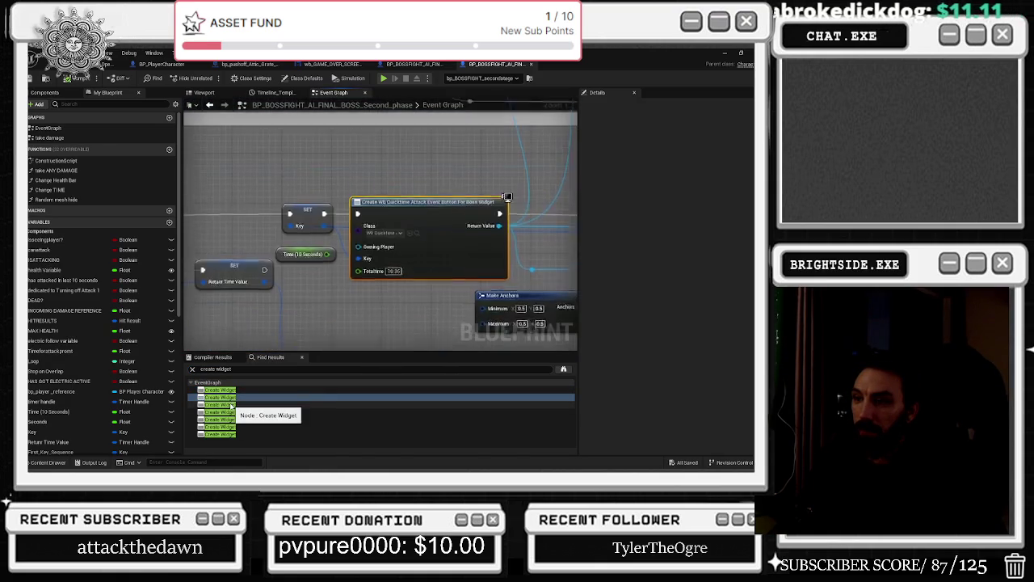
pyautogui.click(231, 412)
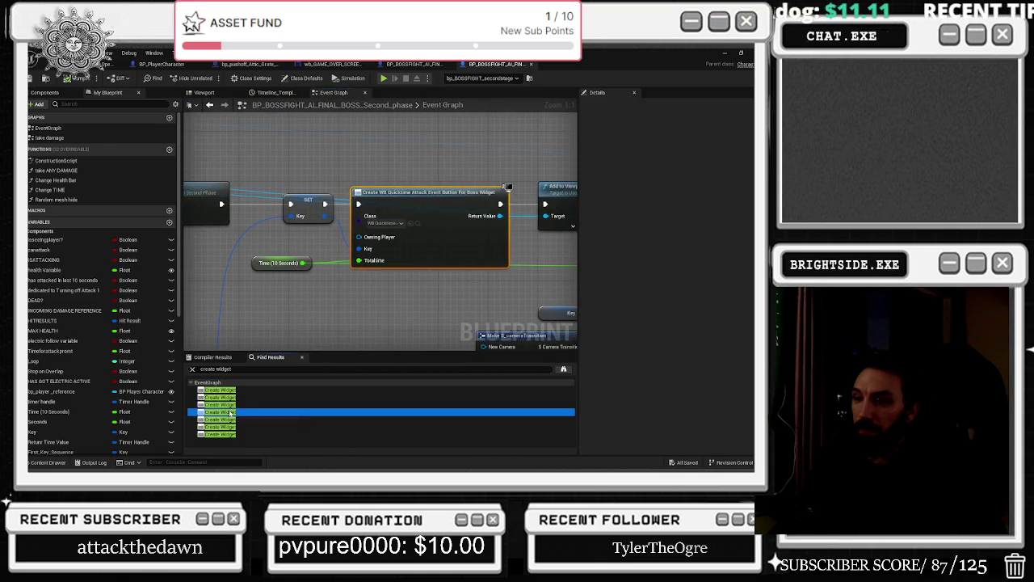
pyautogui.click(229, 420)
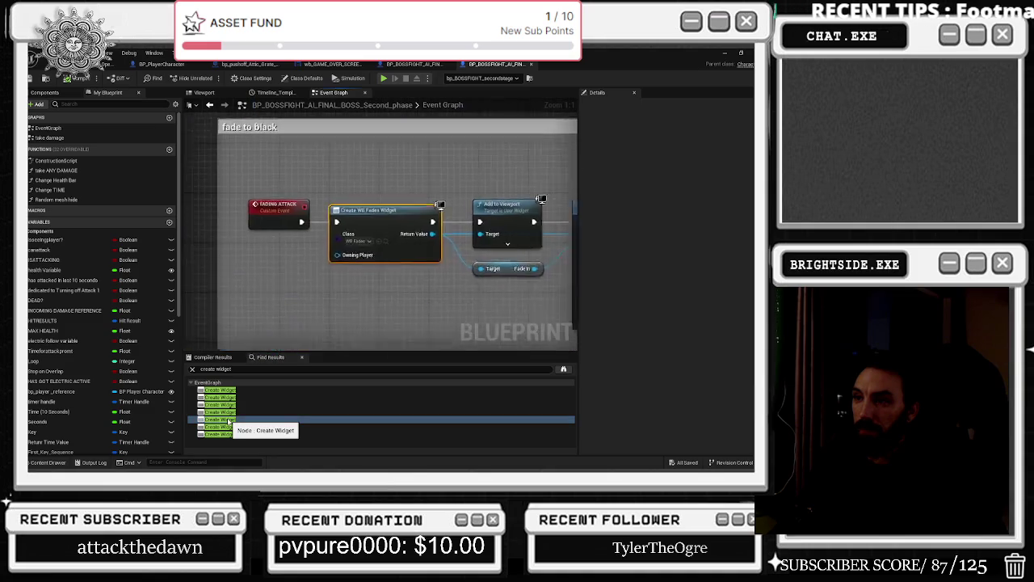
pyautogui.moveTo(345, 307); pyautogui.dragTo(179, 308)
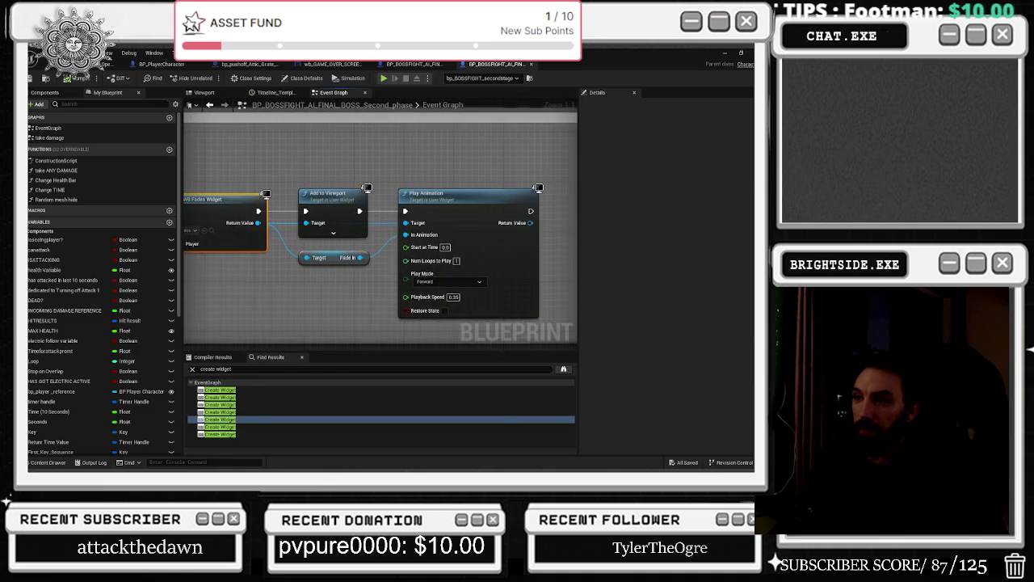
pyautogui.moveTo(228, 282); pyautogui.dragTo(307, 269)
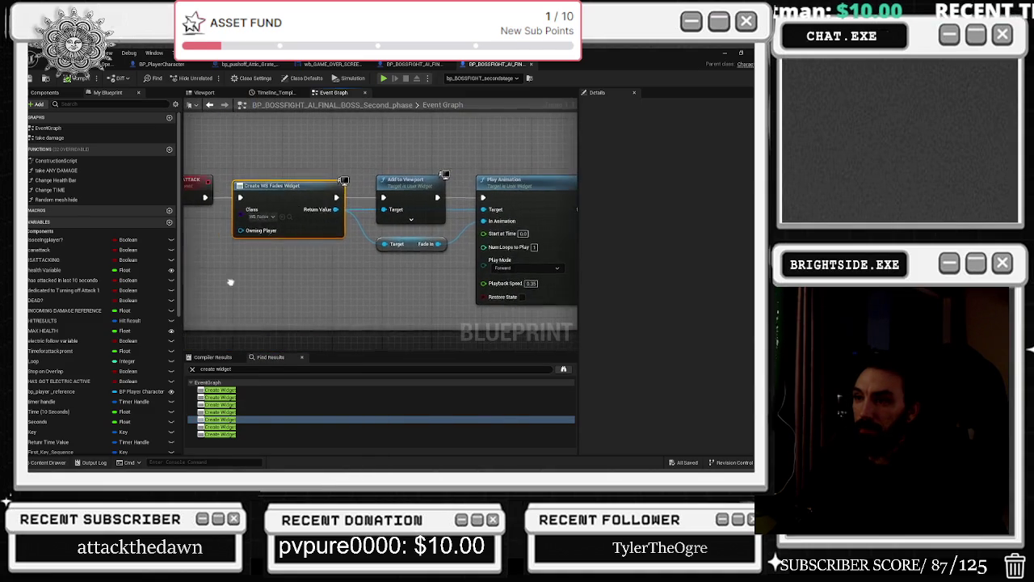
pyautogui.click(230, 429)
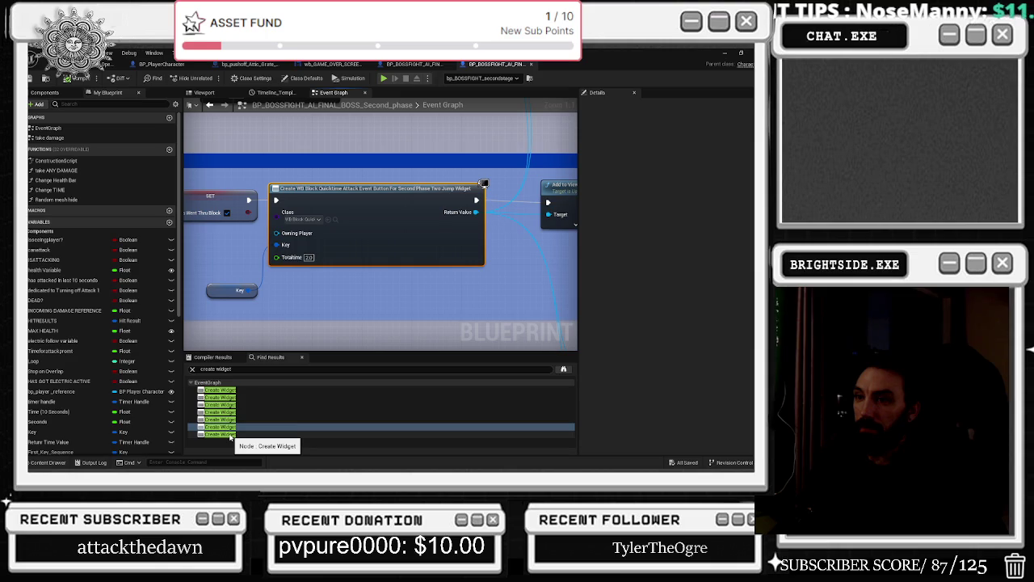
pyautogui.click(230, 434)
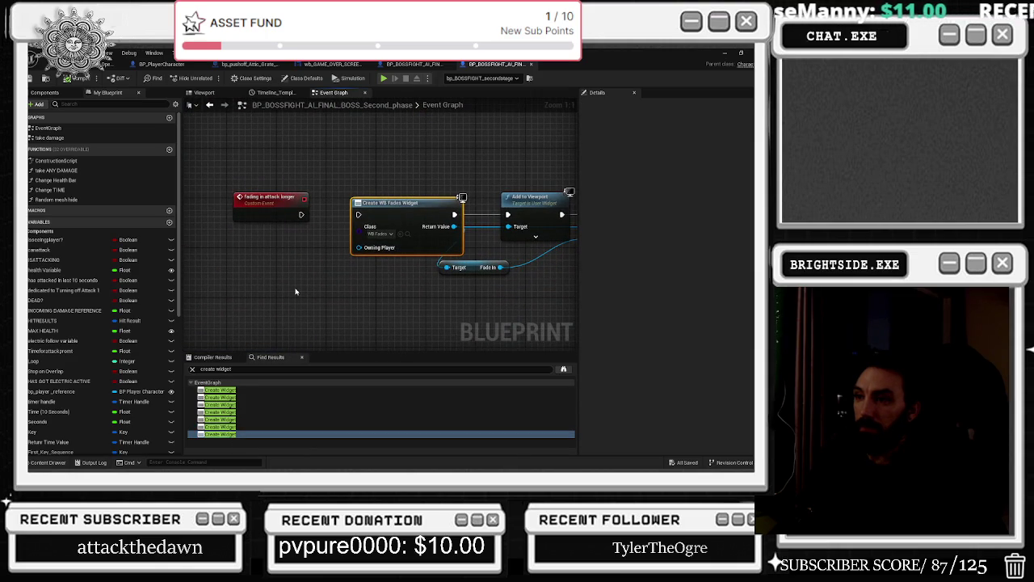
pyautogui.moveTo(324, 257)
pyautogui.mouseDown()
pyautogui.moveTo(181, 264)
pyautogui.moveTo(389, 250)
pyautogui.moveTo(310, 255)
pyautogui.mouseUp()
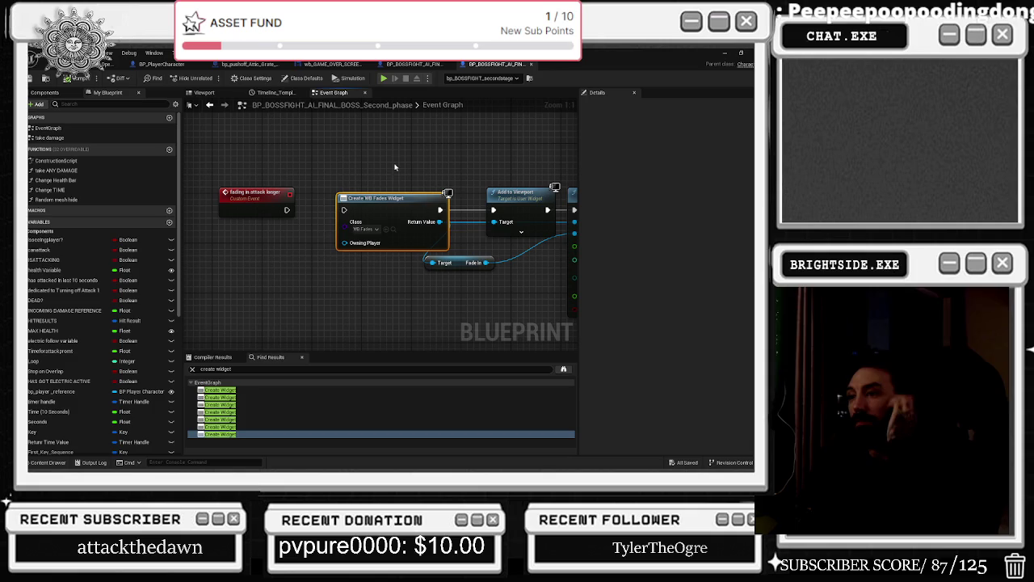
# Set the Create Widget class to WB GAME OVER SCREEN1 and wire the custom event's exec into it.
pyautogui.click(372, 230)
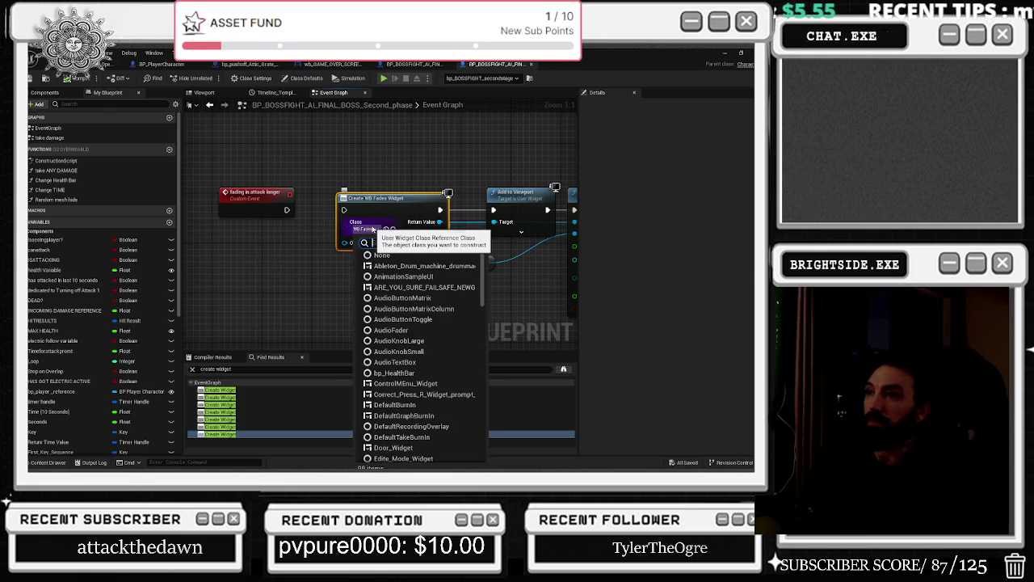
pyautogui.write('game')
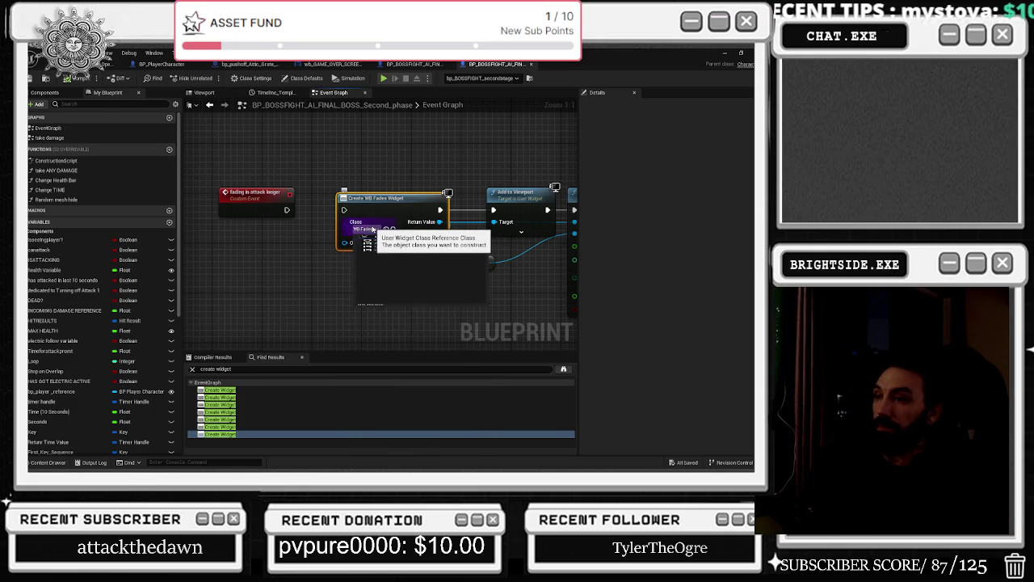
pyautogui.press('Escape')
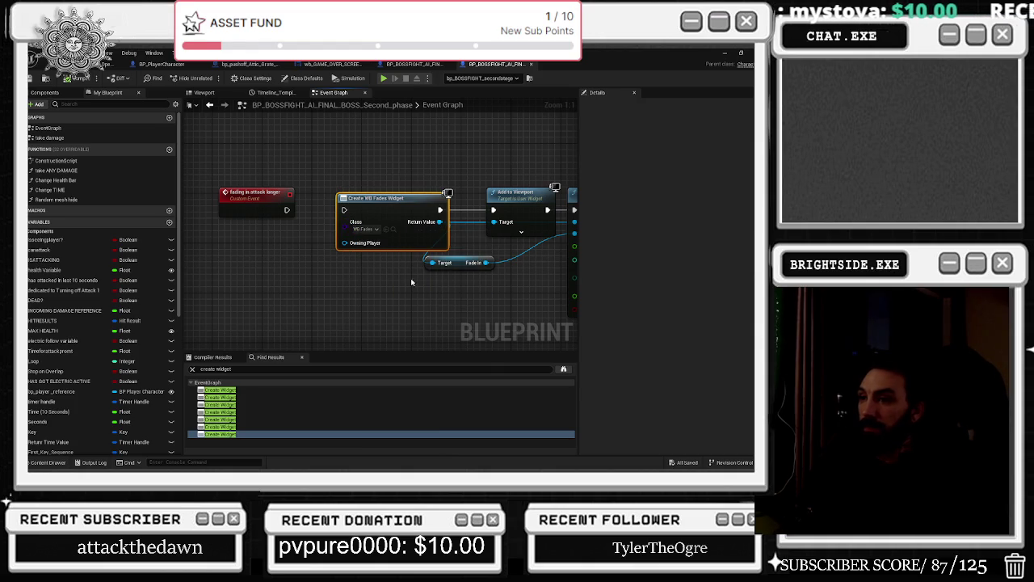
pyautogui.click(360, 170)
pyautogui.moveTo(285, 210); pyautogui.dragTo(390, 201)
pyautogui.click(393, 178)
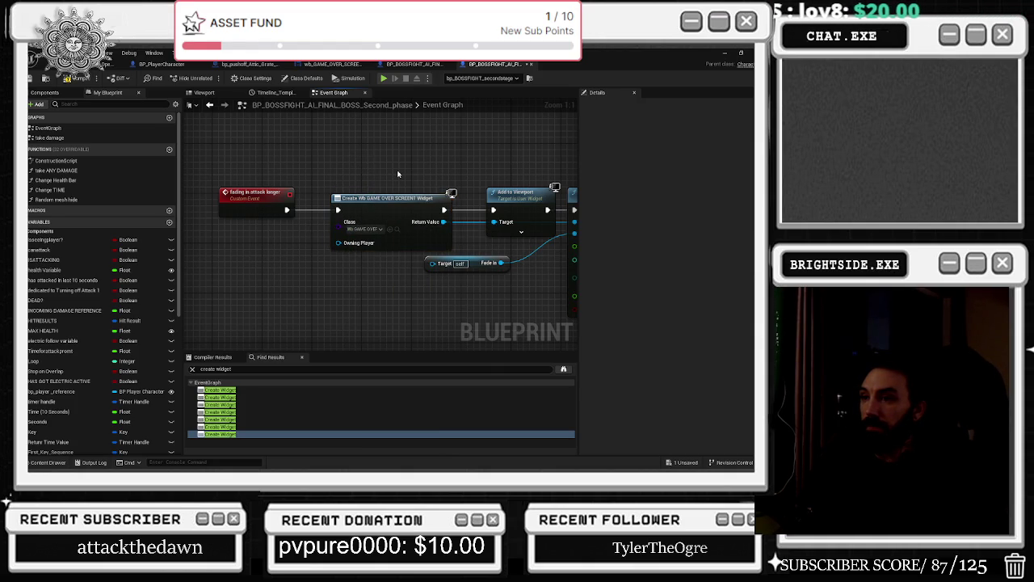
# Delete the old Fade In variable node.
pyautogui.moveTo(427, 249); pyautogui.dragTo(379, 286)
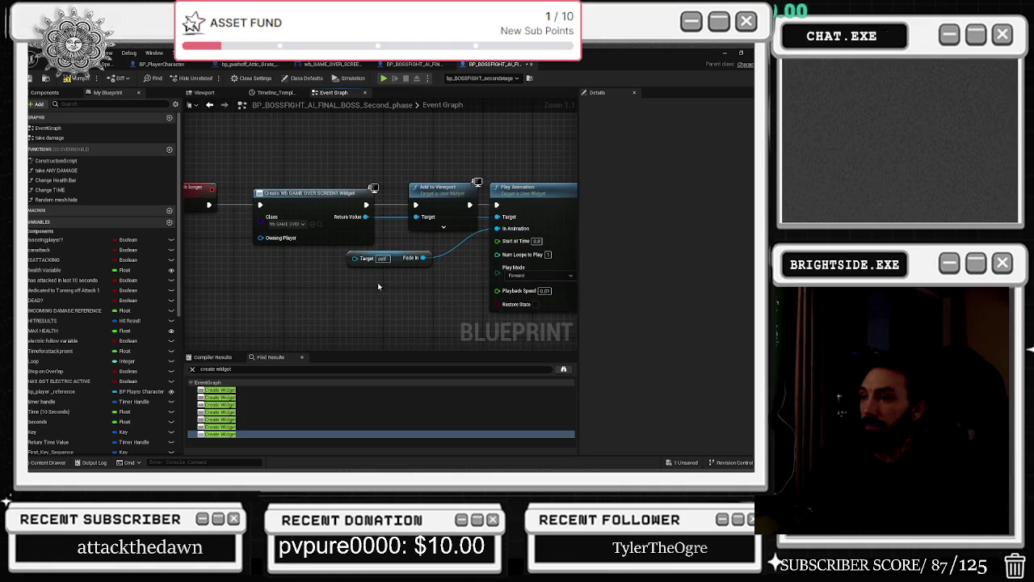
pyautogui.click(396, 258)
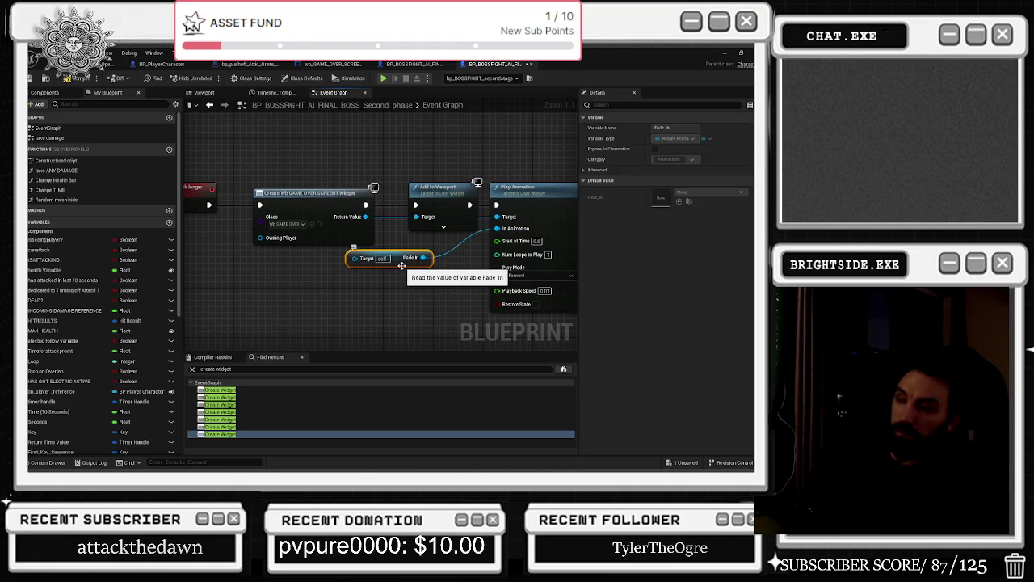
pyautogui.press('Delete')
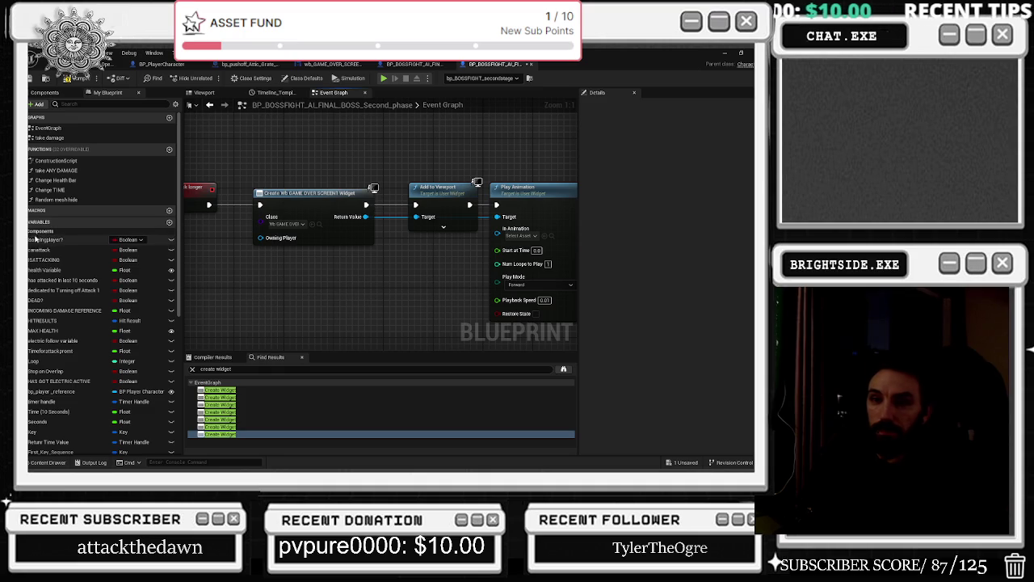
# Check the game-over widget's animations, then return to the second-phase boss Event Graph.
pyautogui.moveTo(365, 217); pyautogui.dragTo(389, 263)
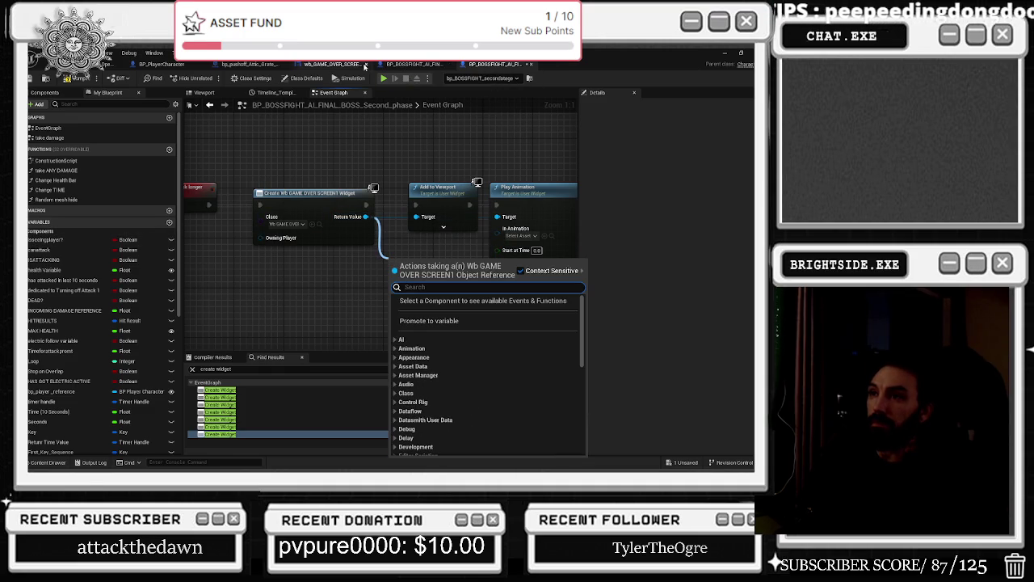
pyautogui.click(341, 67)
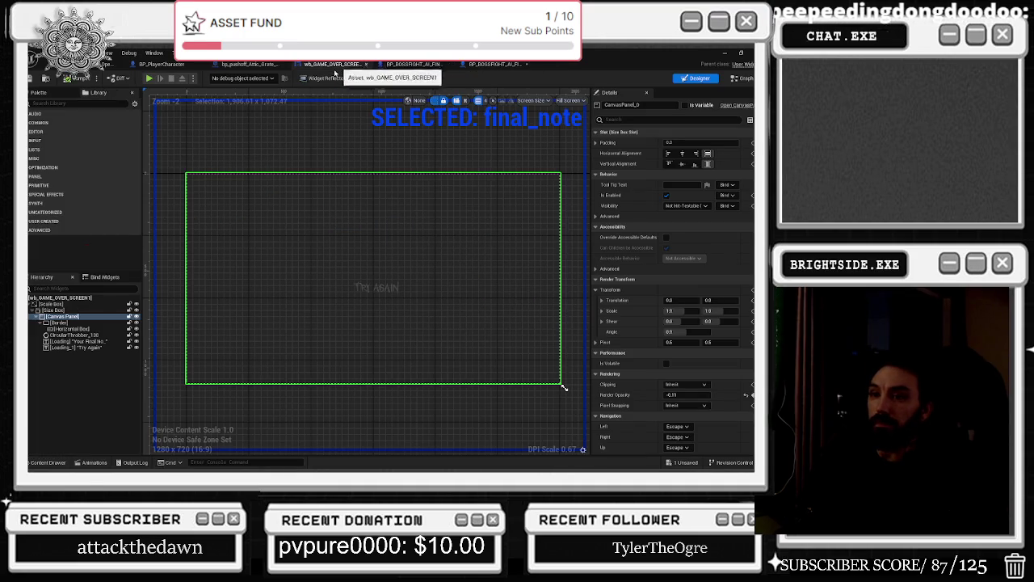
pyautogui.click(101, 277)
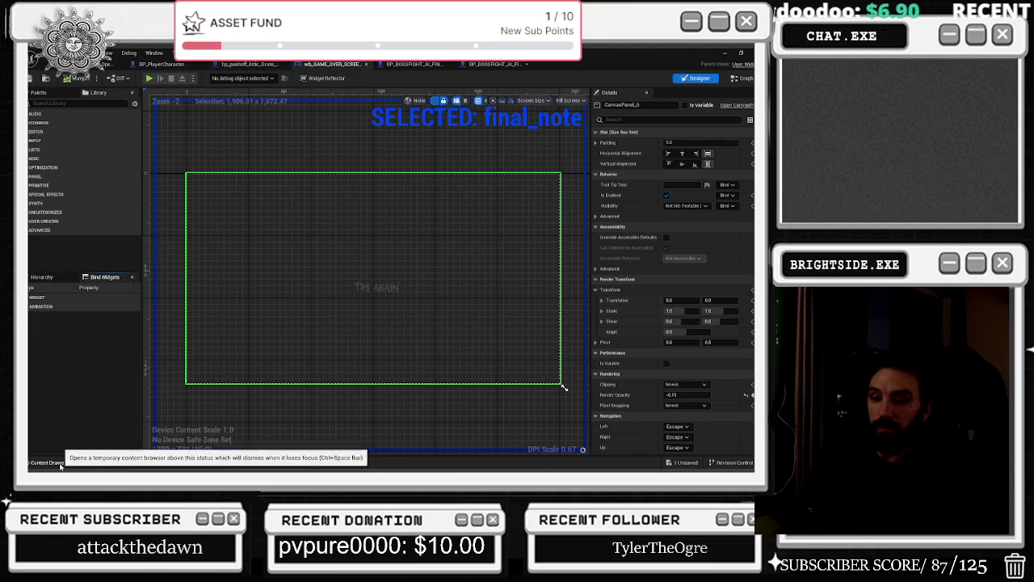
pyautogui.click(60, 464)
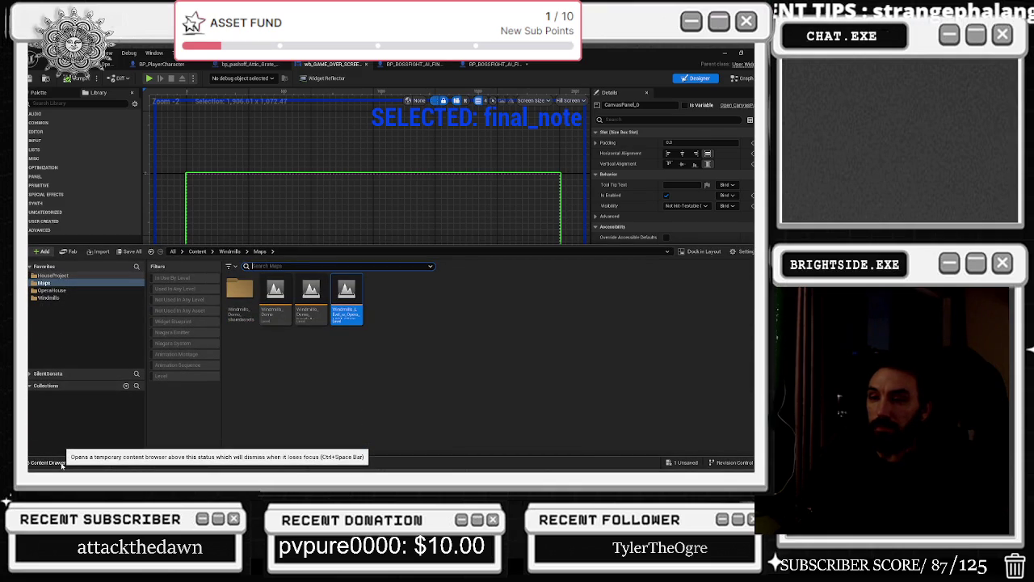
pyautogui.click(61, 463)
pyautogui.click(495, 63)
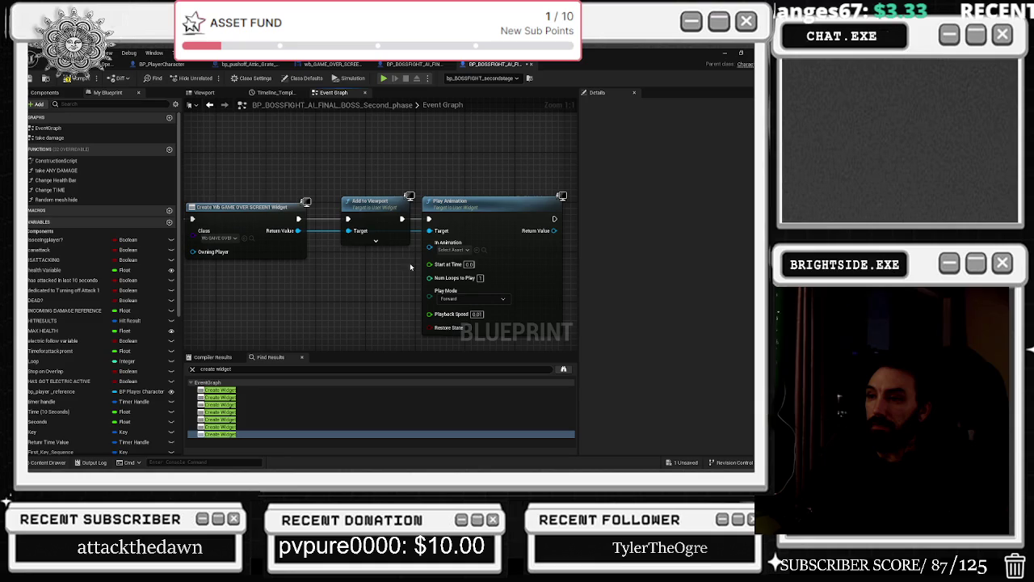
# Add a Get Final Note node off the created widget's Return Value.
pyautogui.moveTo(298, 230); pyautogui.dragTo(319, 270)
pyautogui.write('get fi')
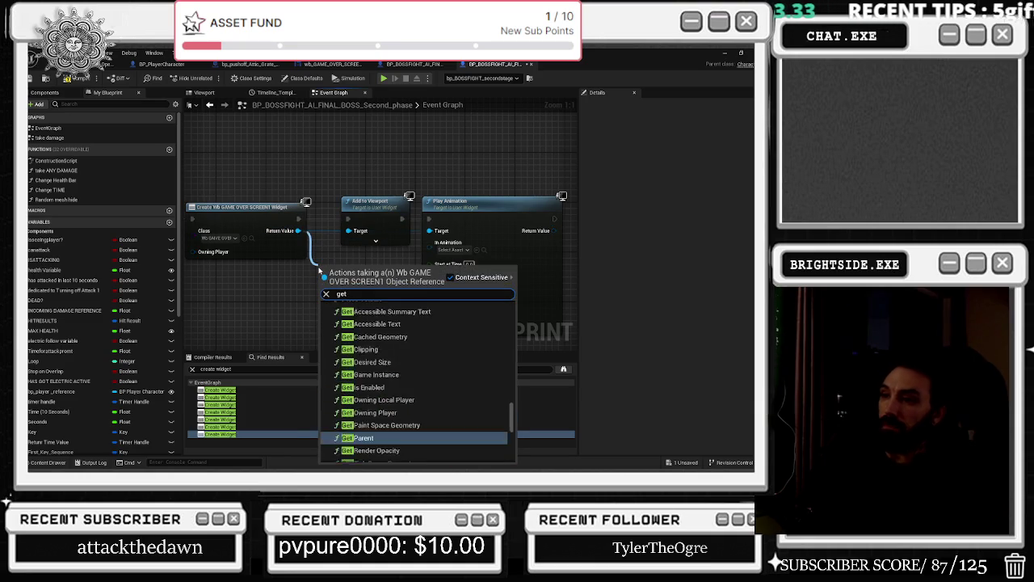
pyautogui.press('Return')
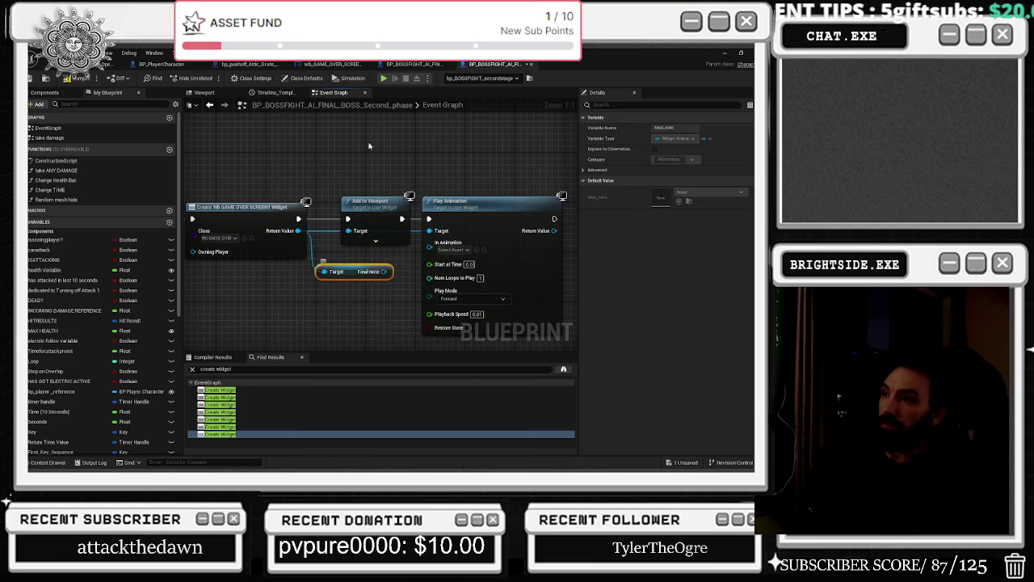
# Preview the final_note animation in the wb_GAME_OVER_SCREEN designer's Animations timeline.
pyautogui.click(331, 64)
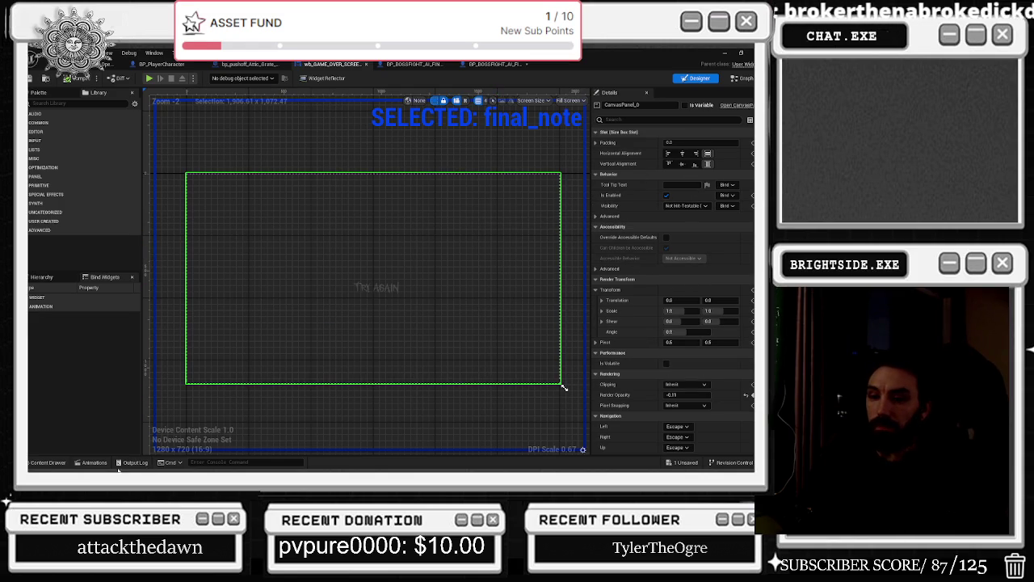
pyautogui.click(94, 463)
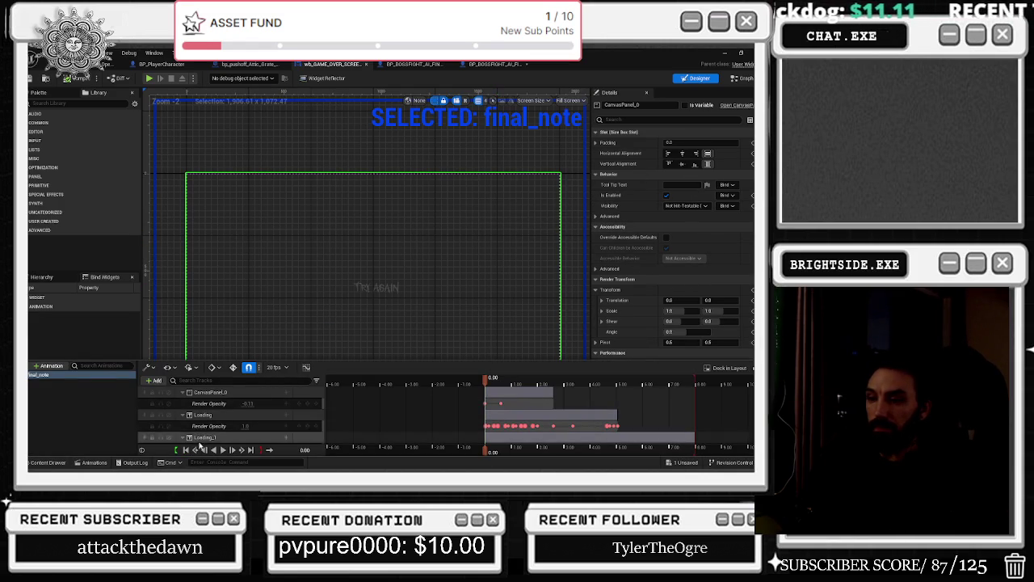
pyautogui.click(221, 451)
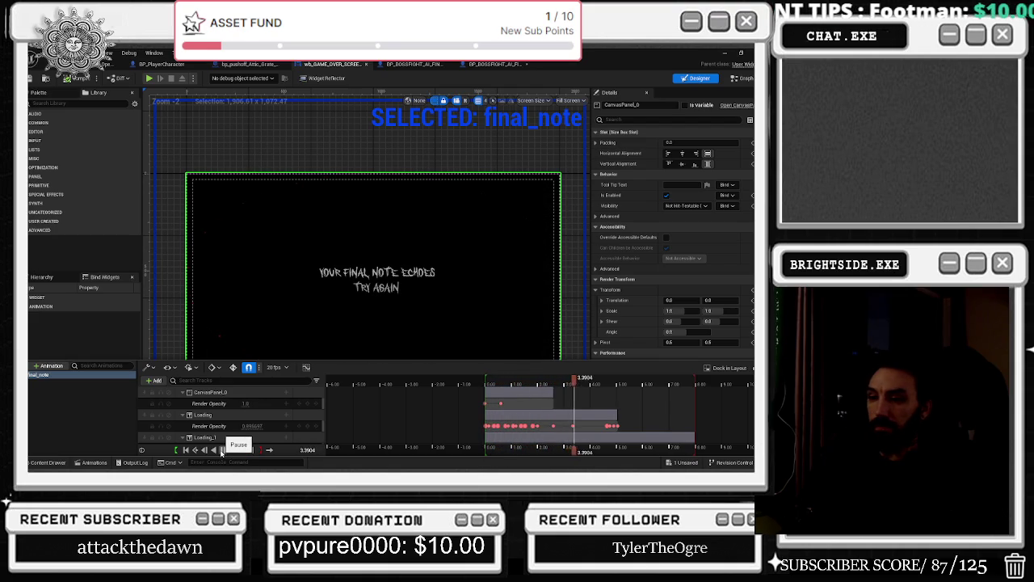
pyautogui.click(220, 451)
pyautogui.click(485, 63)
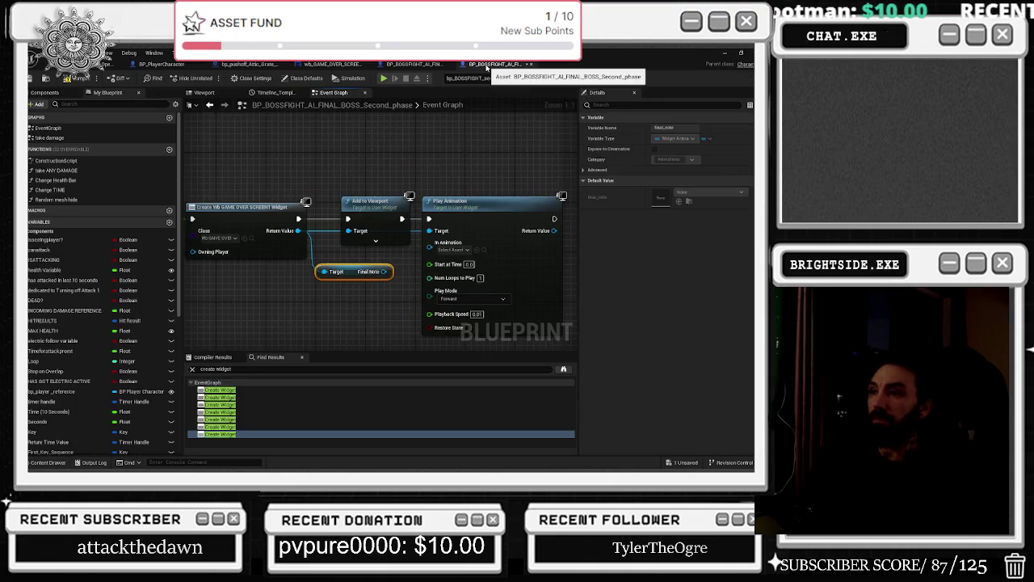
pyautogui.moveTo(390, 273)
pyautogui.mouseDown()
pyautogui.moveTo(399, 276)
pyautogui.moveTo(382, 309)
pyautogui.mouseUp()
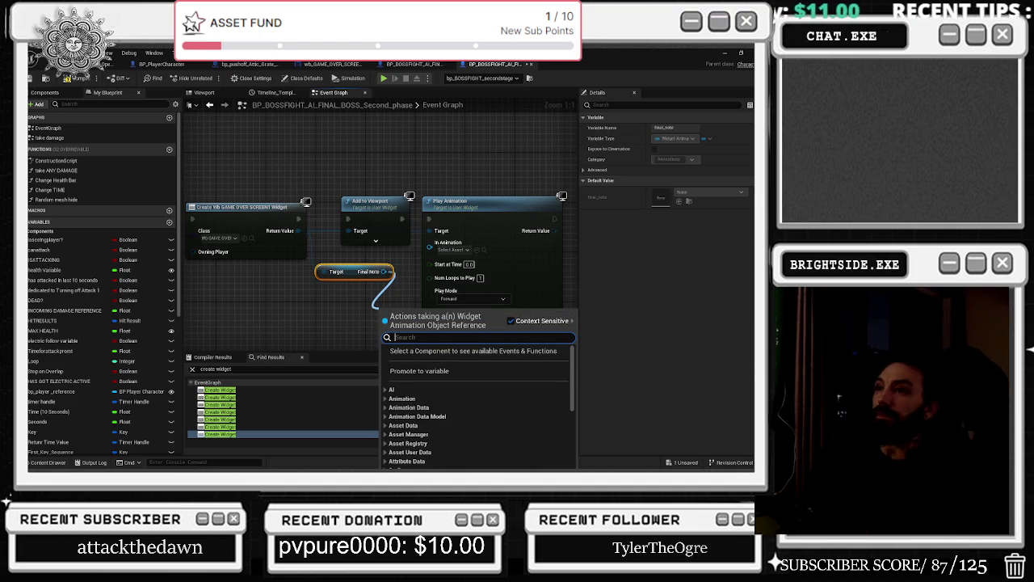
pyautogui.click(328, 65)
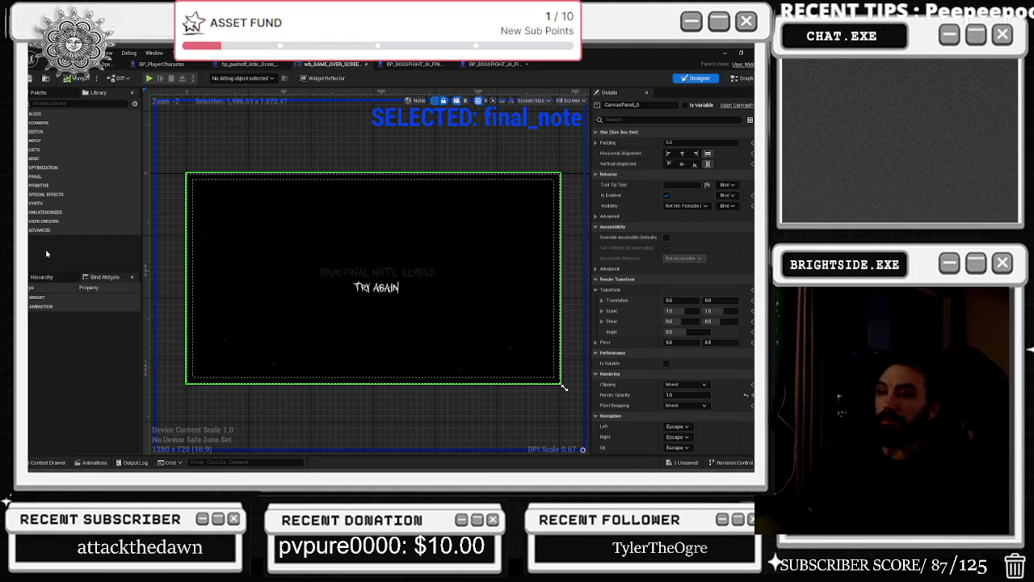
# Connect the Final Note output to Play Animation's In Animation pin in the boss graph.
pyautogui.click(732, 79)
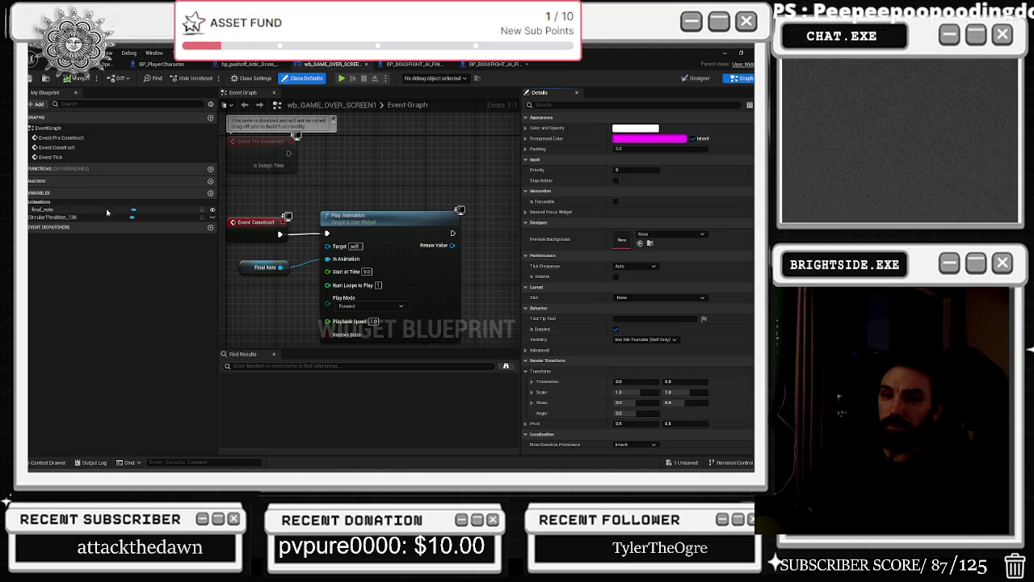
pyautogui.click(47, 210)
pyautogui.moveTo(294, 133); pyautogui.dragTo(331, 137)
pyautogui.click(493, 64)
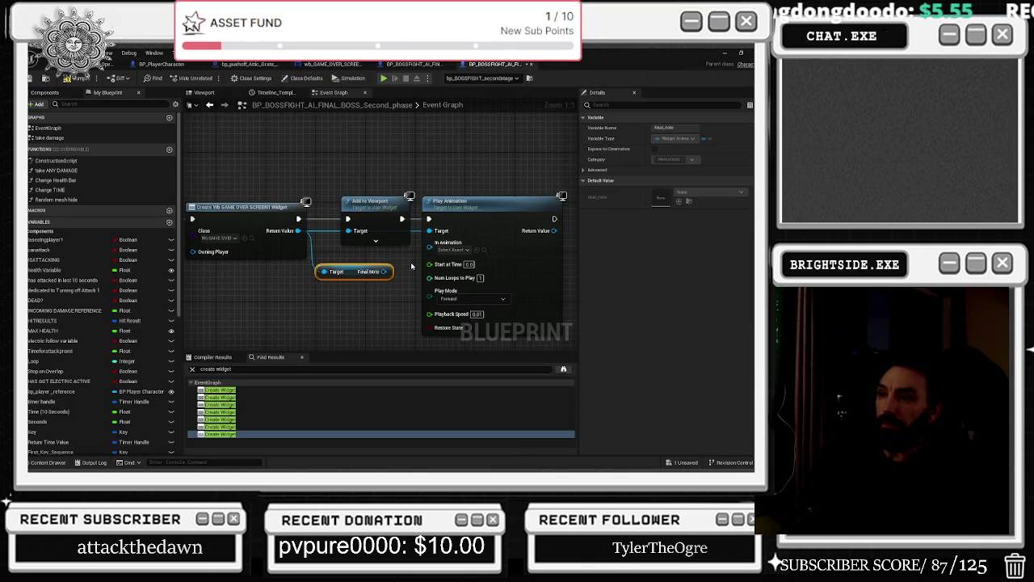
pyautogui.moveTo(385, 272)
pyautogui.mouseDown()
pyautogui.moveTo(418, 265)
pyautogui.moveTo(430, 243)
pyautogui.mouseUp()
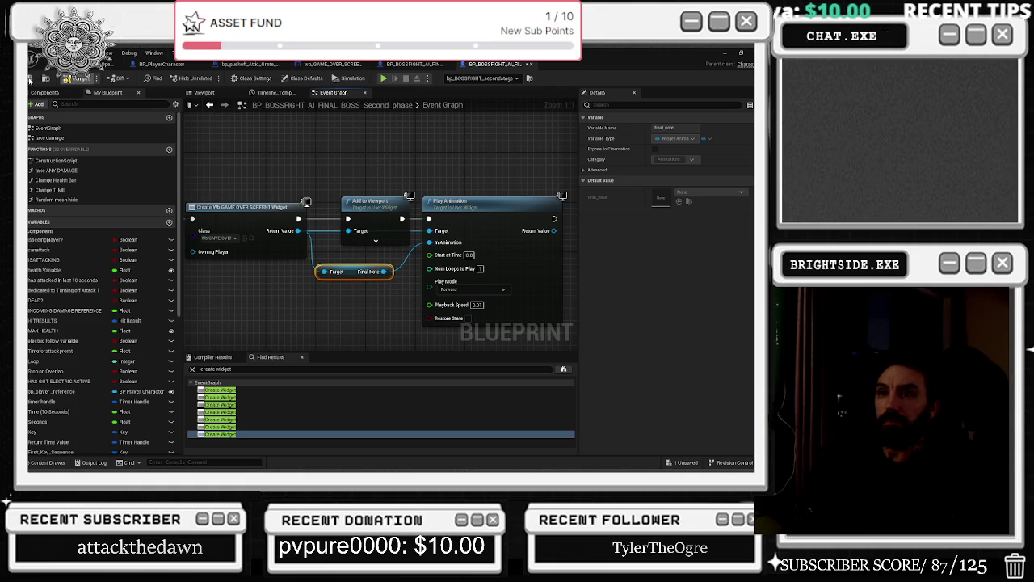
pyautogui.click(413, 64)
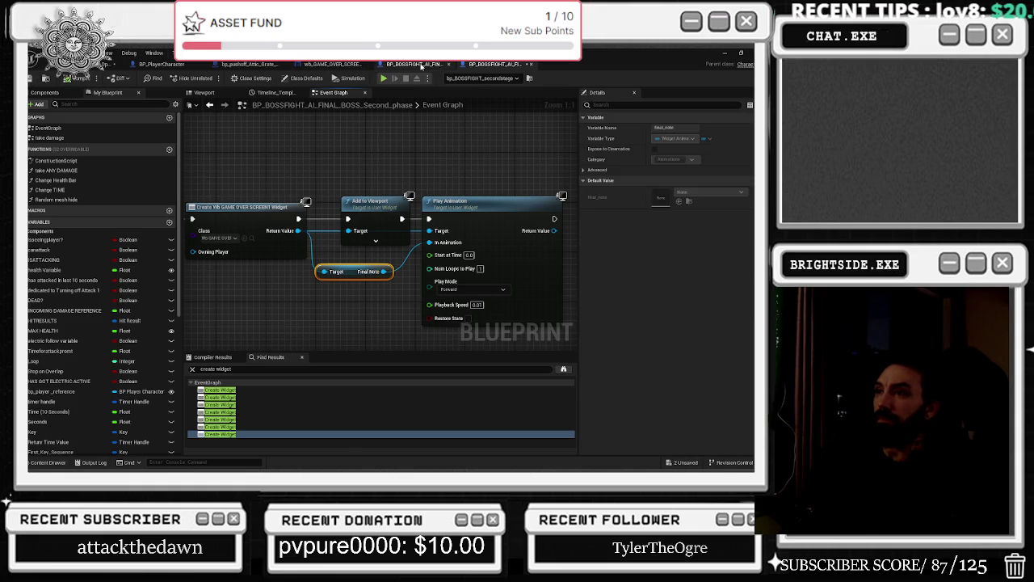
pyautogui.click(475, 65)
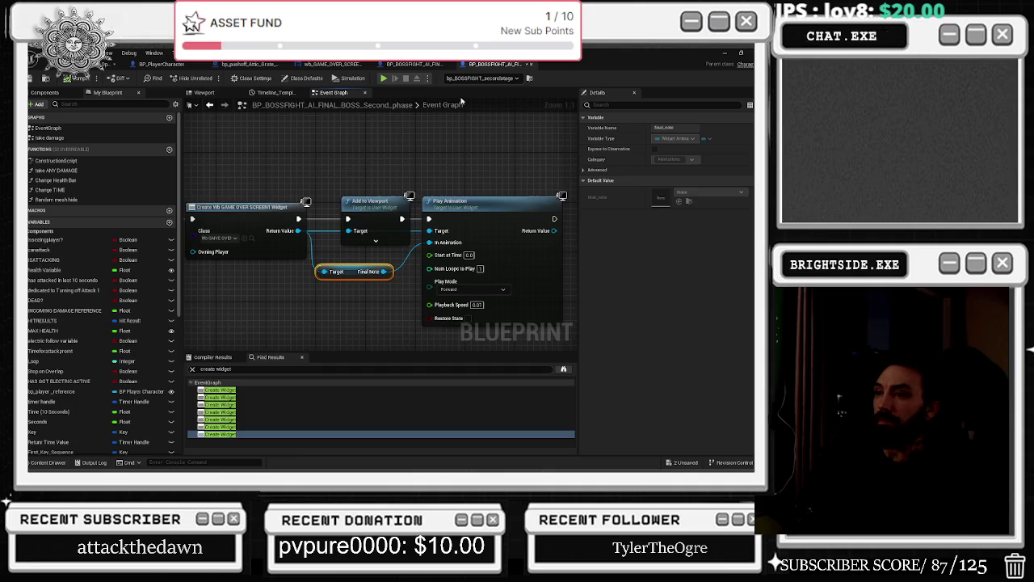
pyautogui.moveTo(297, 172); pyautogui.dragTo(504, 167)
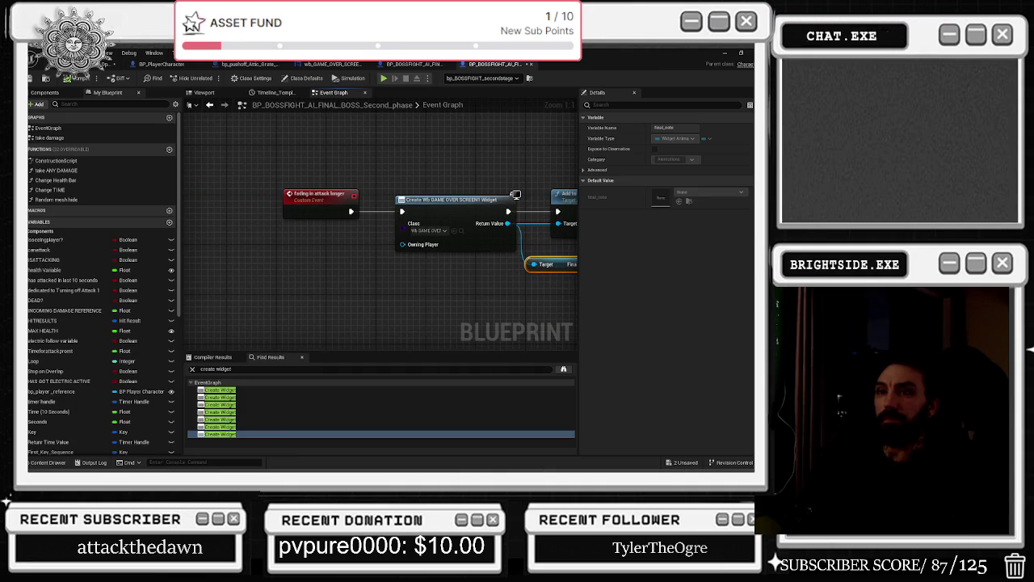
# Save the modified level with Save Selected.
pyautogui.click(113, 65)
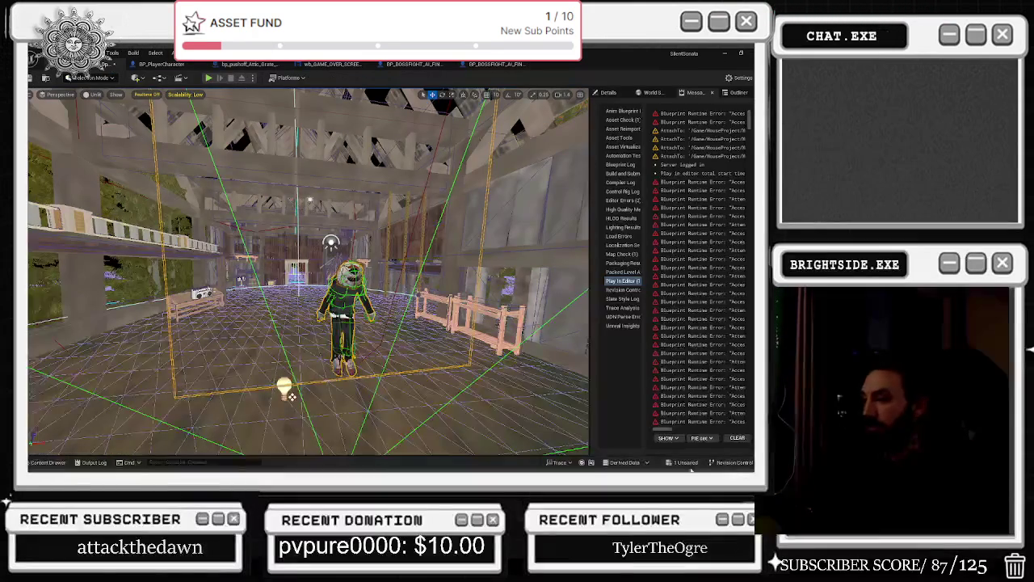
pyautogui.click(686, 463)
pyautogui.click(492, 375)
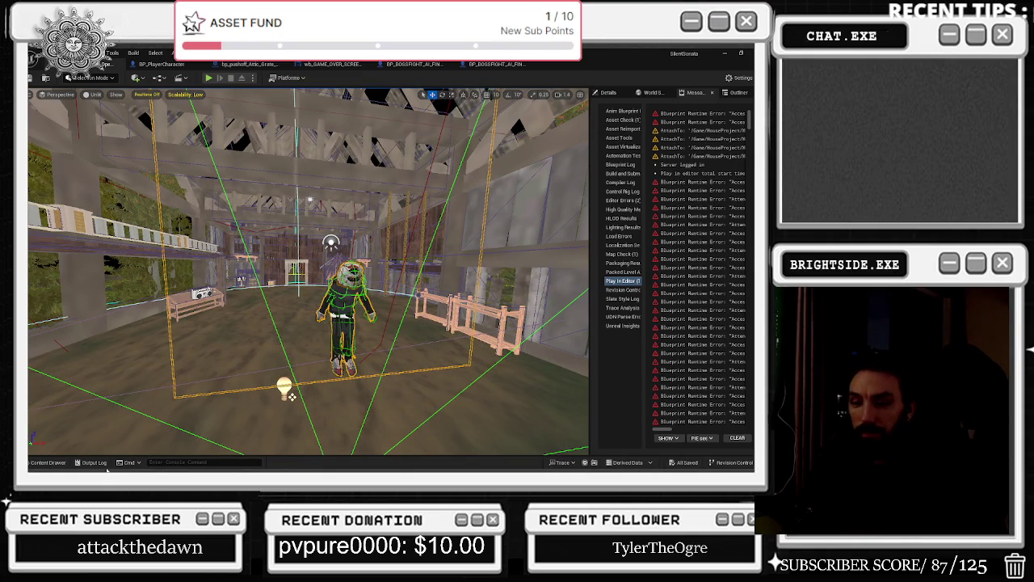
# Browse the Content Drawer to SilentSonata > sfx and audition the bootscare sound.
pyautogui.click(47, 462)
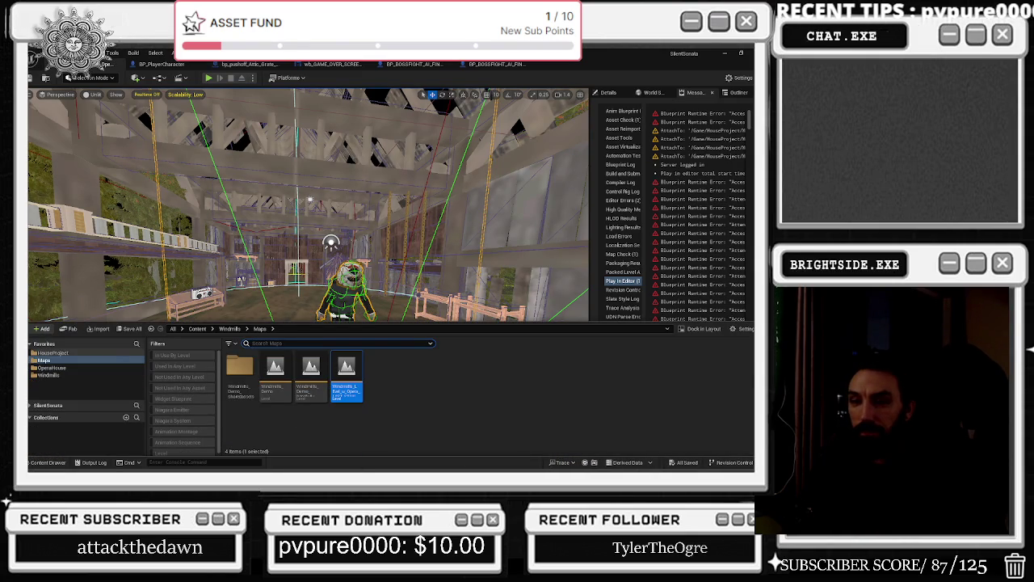
pyautogui.click(30, 343)
pyautogui.click(30, 356)
pyautogui.scroll(-5, 80, 408)
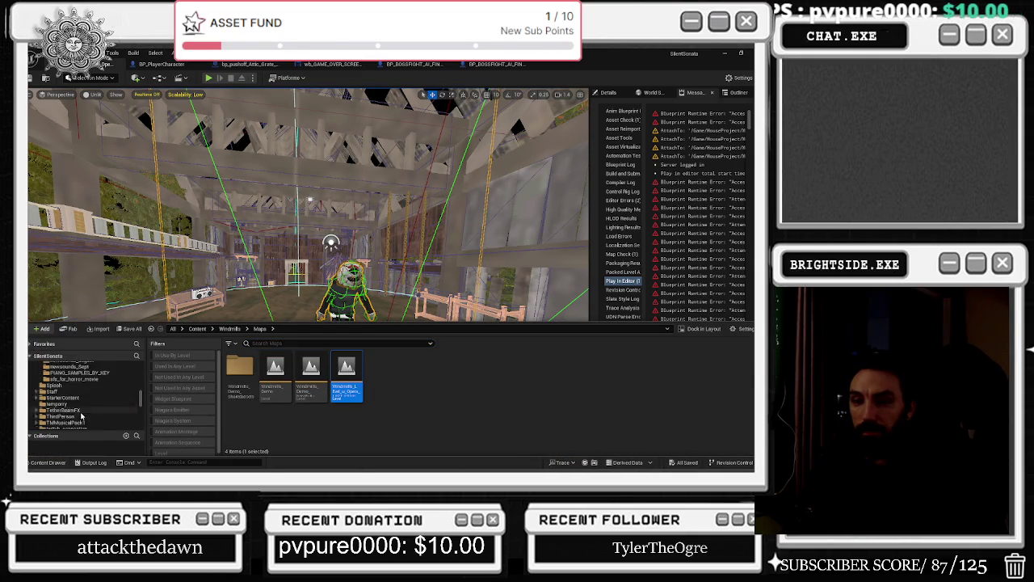
pyautogui.scroll(-3, 80, 408)
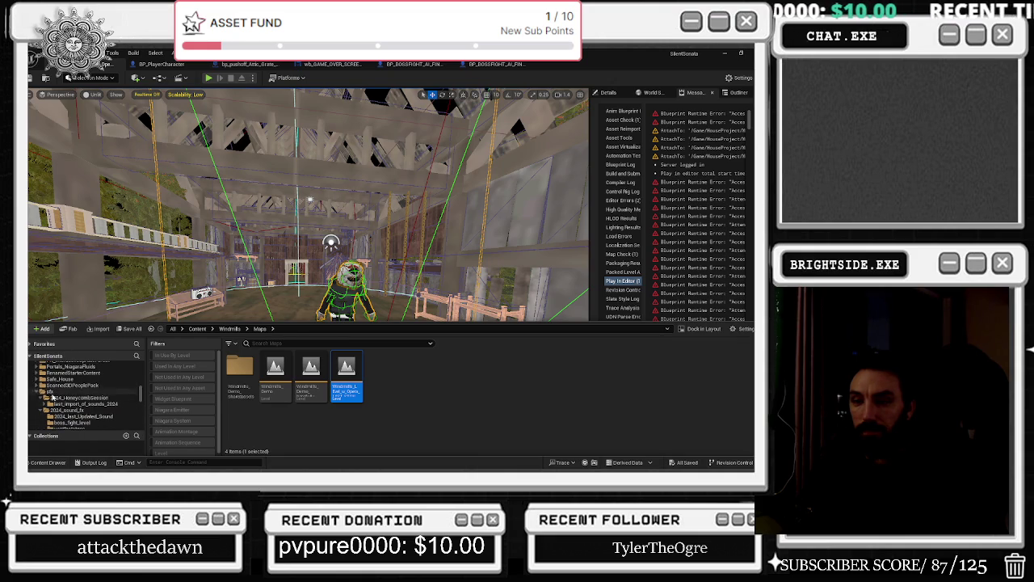
pyautogui.click(51, 393)
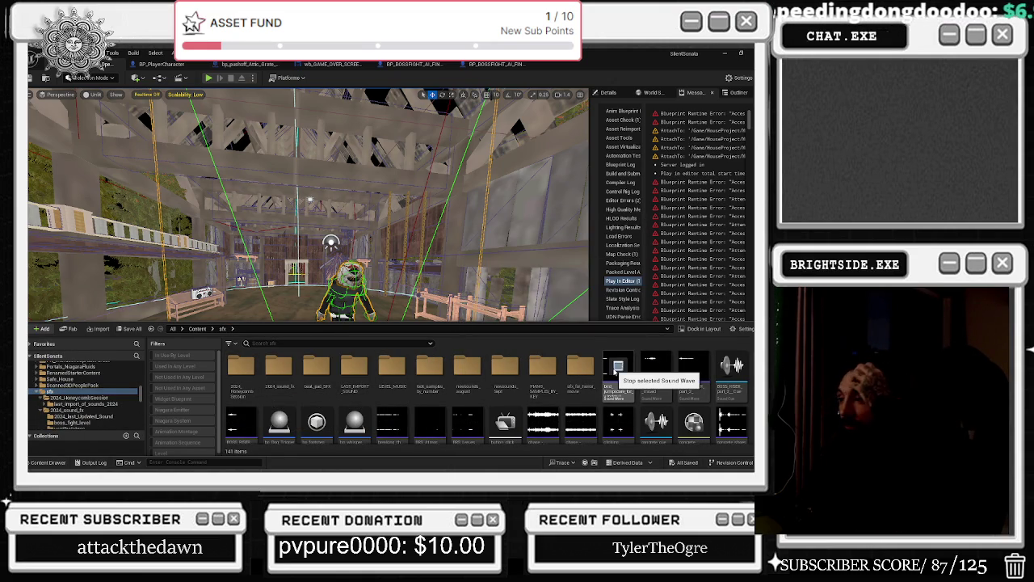
pyautogui.click(655, 366)
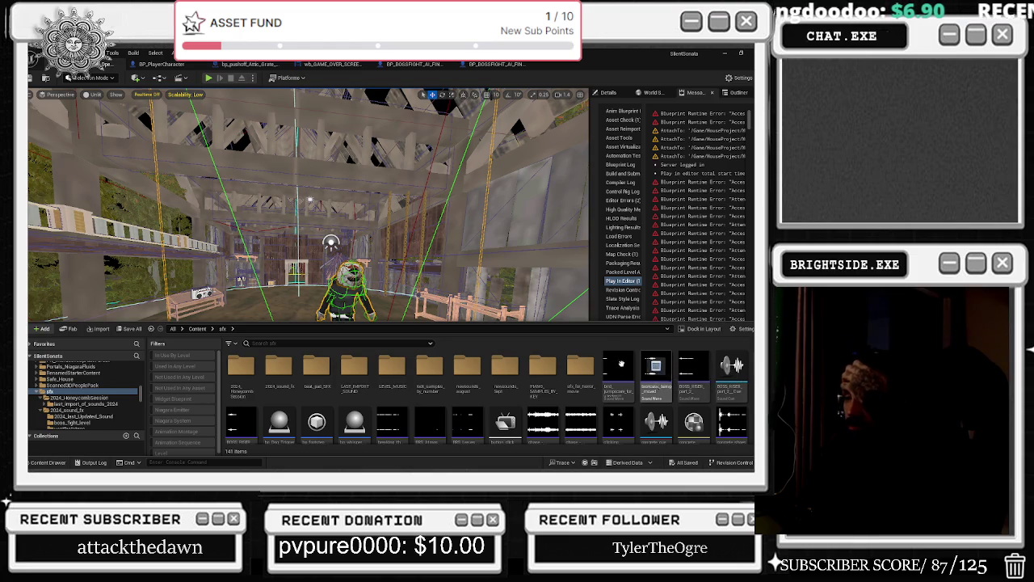
# Open the FINAL_BOSS_REPLACED folder and play boss_attack_1, boss_attack_2 and boss_attack_3.
pyautogui.click(349, 370)
pyautogui.doubleClick(349, 370)
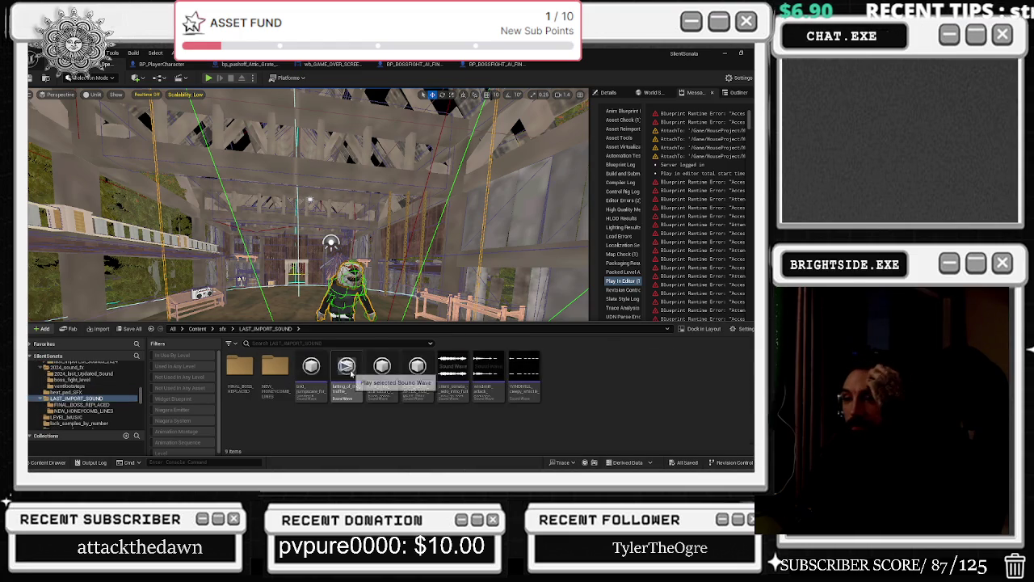
pyautogui.click(239, 363)
pyautogui.doubleClick(239, 364)
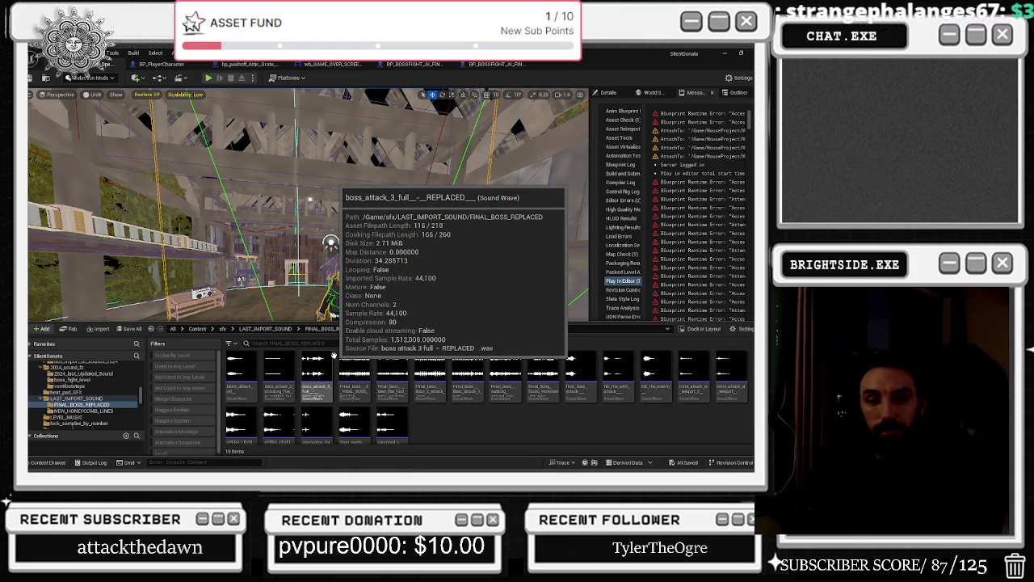
pyautogui.click(240, 366)
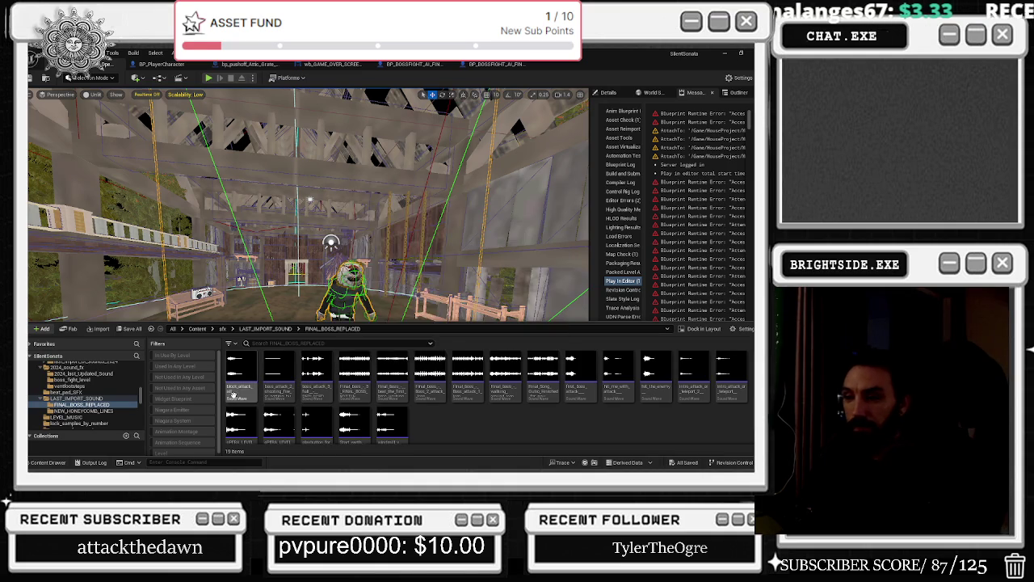
pyautogui.click(278, 368)
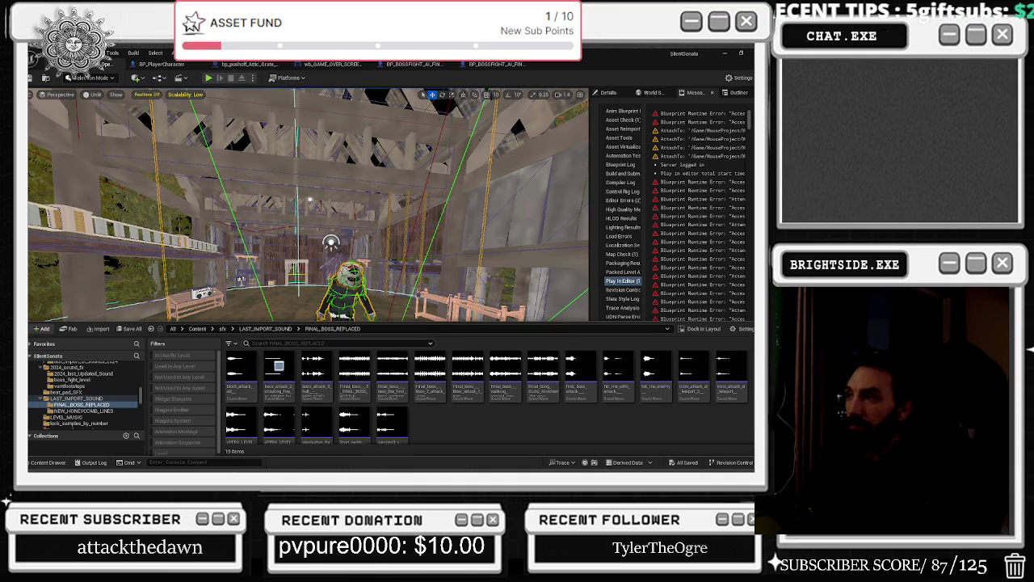
pyautogui.click(316, 367)
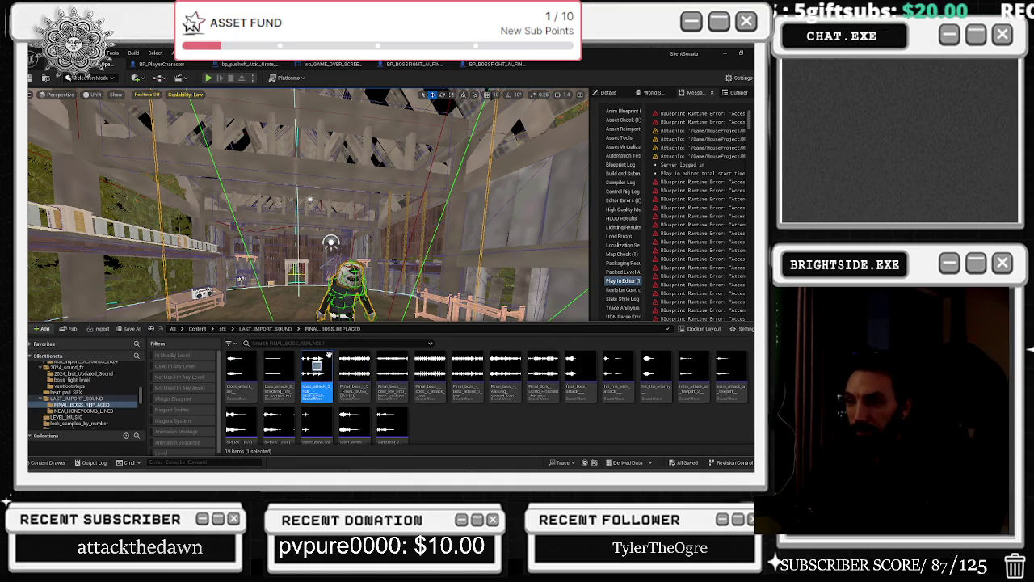
# Audition the remaining boss sounds, select first_boss, and collapse the Content Drawer.
pyautogui.click(353, 365)
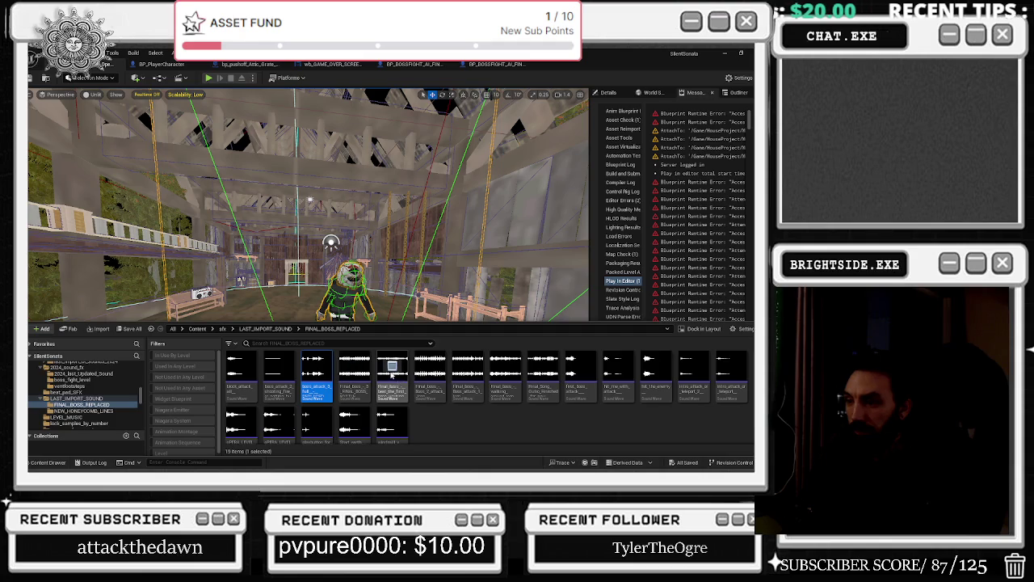
pyautogui.click(580, 366)
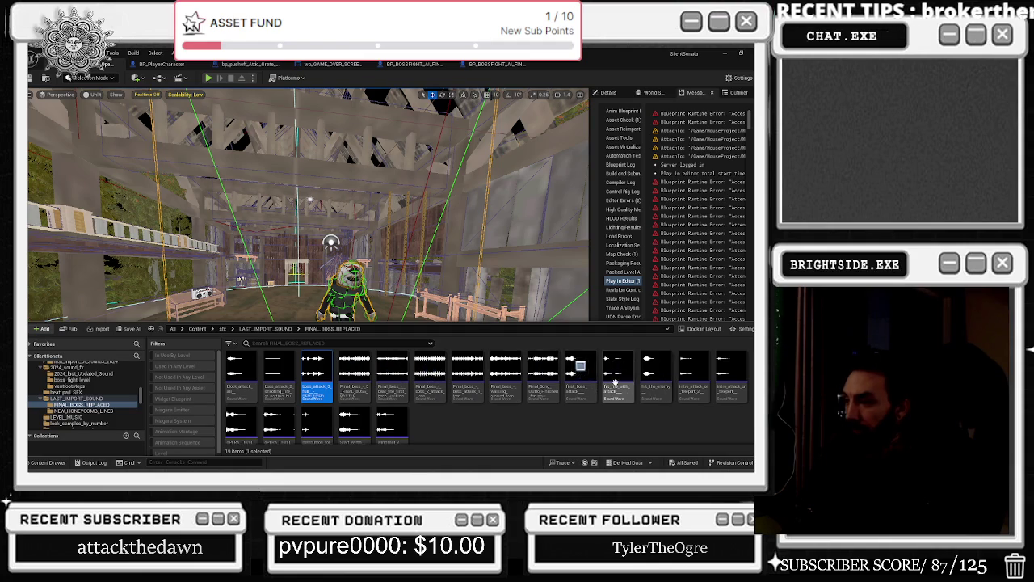
pyautogui.click(617, 368)
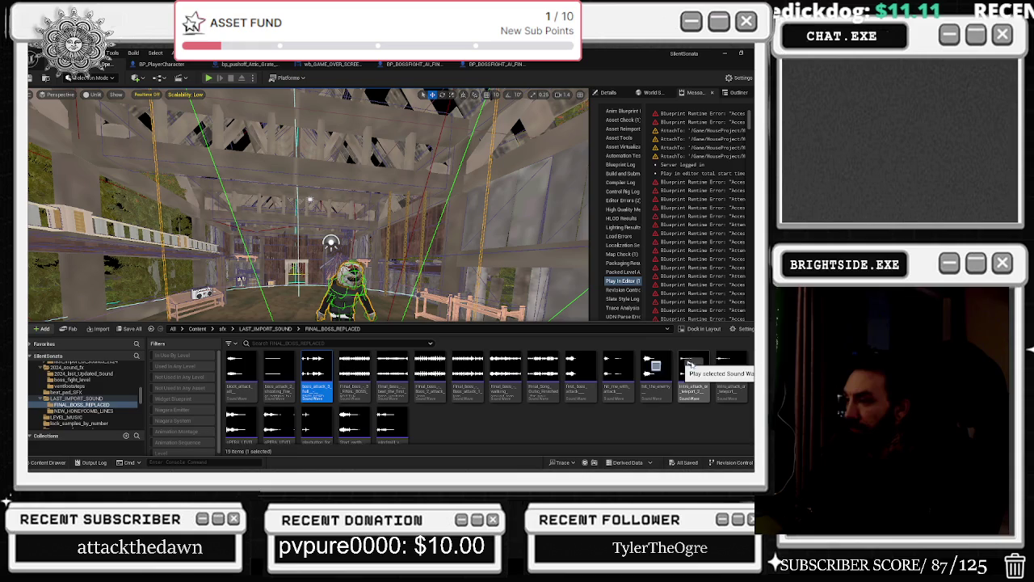
pyautogui.click(703, 361)
pyautogui.click(731, 366)
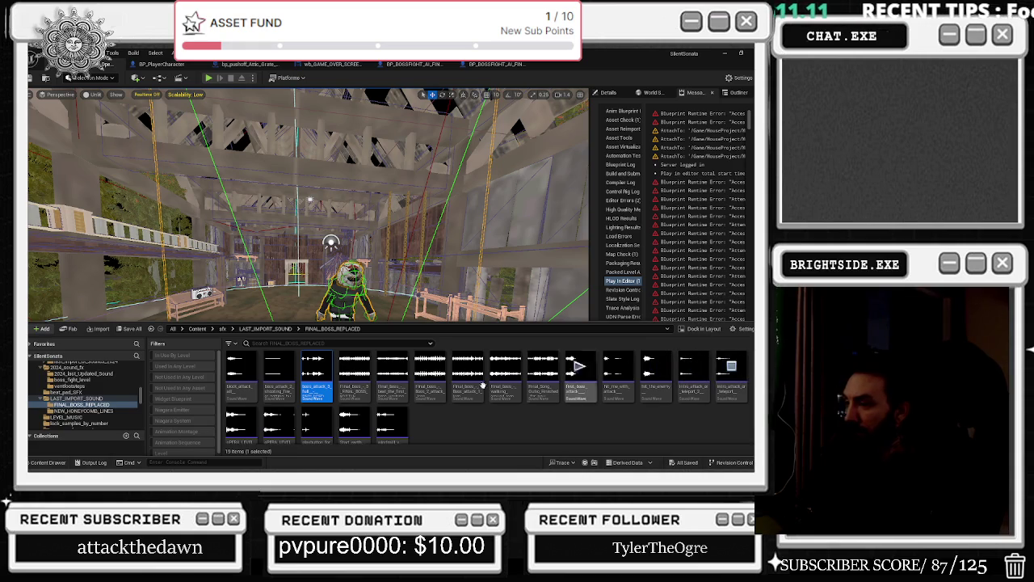
pyautogui.click(279, 402)
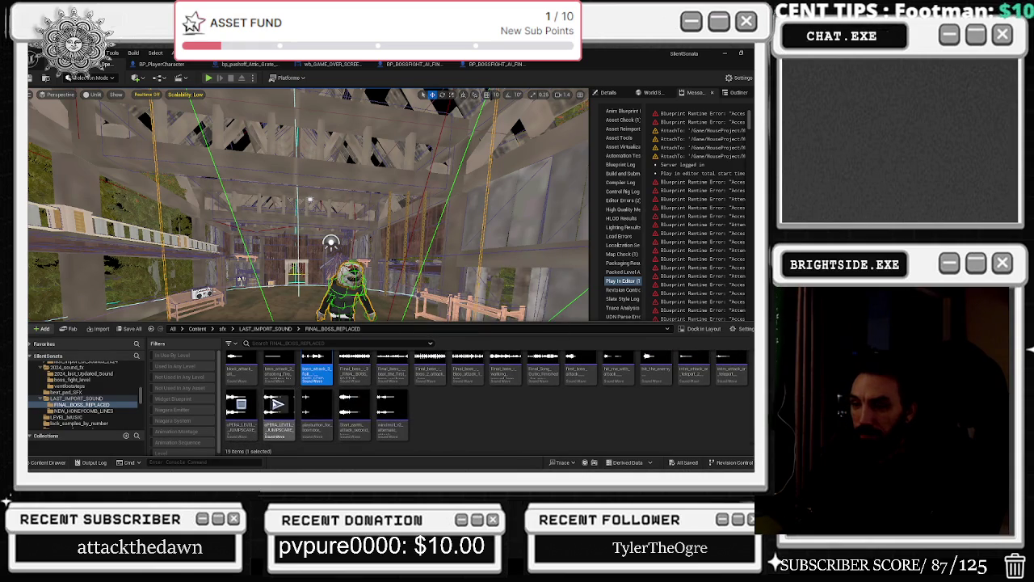
pyautogui.click(353, 404)
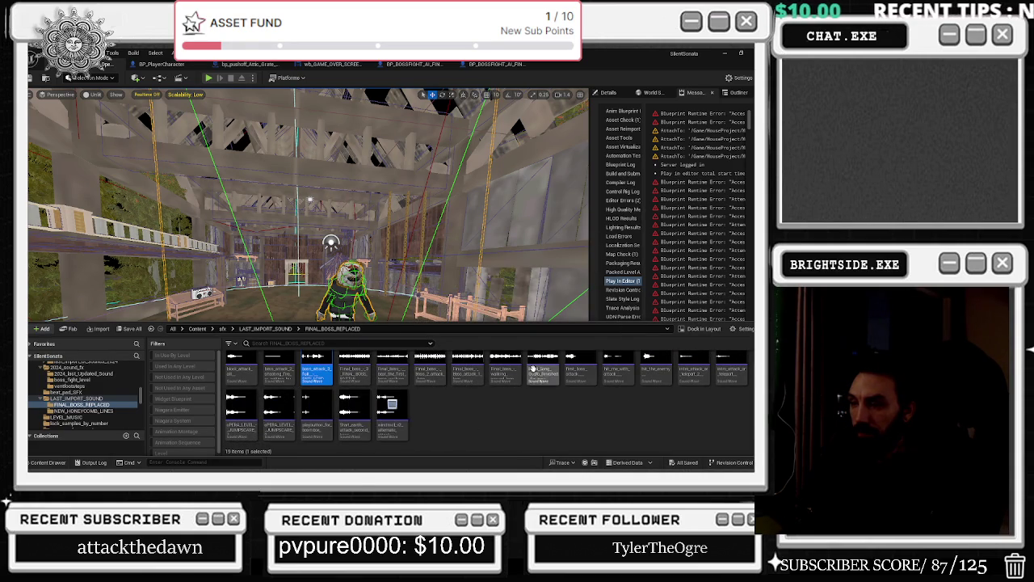
pyautogui.click(579, 365)
pyautogui.click(579, 380)
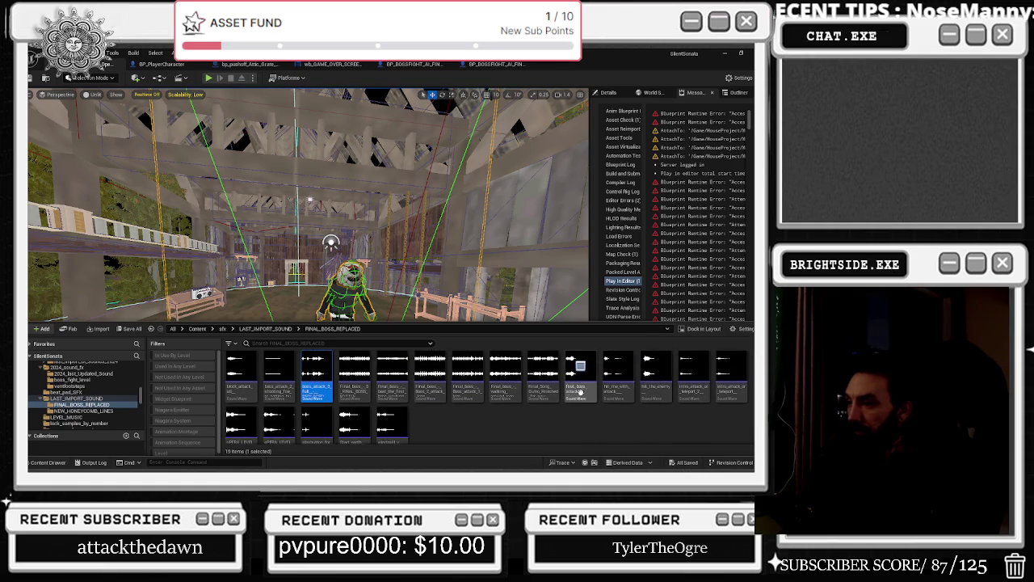
pyautogui.click(50, 464)
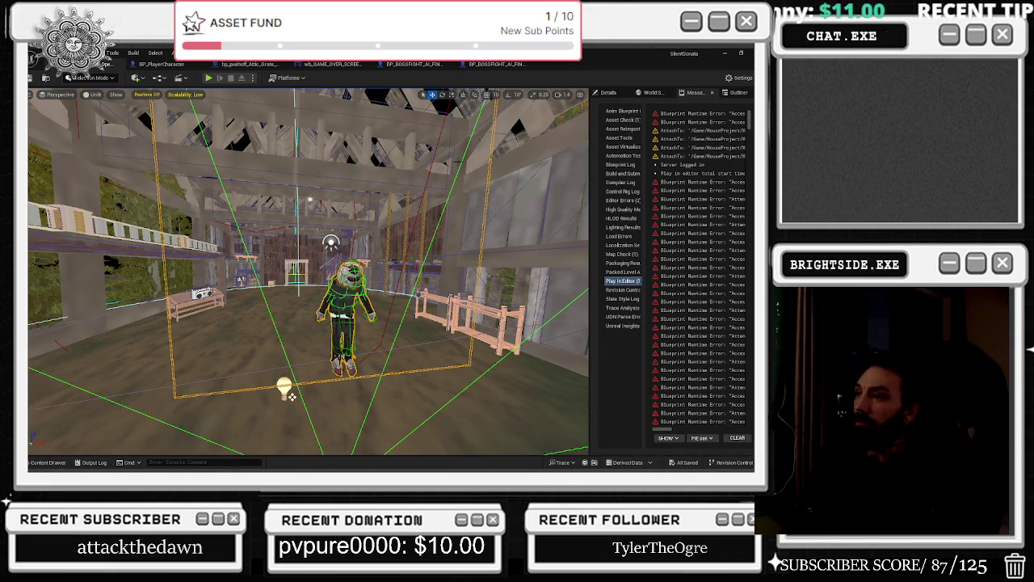
# Switch the actor between scale and rotate modes, widen the view, save all assets, and start Play In Editor.
pyautogui.click(451, 94)
pyautogui.moveTo(380, 275); pyautogui.dragTo(380, 276)
pyautogui.press('e')
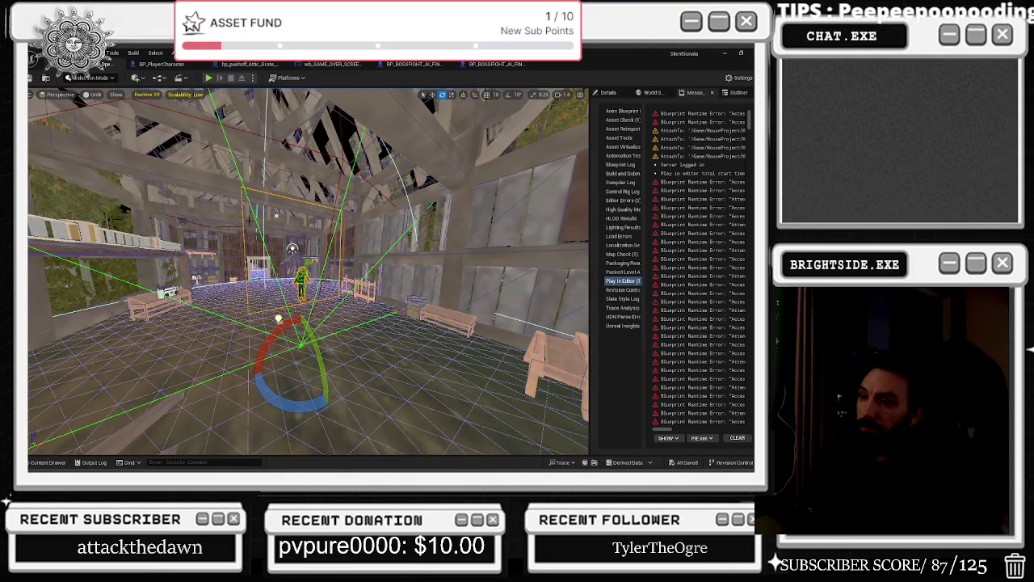
pyautogui.click(32, 78)
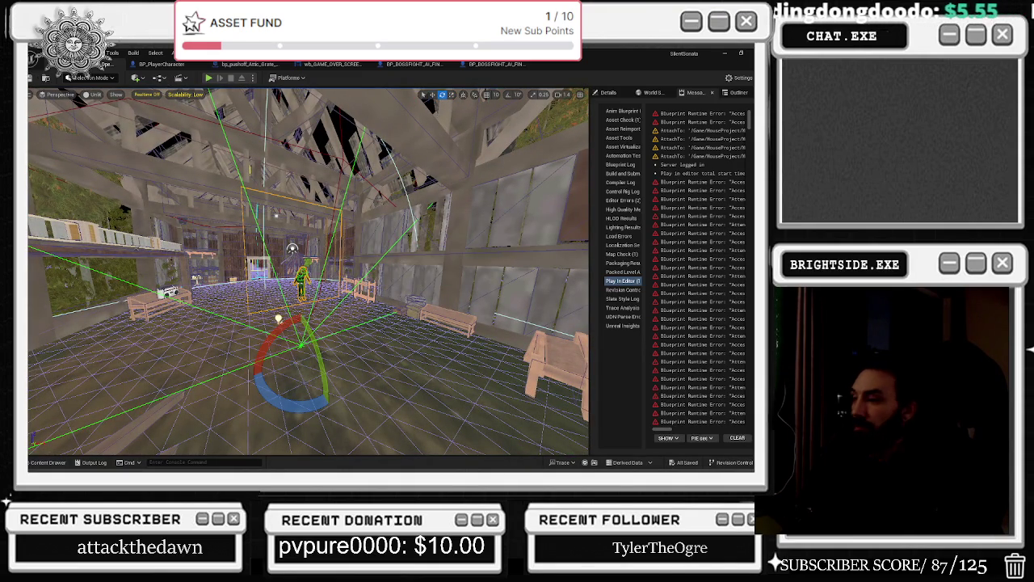
pyautogui.click(209, 78)
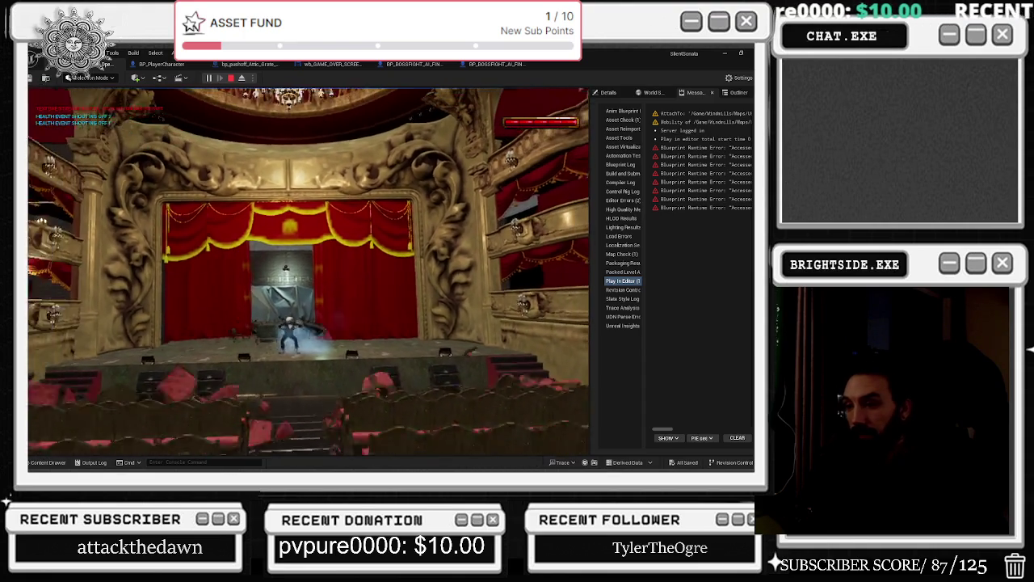
# Back the player away from the stage as the boss fires pink note-ring attacks.
pyautogui.press('XF86AudioRaiseVolume')
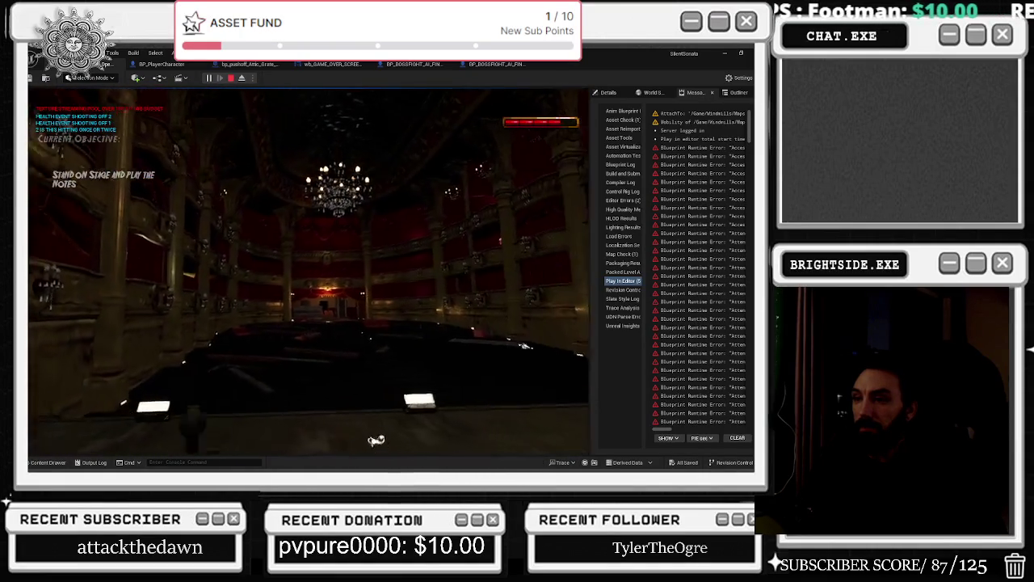
# Walk toward the centre stage and back across the auditorium, then end the play-test with Esc.
pyautogui.press('w')
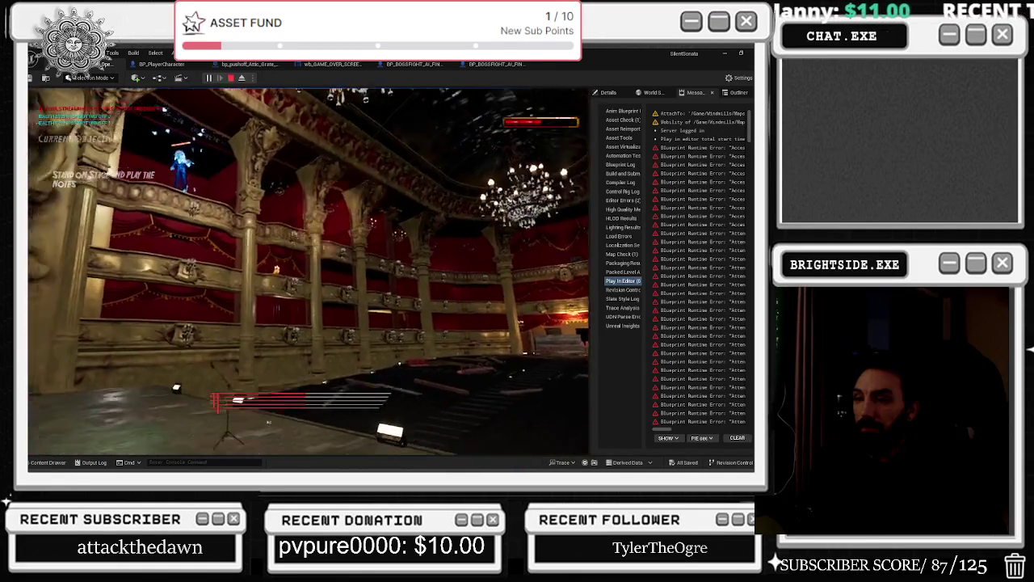
pyautogui.press('w')
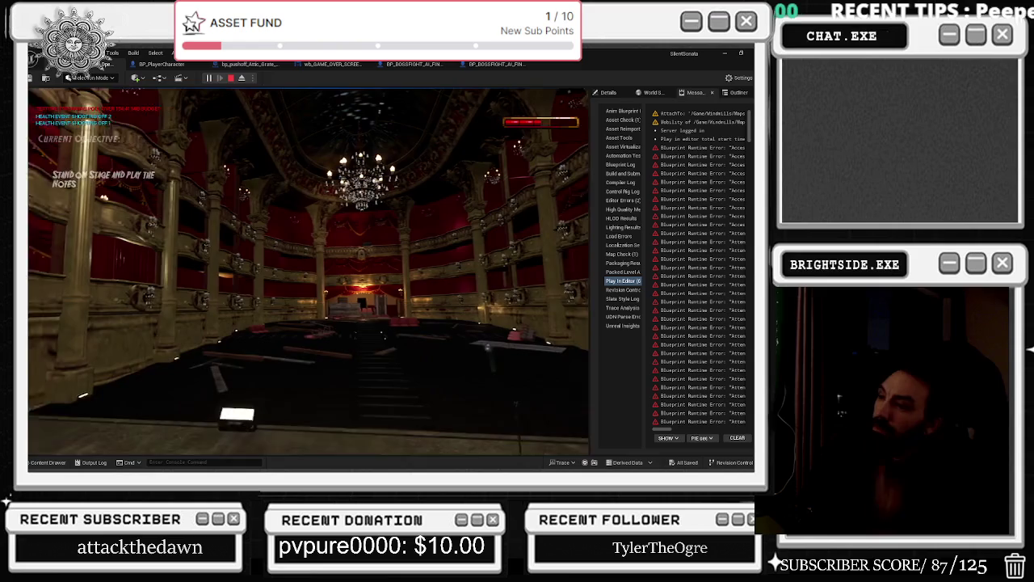
pyautogui.press('s')
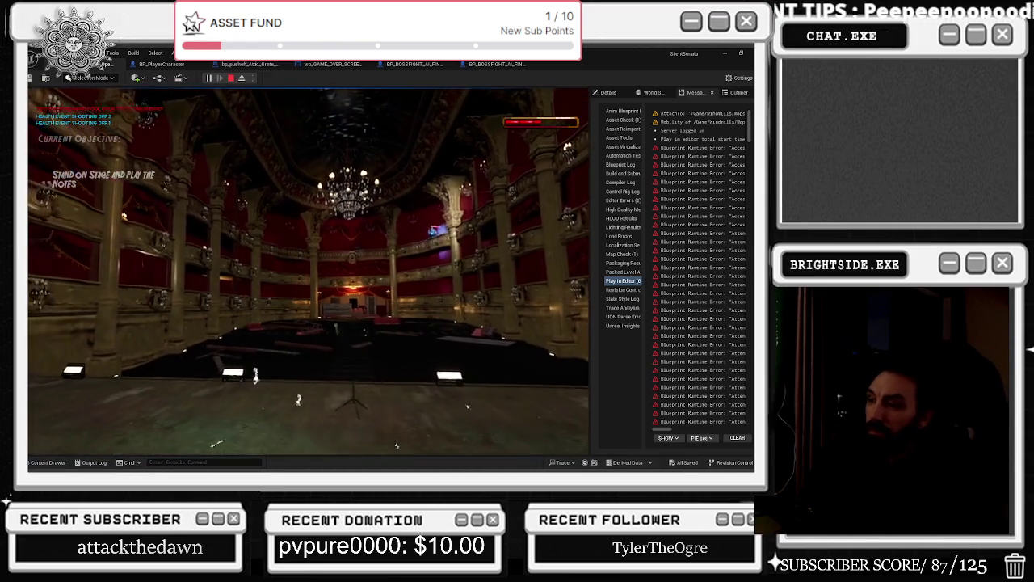
pyautogui.press('s')
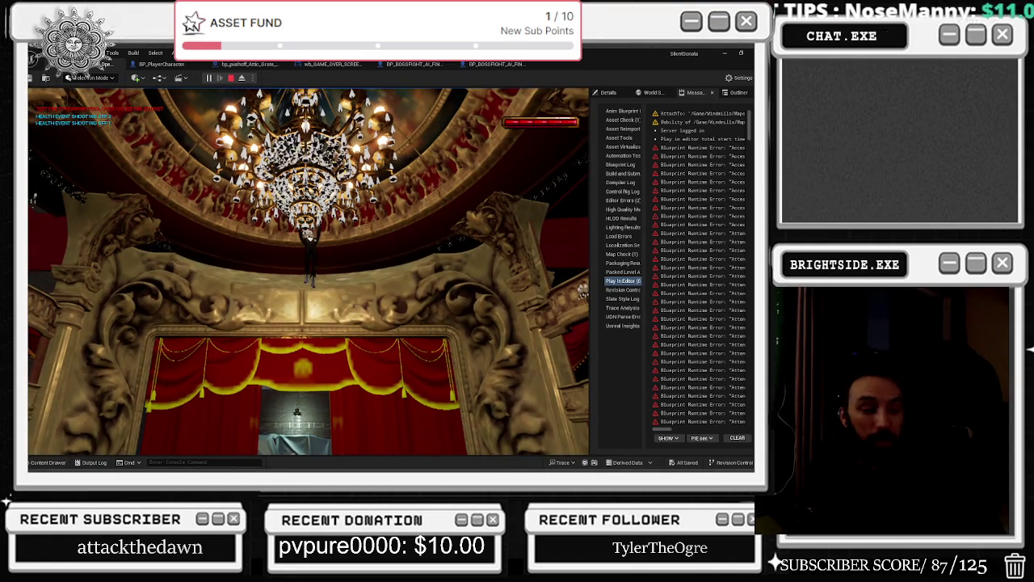
pyautogui.press('Escape')
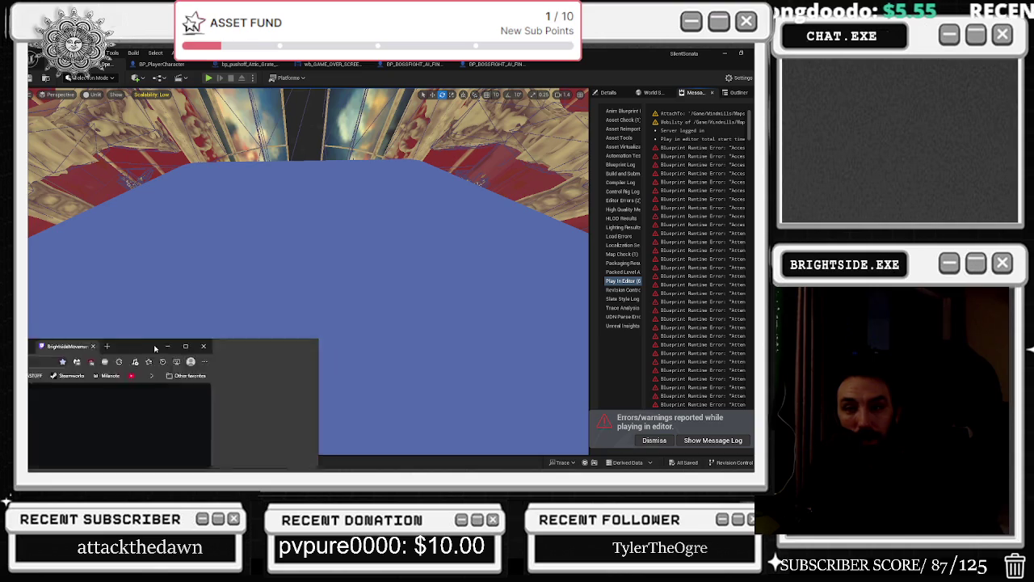
# Bring the Edge window with Twitch forward, open a new tab, and maximize the window.
pyautogui.click(174, 400)
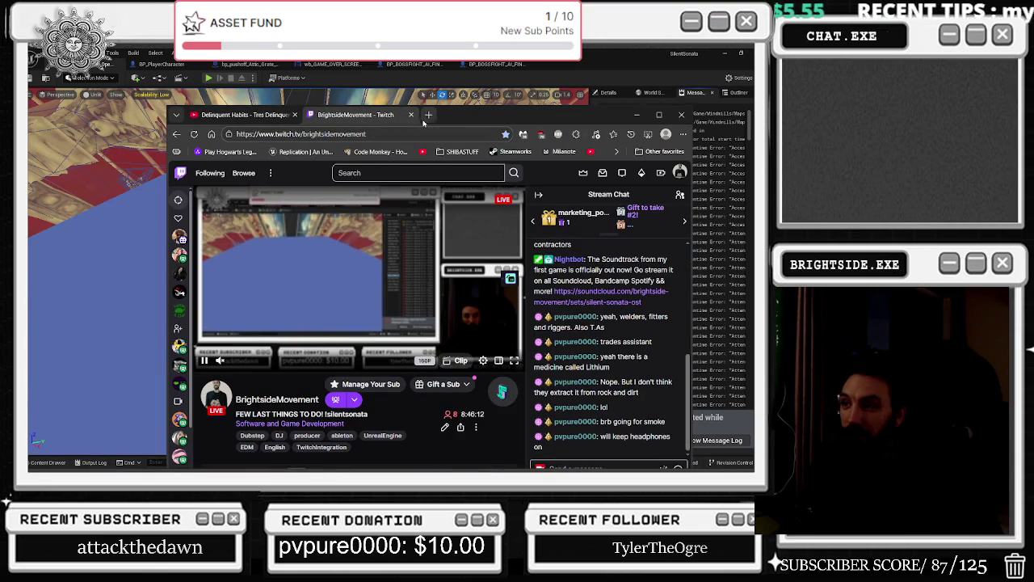
pyautogui.click(429, 114)
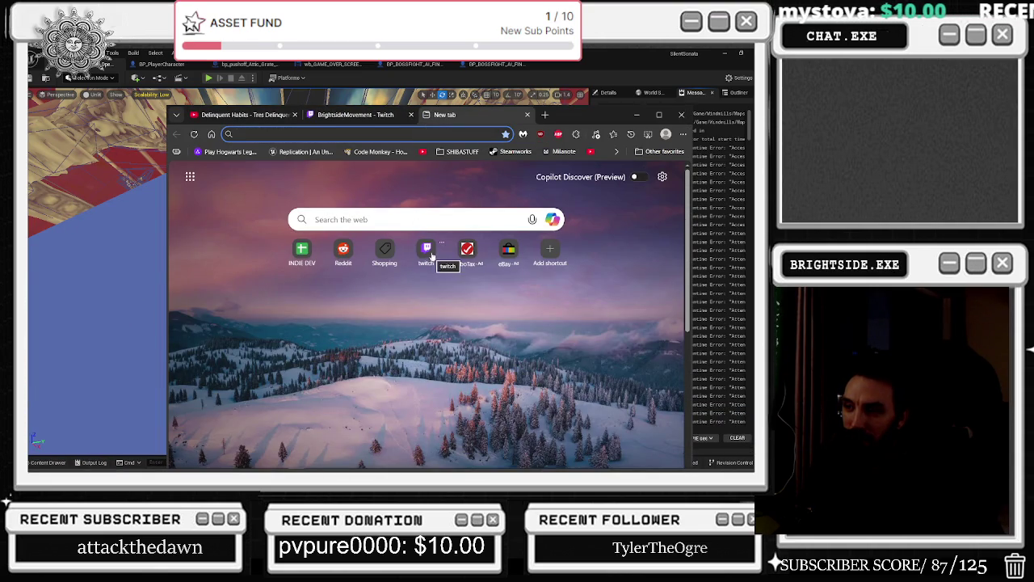
pyautogui.click(658, 114)
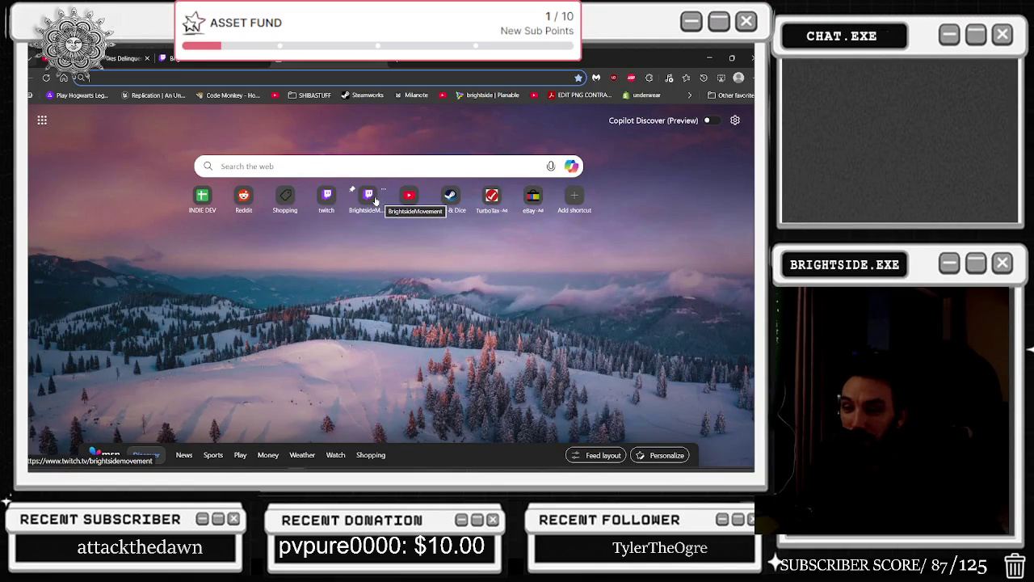
# Open the streamer's channel, pause the stream, then scroll Following down to Recommended channels.
pyautogui.click(367, 198)
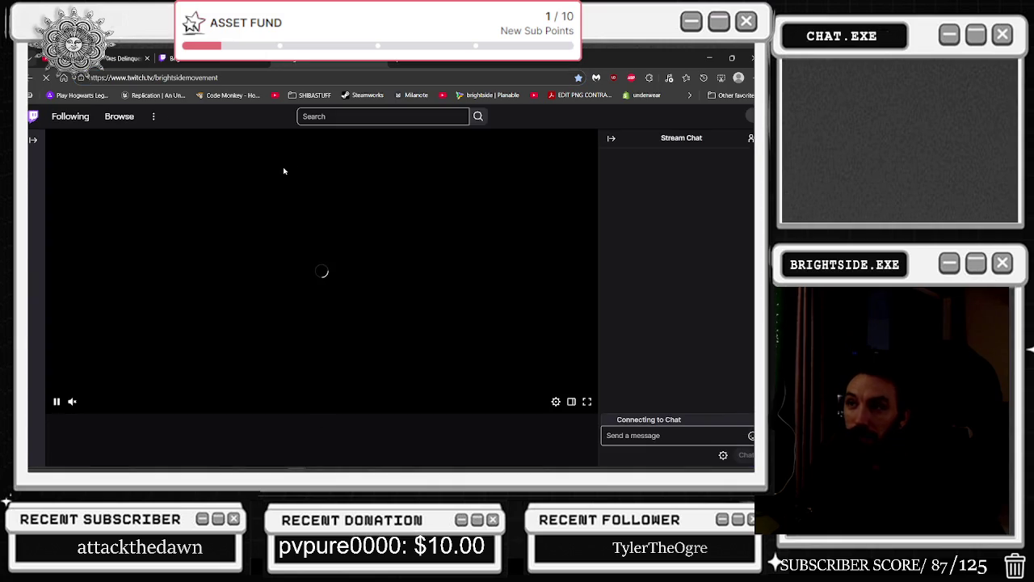
pyautogui.click(55, 402)
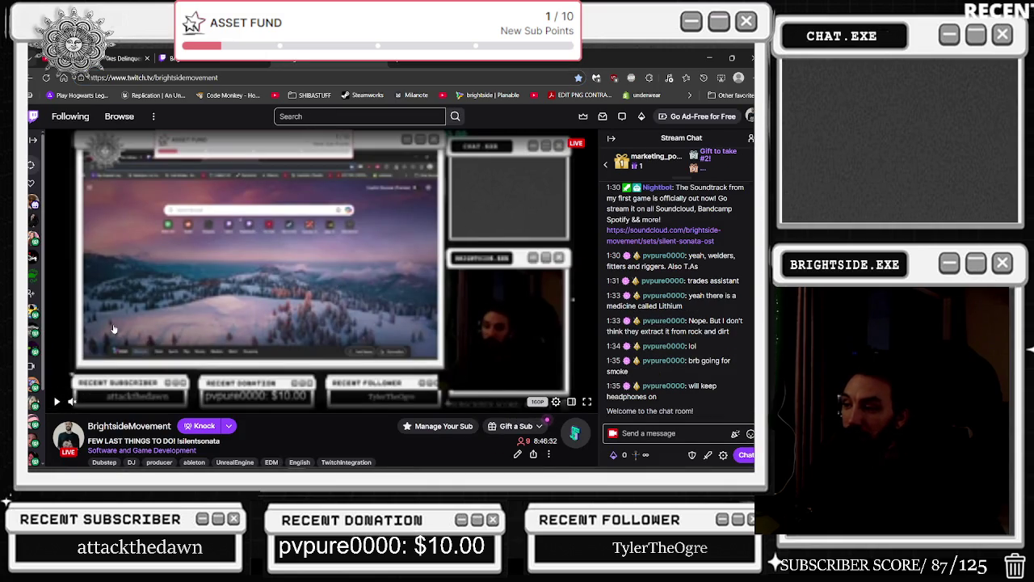
pyautogui.moveTo(36, 307)
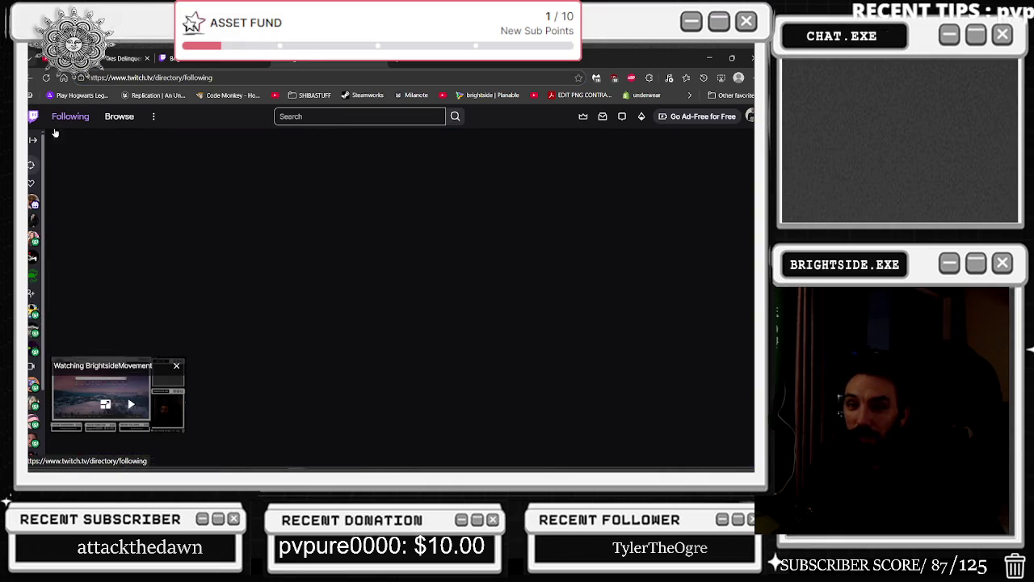
pyautogui.click(71, 116)
pyautogui.scroll(-2, 127, 232)
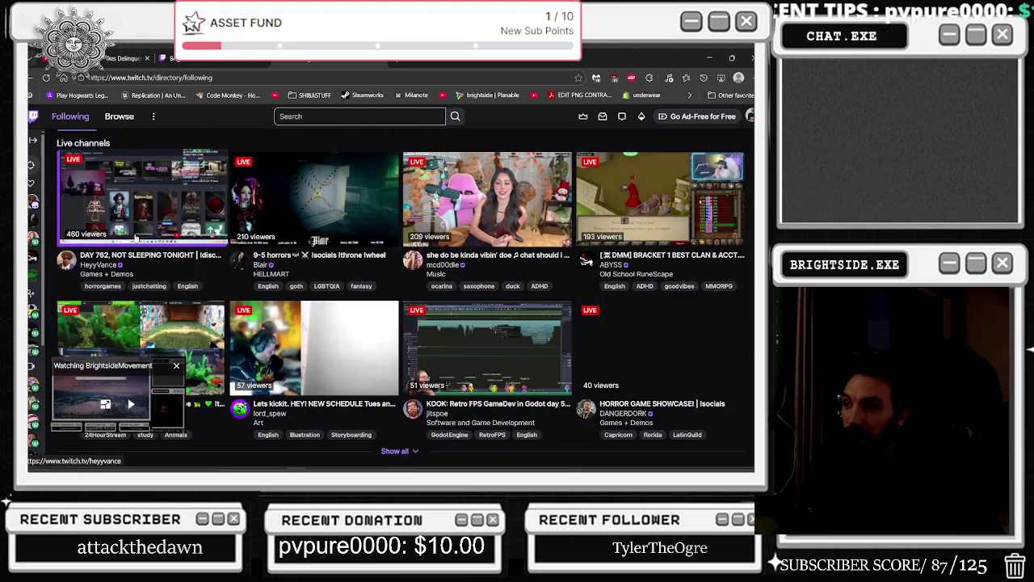
pyautogui.scroll(-3, 137, 239)
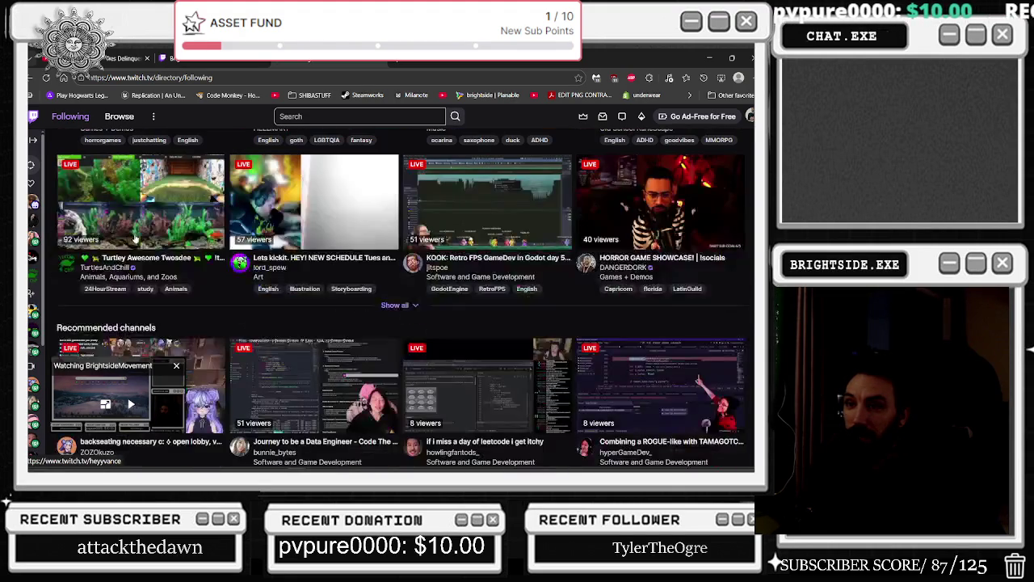